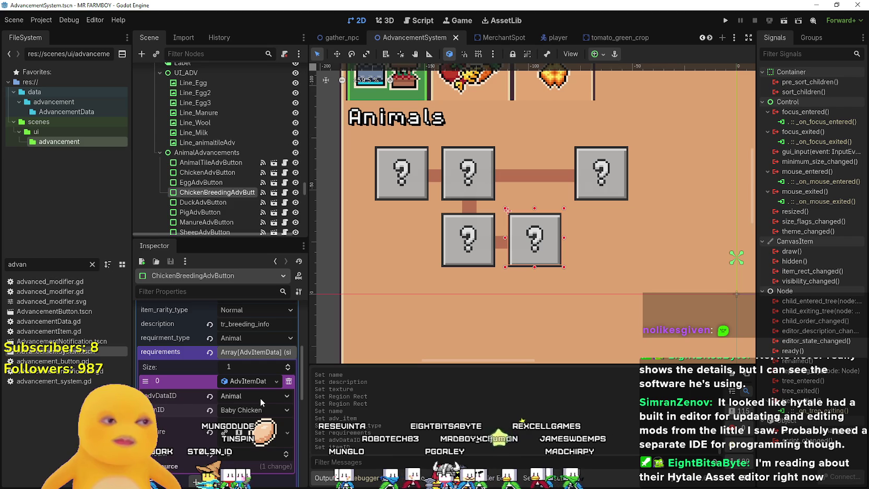
- Make the Baby Chicken requirement's texture resource unique to that requirement
{"action": "scroll", "coordinate": [265, 410], "scroll_direction": "down", "scroll_amount": 1}
{"action": "scroll", "coordinate": [249, 399], "scroll_direction": "down", "scroll_amount": 2}
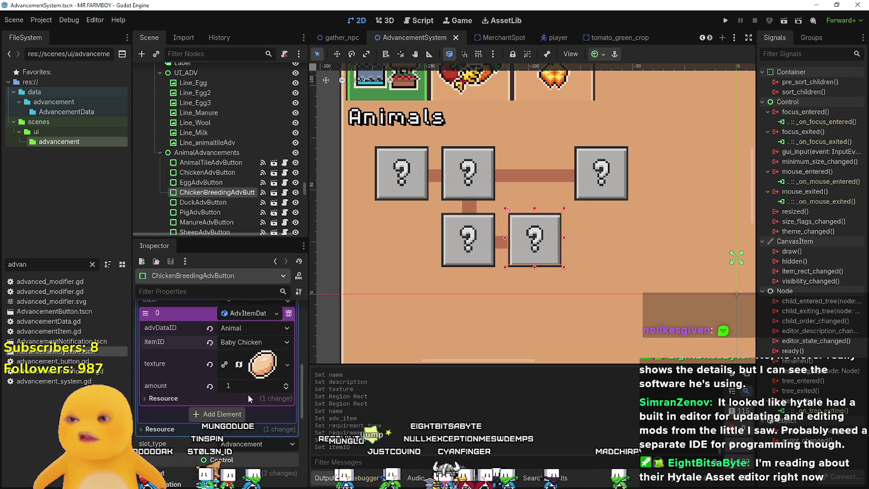
{"action": "left_click", "coordinate": [261, 364]}
{"action": "right_click", "coordinate": [241, 362]}
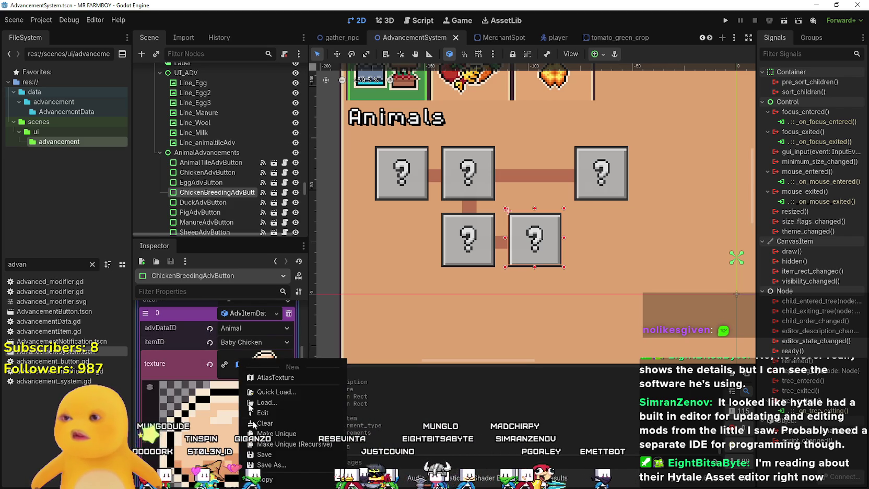
{"action": "left_click", "coordinate": [276, 433]}
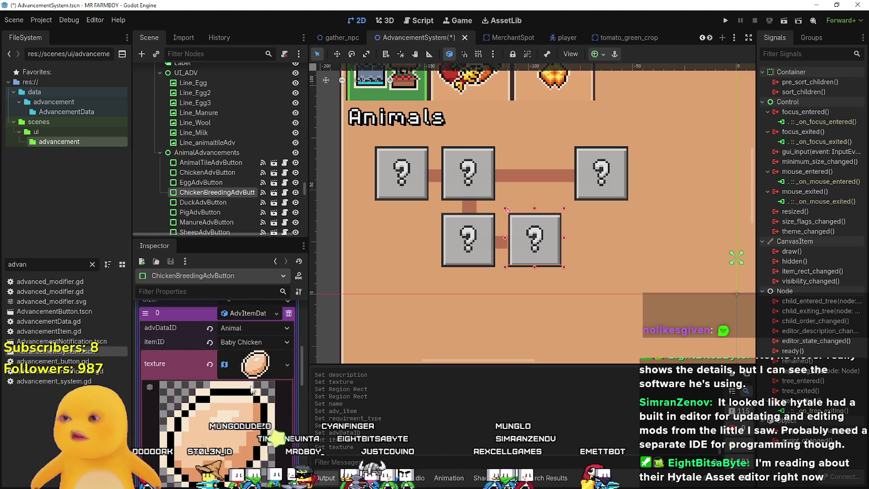
- Pick a different sprite cell for the texture in the Region Editor, then save the scene
{"action": "scroll", "coordinate": [243, 392], "scroll_direction": "down", "scroll_amount": 2}
{"action": "scroll", "coordinate": [243, 391], "scroll_direction": "down", "scroll_amount": 2}
{"action": "left_click", "coordinate": [223, 420]}
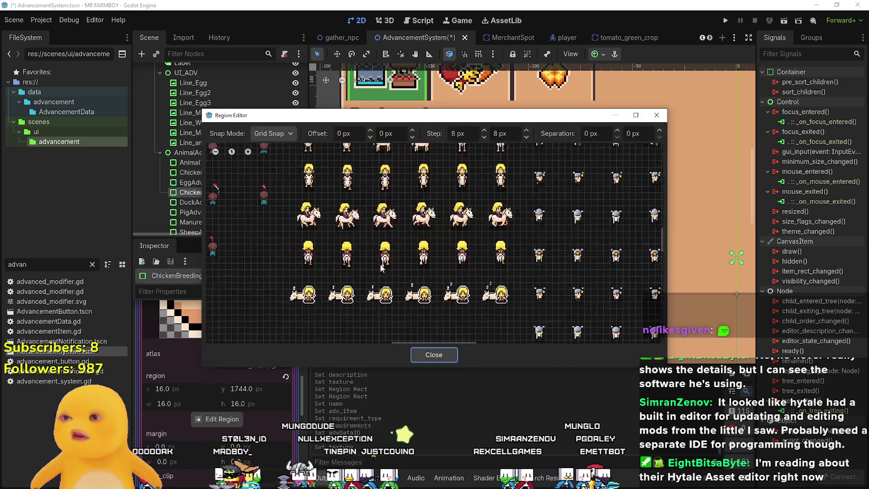
{"action": "scroll", "coordinate": [371, 258], "scroll_direction": "down", "scroll_amount": 3}
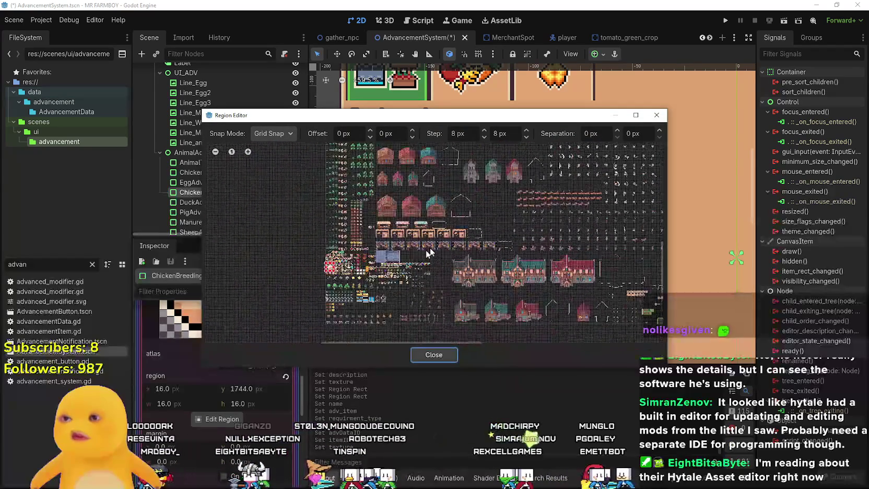
{"action": "scroll", "coordinate": [435, 257], "scroll_direction": "up", "scroll_amount": 5}
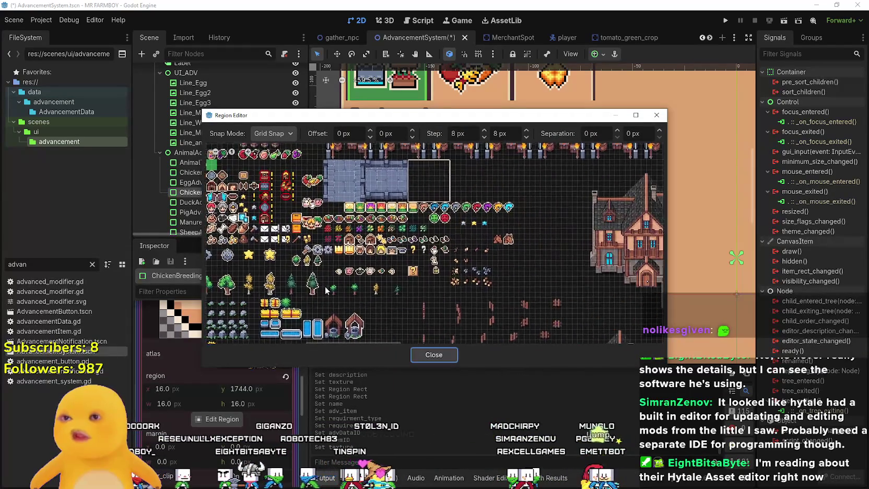
{"action": "scroll", "coordinate": [430, 244], "scroll_direction": "up", "scroll_amount": 4}
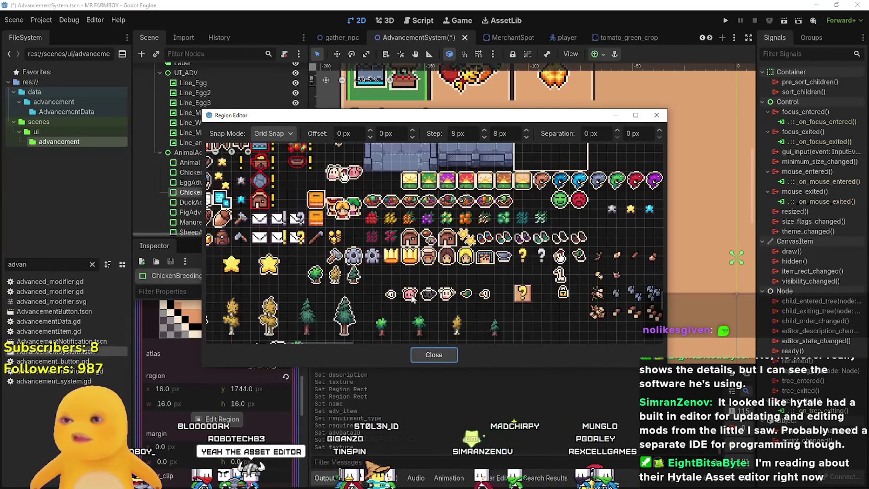
{"action": "left_click", "coordinate": [395, 299]}
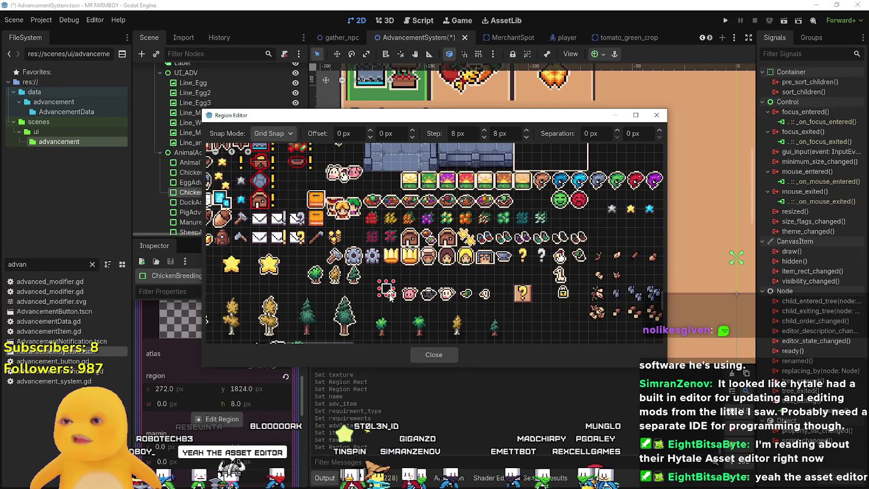
{"action": "left_click", "coordinate": [448, 354]}
{"action": "left_click", "coordinate": [261, 347]}
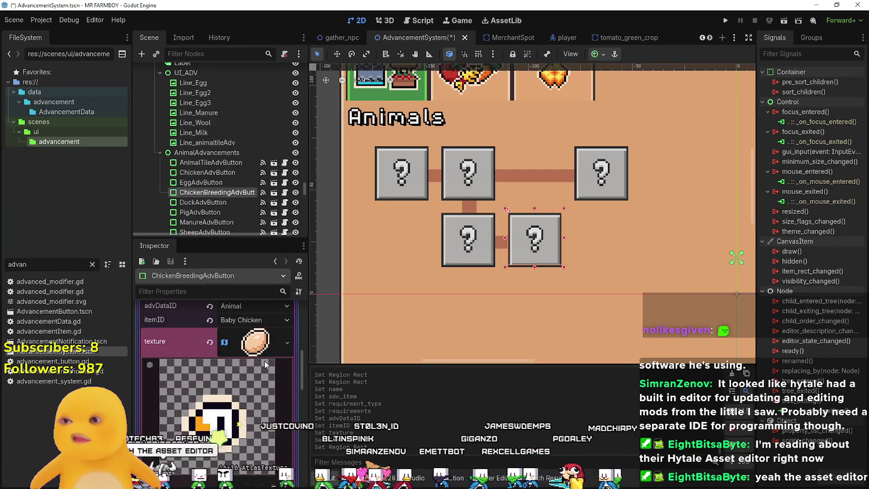
{"action": "key", "text": "ctrl+s"}
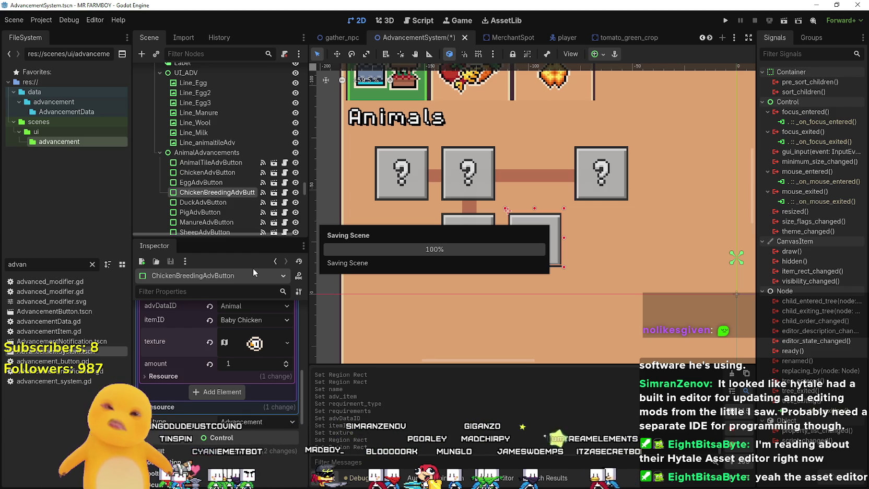
- Save AdvancementSystem.tscn again
{"action": "scroll", "coordinate": [227, 392], "scroll_direction": "up", "scroll_amount": 2}
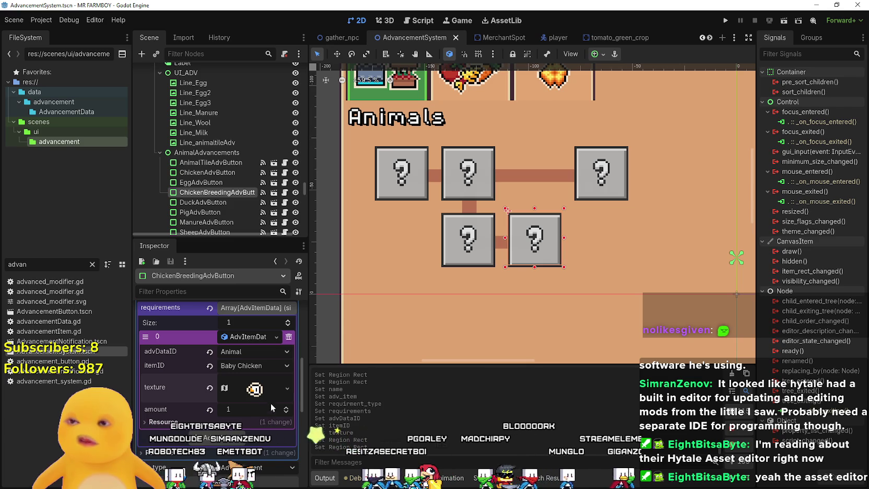
{"action": "scroll", "coordinate": [260, 396], "scroll_direction": "down", "scroll_amount": 2}
{"action": "scroll", "coordinate": [259, 394], "scroll_direction": "up", "scroll_amount": 3}
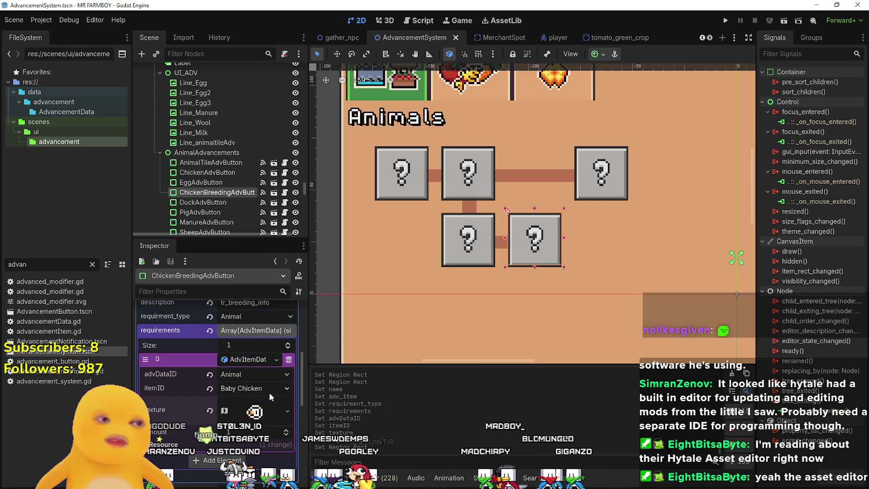
{"action": "scroll", "coordinate": [251, 379], "scroll_direction": "down", "scroll_amount": 2}
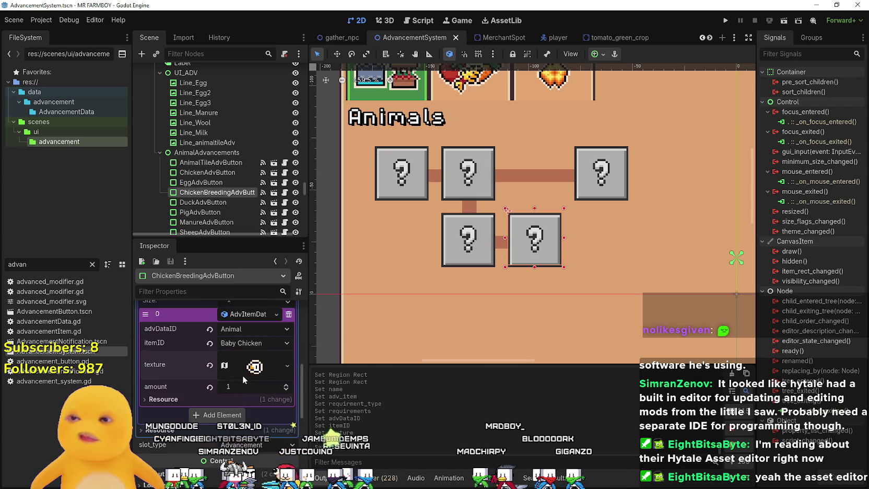
{"action": "key", "text": "ctrl+s"}
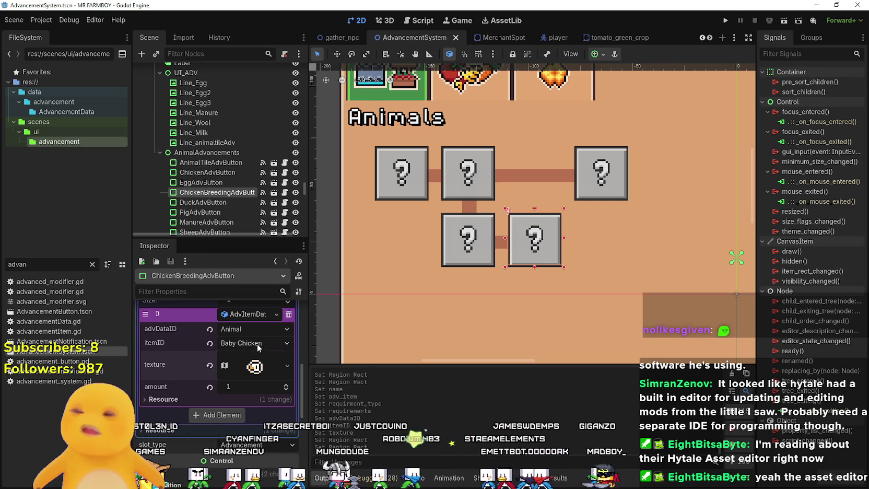
- Select DuckAdvButton in the Scene tree to inspect its properties
{"action": "scroll", "coordinate": [248, 358], "scroll_direction": "up", "scroll_amount": 2}
{"action": "scroll", "coordinate": [248, 357], "scroll_direction": "up", "scroll_amount": 2}
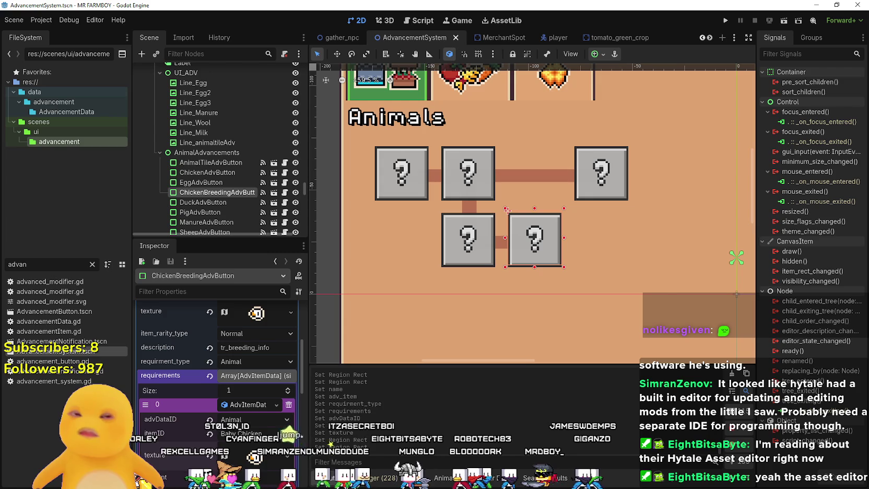
{"action": "left_click", "coordinate": [598, 175]}
- Move the DuckAdvButton box down-left, then nudge it right and up into line with the top row
{"action": "scroll", "coordinate": [595, 176], "scroll_direction": "down", "scroll_amount": 2}
{"action": "scroll", "coordinate": [244, 403], "scroll_direction": "down", "scroll_amount": 4}
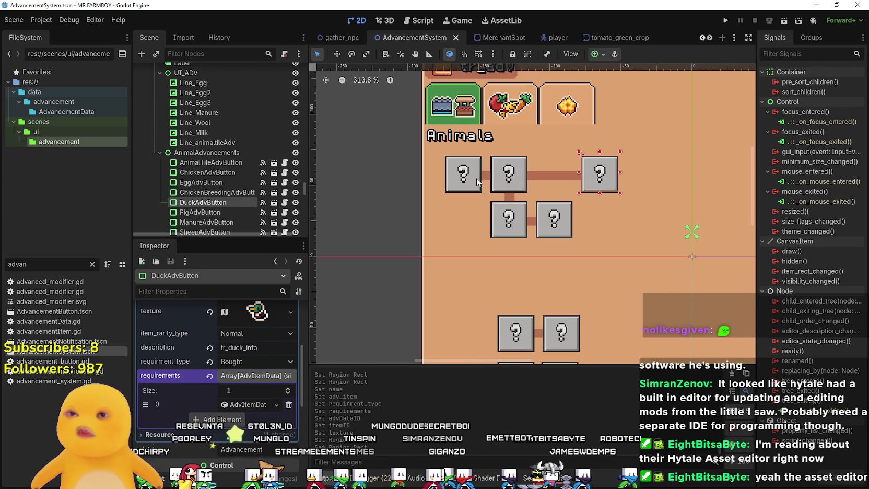
{"action": "scroll", "coordinate": [577, 203], "scroll_direction": "up", "scroll_amount": 2}
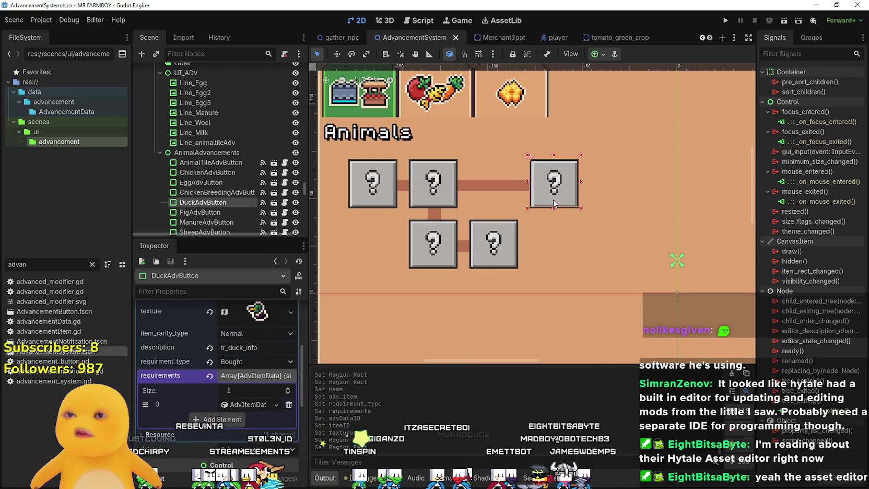
{"action": "scroll", "coordinate": [553, 219], "scroll_direction": "up", "scroll_amount": 2}
{"action": "scroll", "coordinate": [551, 214], "scroll_direction": "down", "scroll_amount": 1}
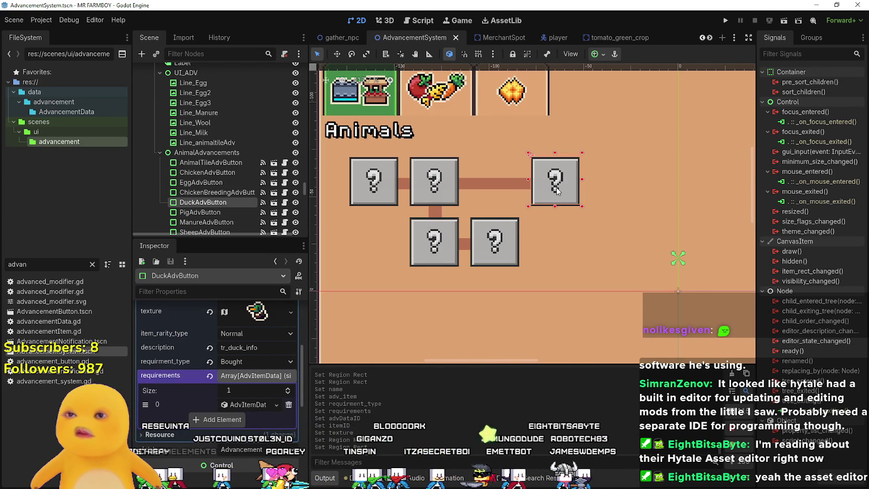
{"action": "scroll", "coordinate": [557, 193], "scroll_direction": "down", "scroll_amount": 1}
{"action": "left_click_drag", "start_coordinate": [558, 190], "coordinate": [546, 217]}
{"action": "key", "text": "Right"}
{"action": "key", "text": "Right"}
{"action": "key", "text": "Right"}
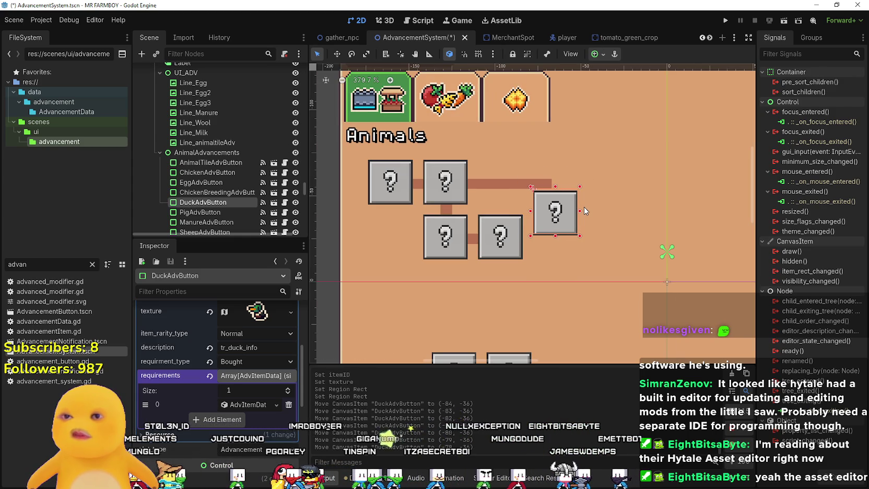
{"action": "key", "text": "Up"}
{"action": "key", "text": "Up"}
{"action": "key", "text": "Up"}
{"action": "key", "text": "Up"}
{"action": "key", "text": "Up"}
{"action": "key", "text": "Up"}
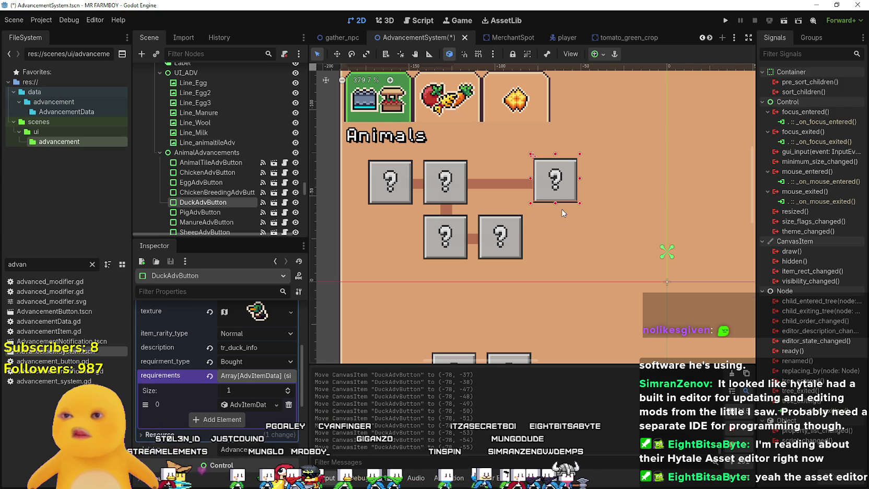
- Pan around the Animals boxes and select ChickenBreedingAdvButton
{"action": "scroll", "coordinate": [556, 209], "scroll_direction": "up", "scroll_amount": 5}
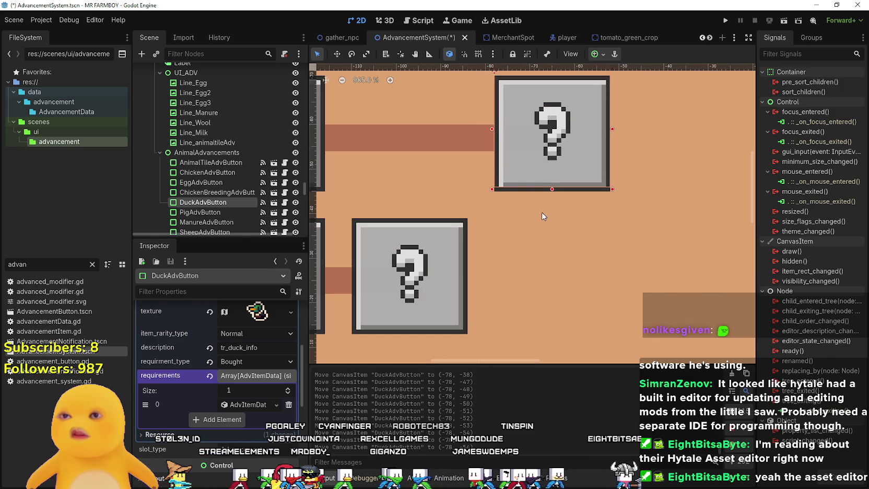
{"action": "scroll", "coordinate": [535, 244], "scroll_direction": "down", "scroll_amount": 2}
{"action": "left_click_drag", "start_coordinate": [560, 261], "coordinate": [672, 301]}
{"action": "scroll", "coordinate": [673, 302], "scroll_direction": "up", "scroll_amount": 2}
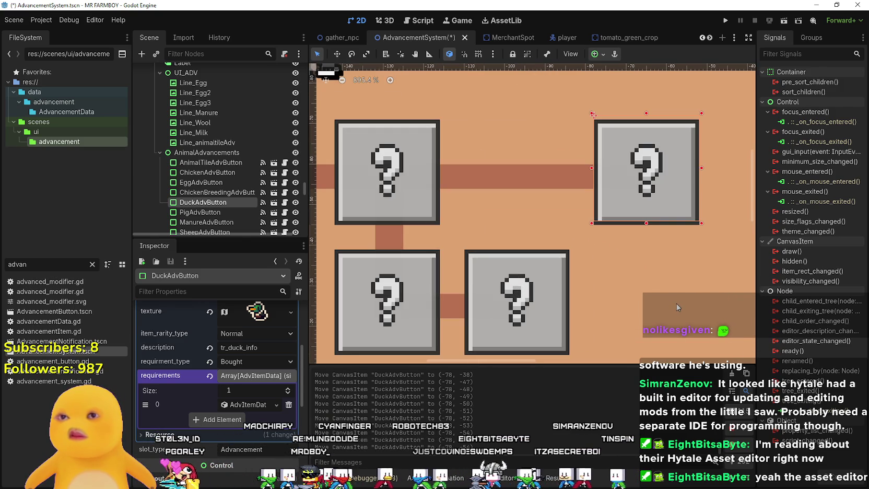
{"action": "scroll", "coordinate": [673, 304], "scroll_direction": "down", "scroll_amount": 3}
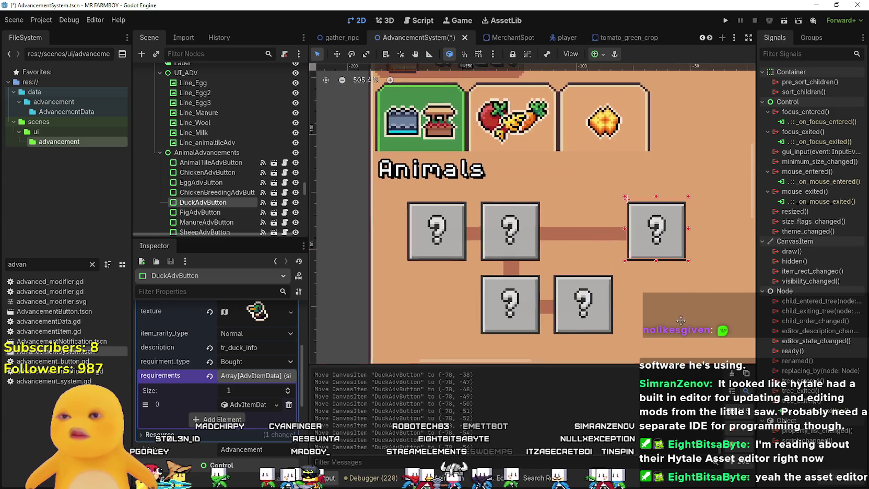
{"action": "left_click_drag", "start_coordinate": [672, 305], "coordinate": [551, 283]}
{"action": "scroll", "coordinate": [230, 381], "scroll_direction": "up", "scroll_amount": 3}
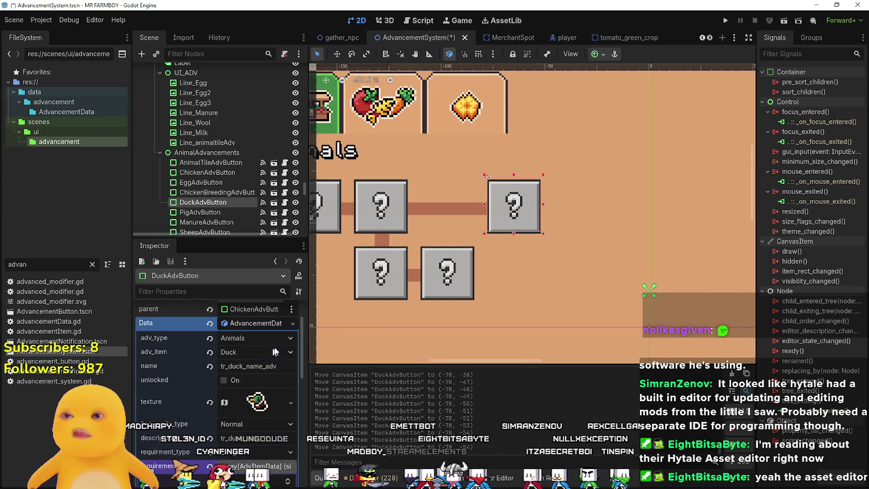
{"action": "scroll", "coordinate": [219, 313], "scroll_direction": "up", "scroll_amount": 2}
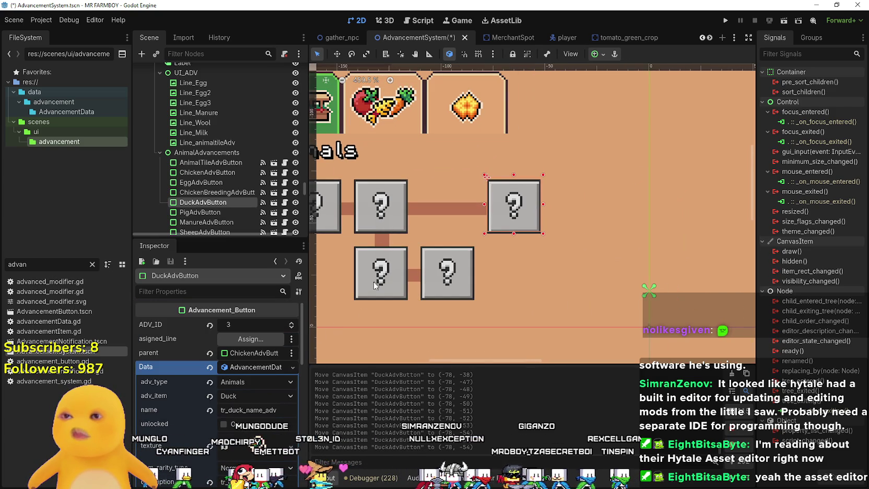
{"action": "left_click_drag", "start_coordinate": [374, 285], "coordinate": [430, 257]}
{"action": "left_click", "coordinate": [502, 259]}
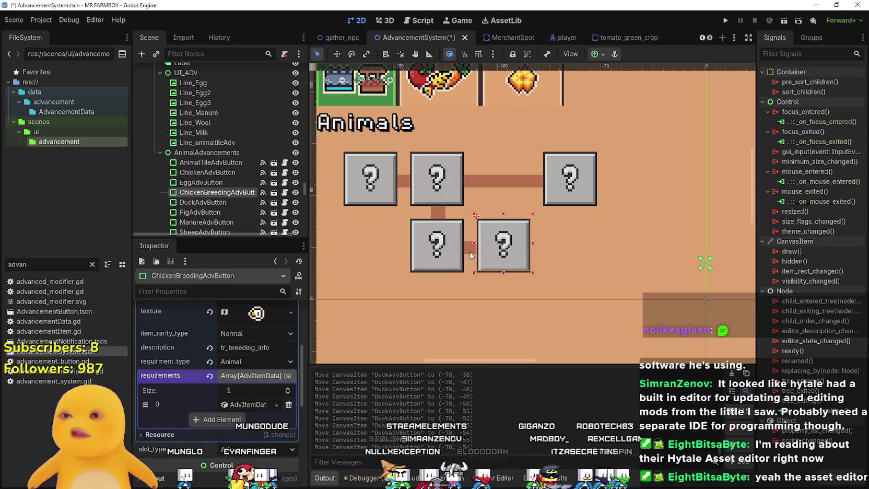
- Add Line_Egg3 and EggAdvButton to the selection and duplicate the four nodes
{"action": "left_click", "coordinate": [470, 250], "text": "shift"}
{"action": "left_click", "coordinate": [428, 252], "text": "shift"}
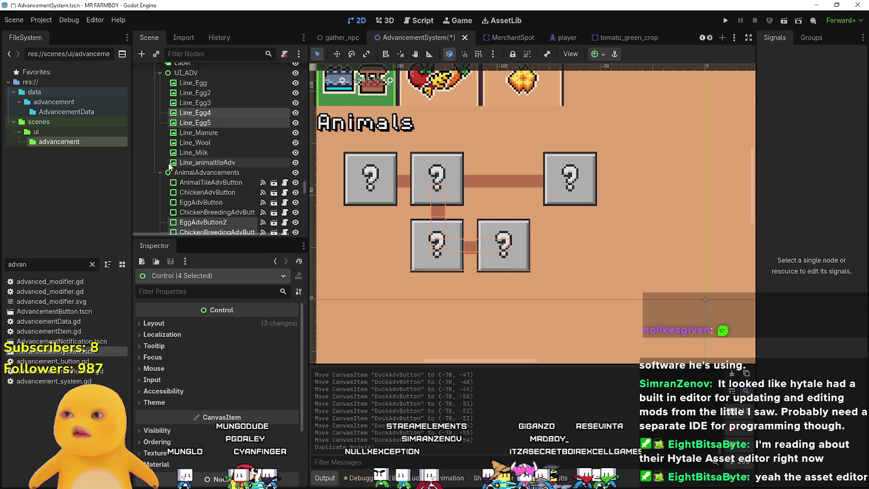
{"action": "key", "text": "ctrl+d"}
- Shift the four duplicates right with the arrow keys, then select EggAdvButton2 alone
{"action": "left_click", "coordinate": [337, 54]}
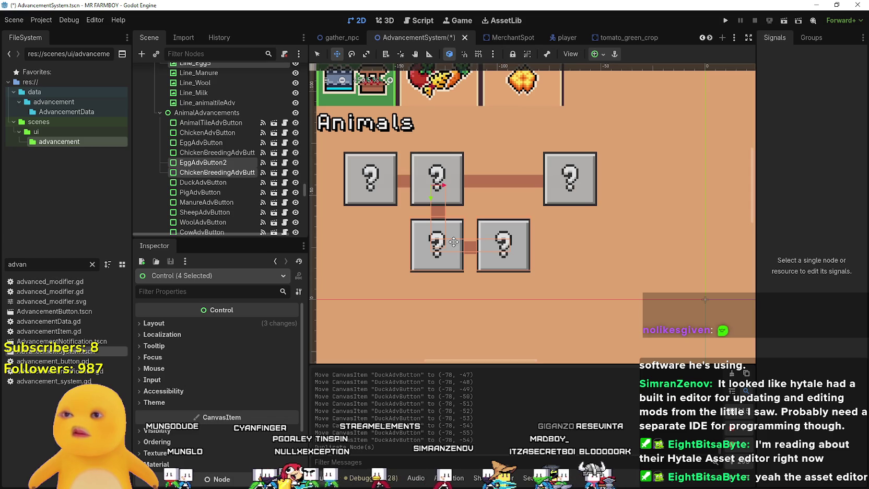
{"action": "key", "text": "Right"}
{"action": "key", "text": "Right"}
{"action": "key", "text": "Right"}
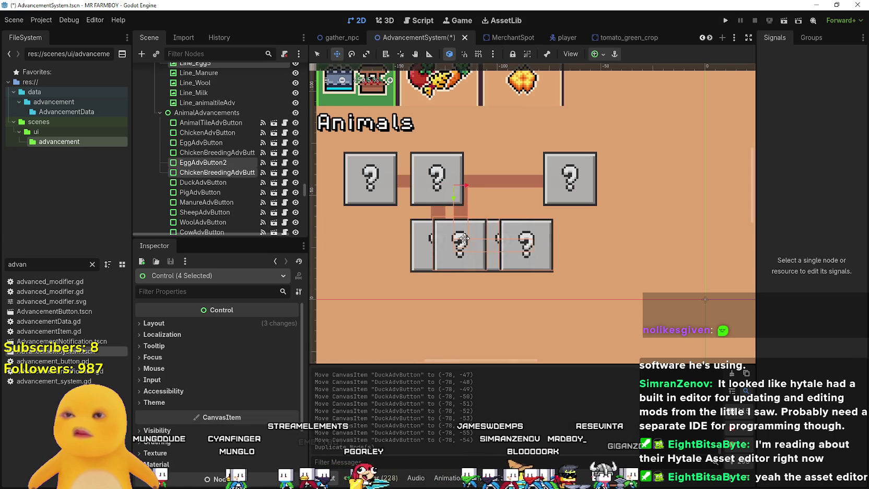
{"action": "key", "text": "Right"}
{"action": "key", "text": "Right"}
{"action": "key", "text": "Right"}
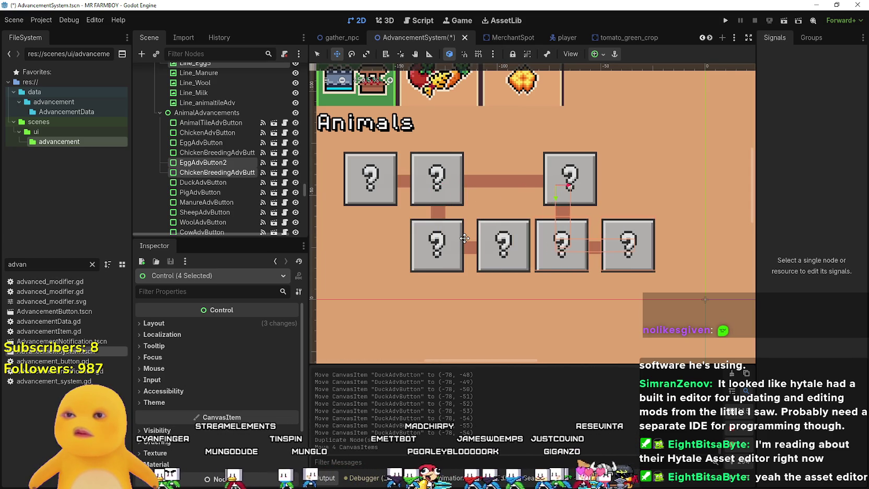
{"action": "key", "text": "Right"}
{"action": "key", "text": "Right"}
{"action": "key", "text": "Right"}
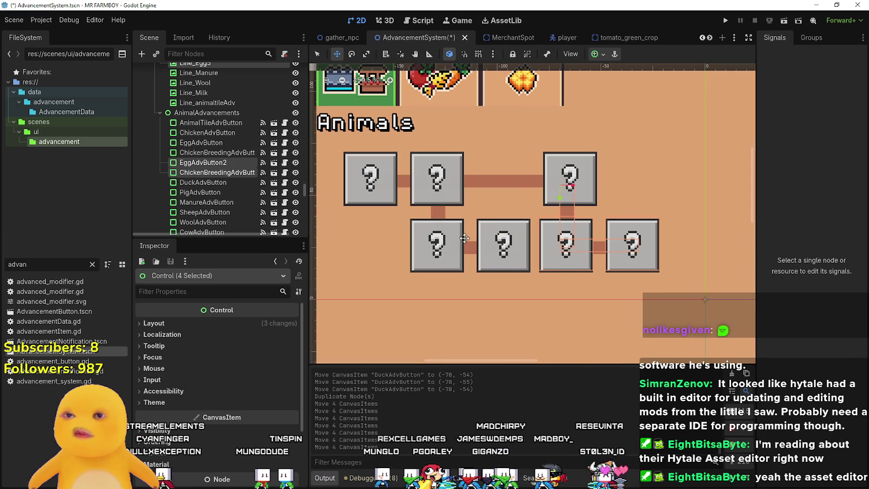
{"action": "scroll", "coordinate": [464, 238], "scroll_direction": "down", "scroll_amount": 3}
{"action": "scroll", "coordinate": [454, 209], "scroll_direction": "up", "scroll_amount": 2}
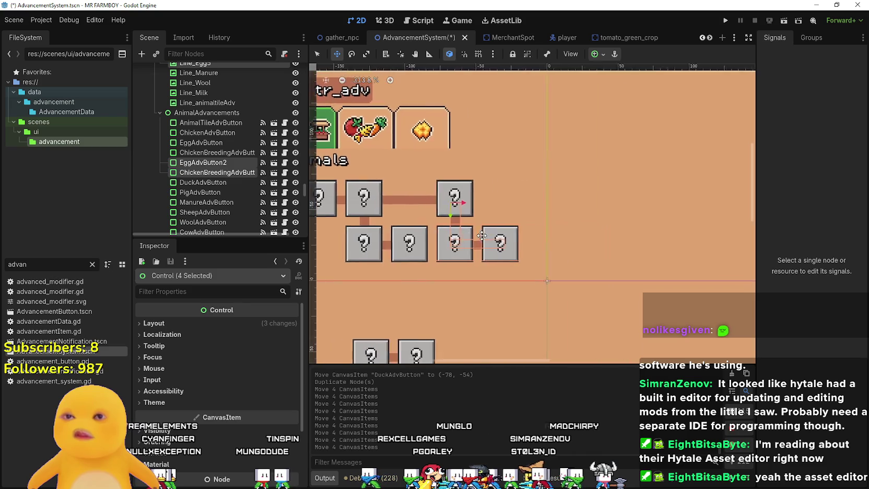
{"action": "scroll", "coordinate": [439, 172], "scroll_direction": "down", "scroll_amount": 2}
{"action": "scroll", "coordinate": [433, 152], "scroll_direction": "up", "scroll_amount": 2}
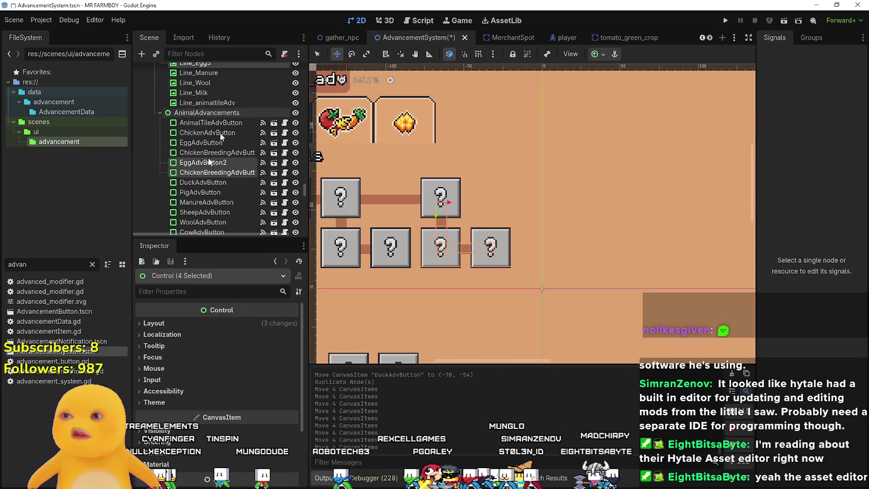
{"action": "left_click", "coordinate": [199, 163]}
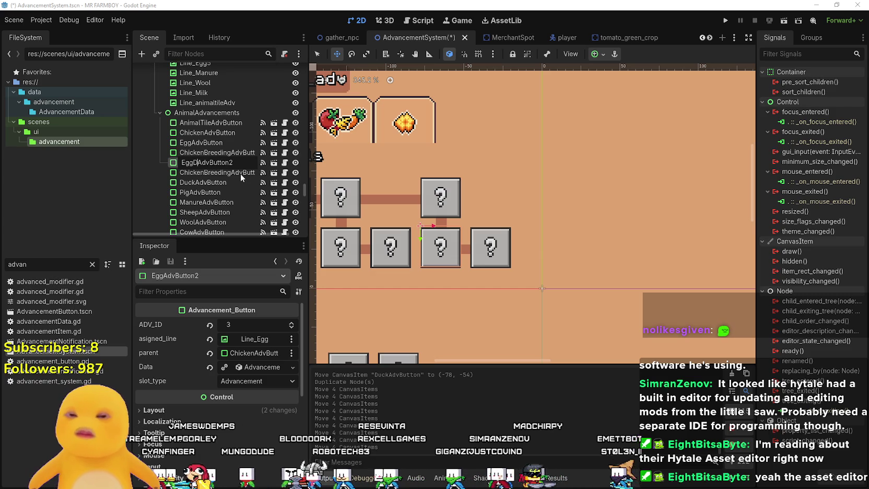
- Rename EggAdvButton2 to EggDuckAdvButton and ChickenBreedingAdvButton2 to DuckBreedingAdvButton
{"action": "type", "text": "uck"}
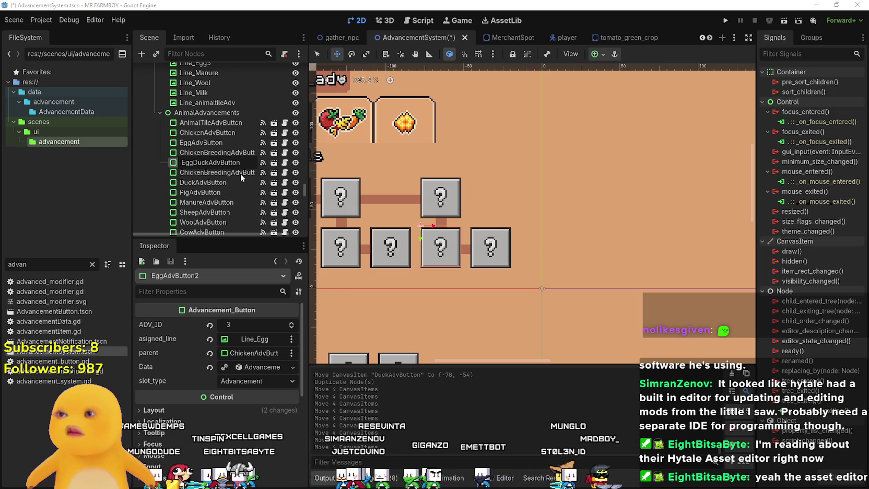
{"action": "key", "text": "Return"}
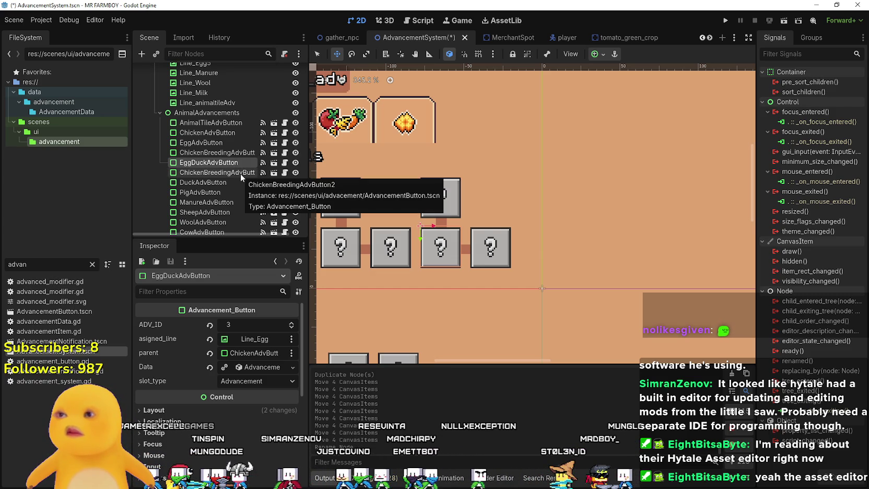
{"action": "left_click", "coordinate": [234, 175]}
{"action": "double_click", "coordinate": [197, 176]}
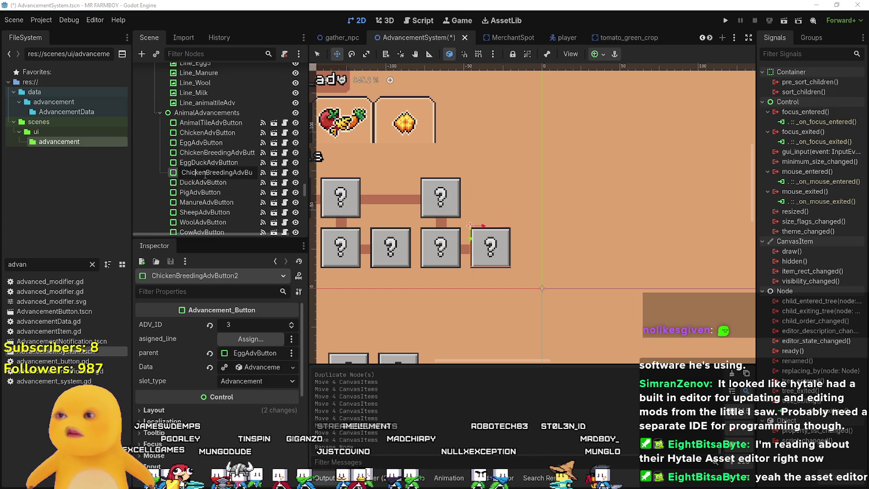
{"action": "type", "text": "Duck"}
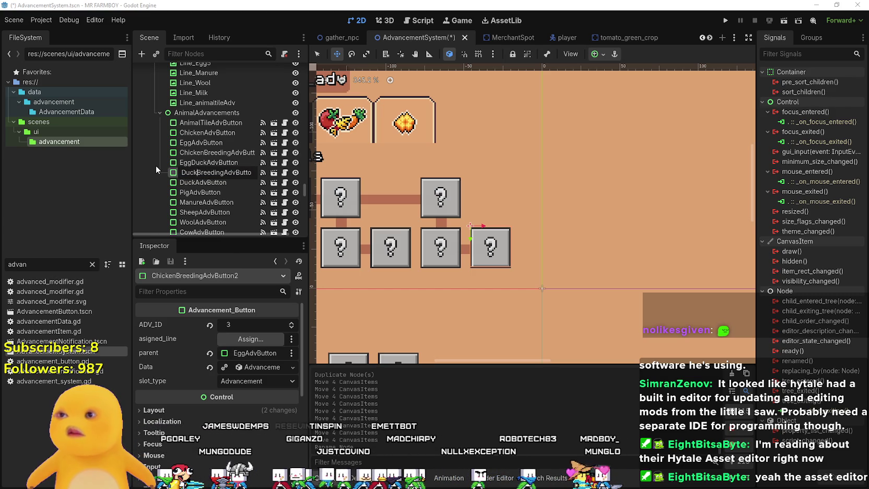
{"action": "key", "text": "End"}
{"action": "key", "text": "BackSpace"}
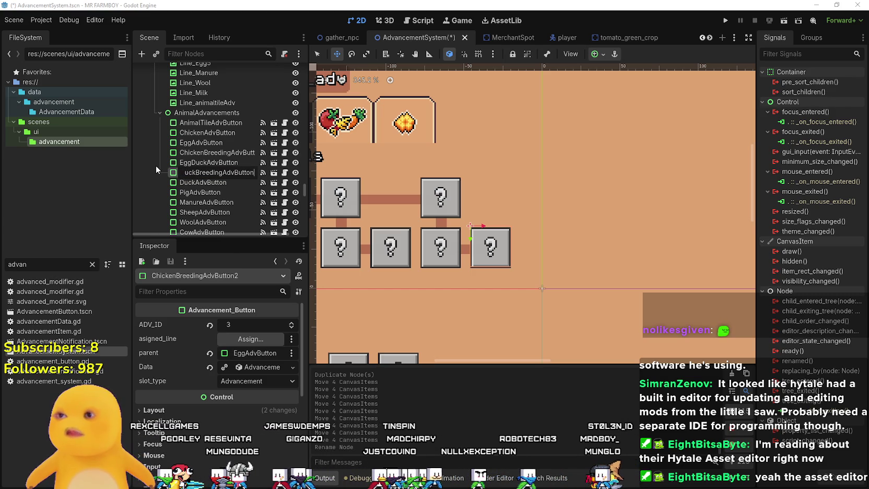
{"action": "key", "text": "Return"}
{"action": "left_click", "coordinate": [184, 162]}
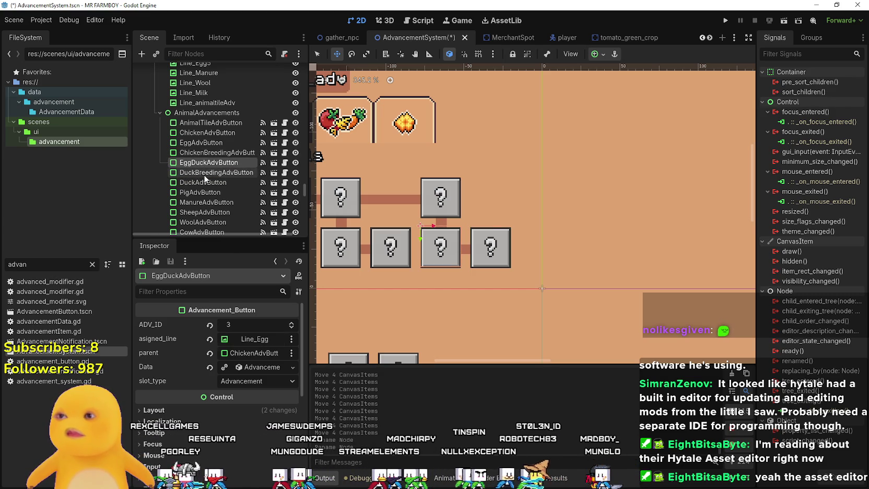
- Move EggDuckAdvButton and DuckBreedingAdvButton directly below DuckAdvButton in the Scene dock
{"action": "left_click", "coordinate": [208, 173], "text": "ctrl"}
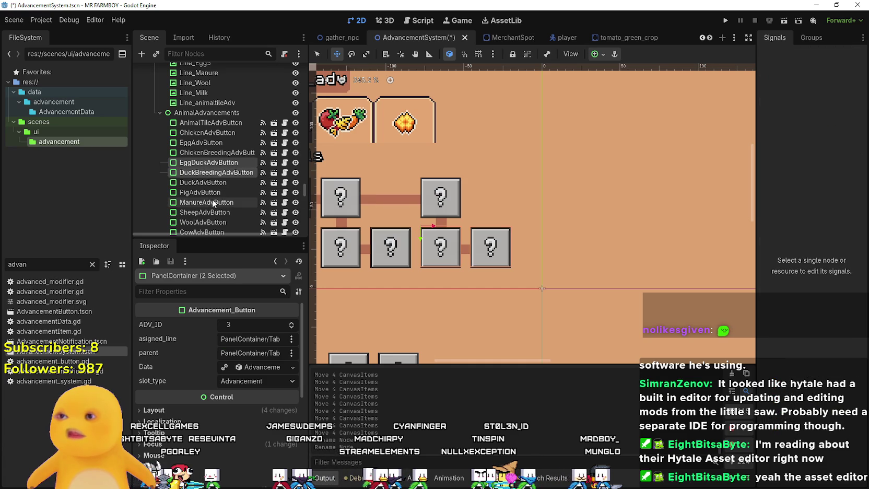
{"action": "left_click_drag", "start_coordinate": [214, 212], "coordinate": [214, 210]}
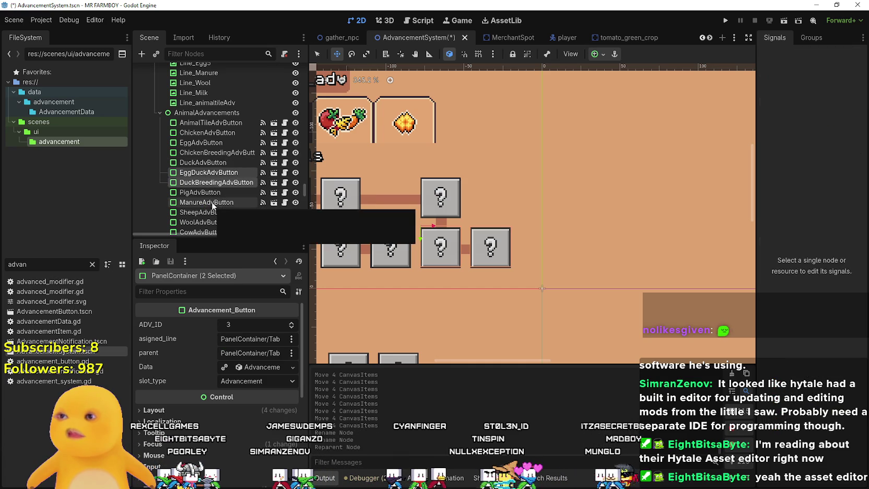
{"action": "scroll", "coordinate": [437, 245], "scroll_direction": "up", "scroll_amount": 2}
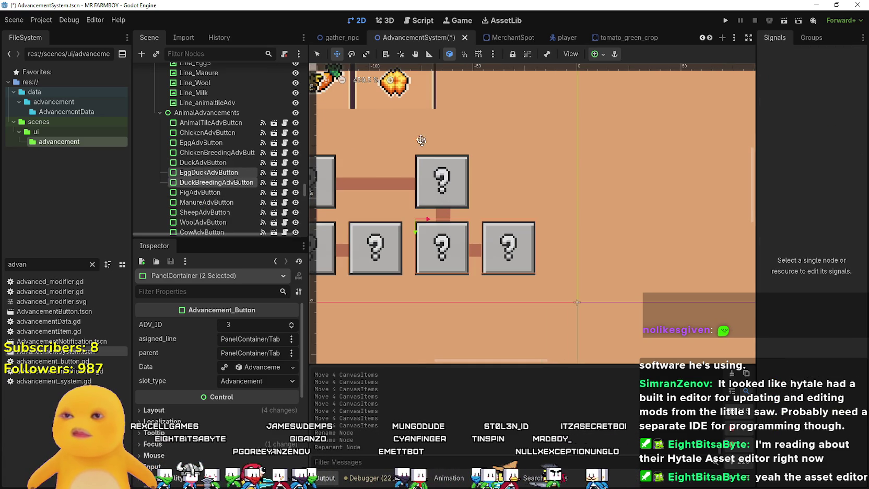
- Revert EggDuckAdvButton's asigned_line property to clear its egg line
{"action": "left_click", "coordinate": [437, 201]}
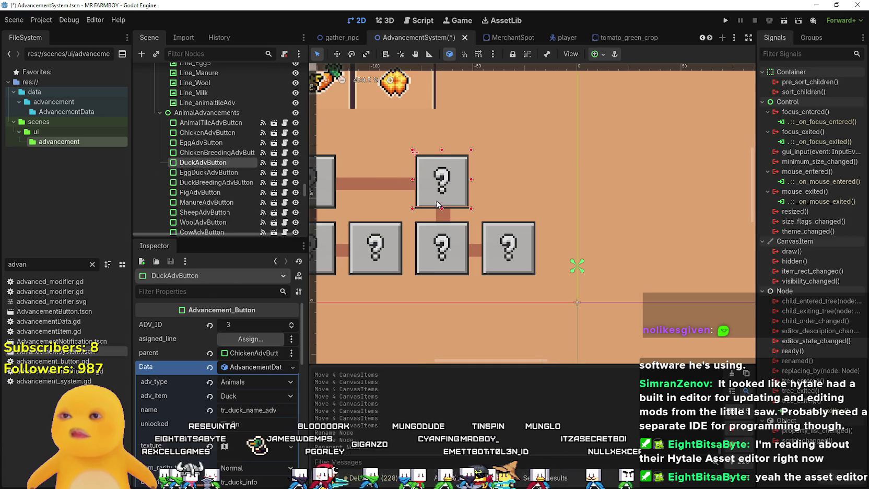
{"action": "left_click", "coordinate": [432, 265]}
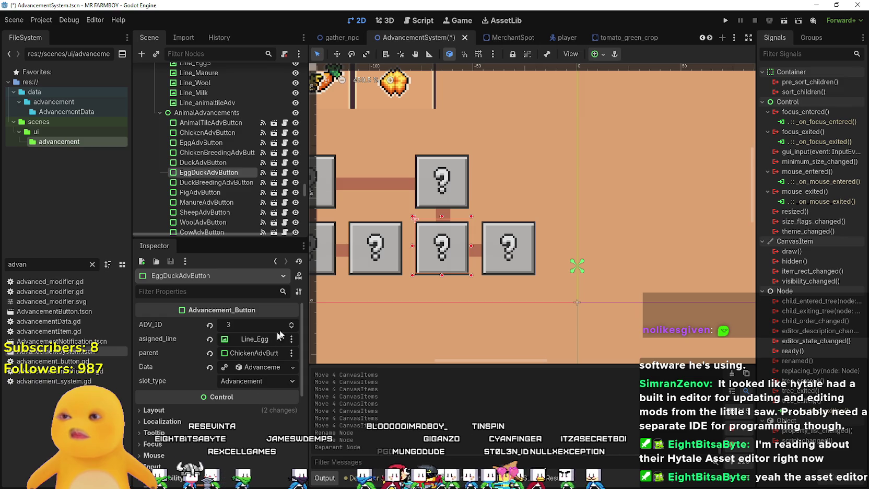
{"action": "left_click", "coordinate": [209, 340]}
- Set EggDuckAdvButton's parent to DuckAdvButton, filtering the node picker by 'Duck'
{"action": "left_click", "coordinate": [499, 253]}
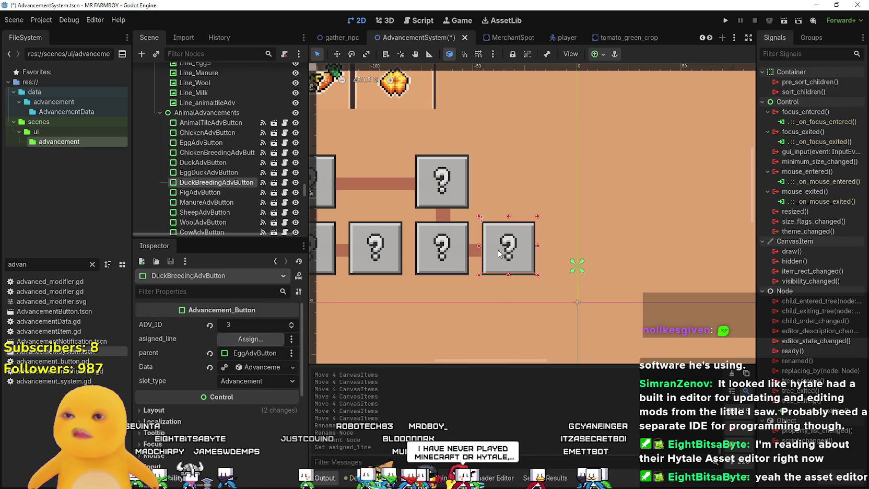
{"action": "left_click", "coordinate": [433, 265]}
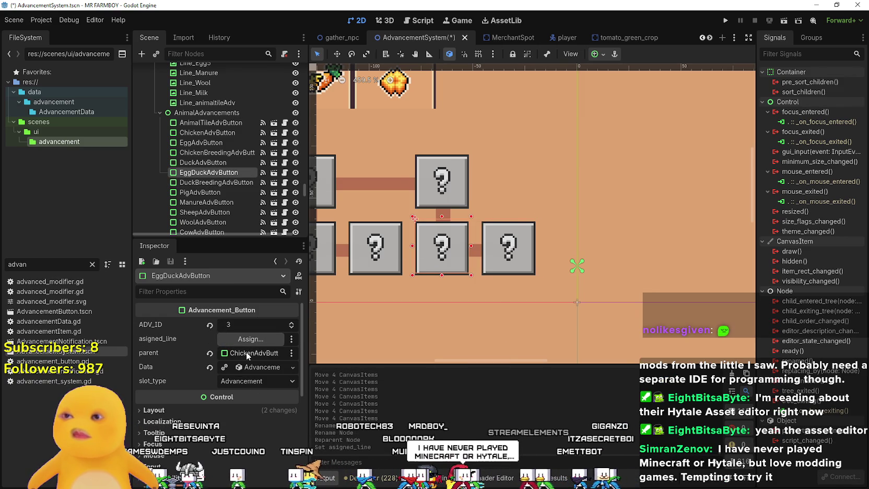
{"action": "left_click", "coordinate": [241, 352]}
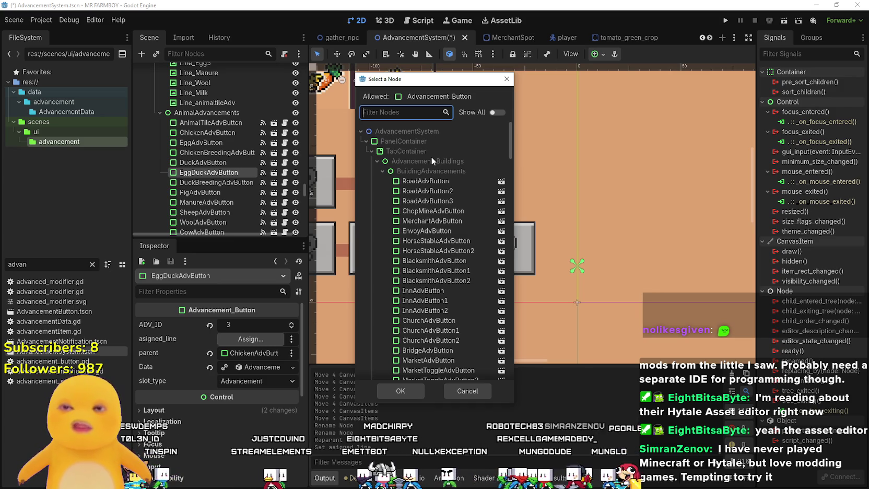
{"action": "type", "text": "Duck"}
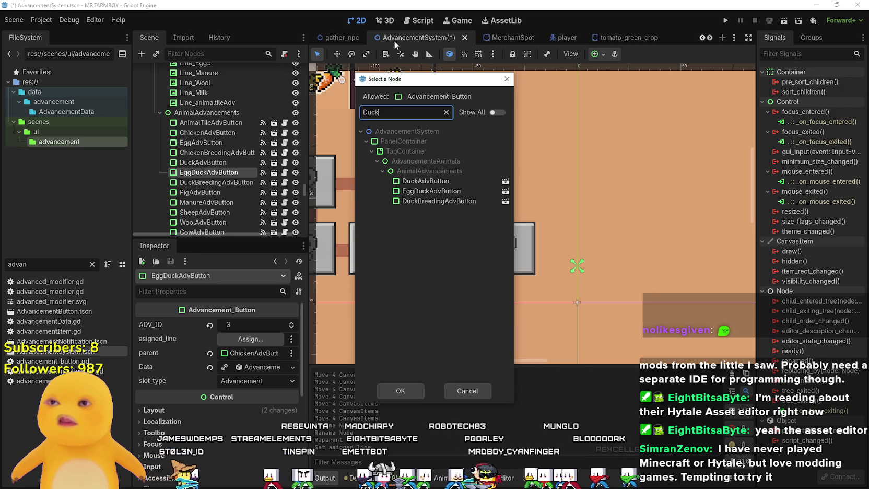
{"action": "mouse_move", "coordinate": [386, 79]}
{"action": "left_mouse_down"}
{"action": "mouse_move", "coordinate": [564, 91]}
{"action": "mouse_move", "coordinate": [570, 107]}
{"action": "left_mouse_up"}
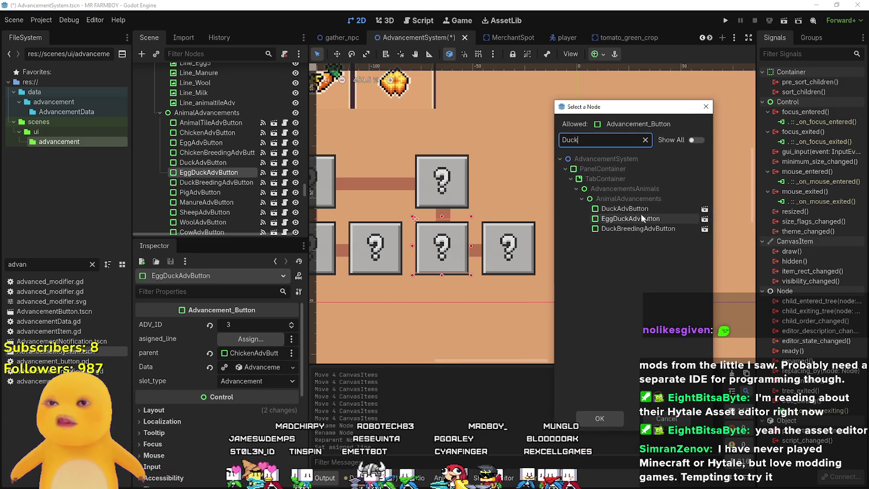
{"action": "left_click", "coordinate": [626, 208]}
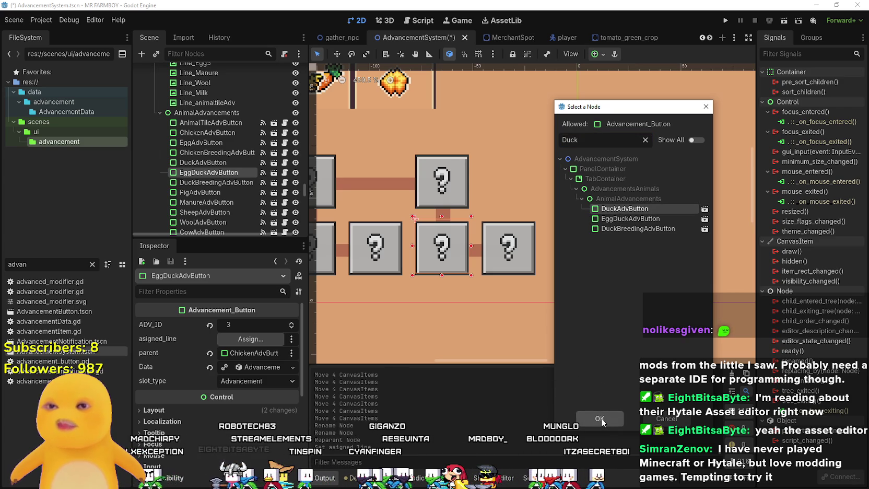
{"action": "left_click", "coordinate": [600, 419]}
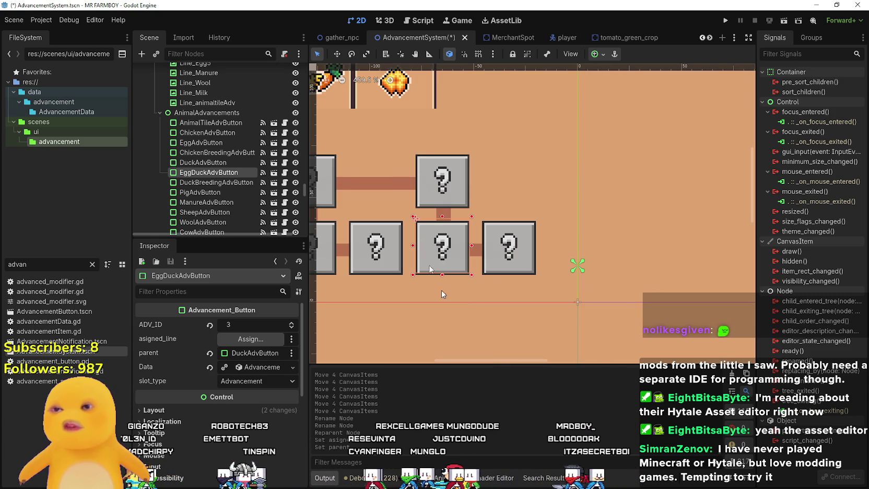
- Change EggDuckAdvButton's data name to tr_inventory_duck_egg and select the whole key
{"action": "left_click_drag", "start_coordinate": [451, 268], "coordinate": [491, 254]}
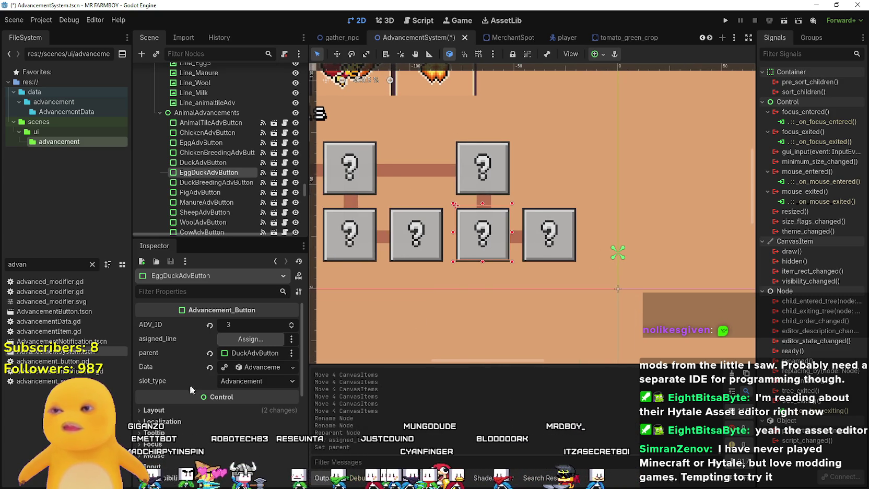
{"action": "scroll", "coordinate": [481, 216], "scroll_direction": "up", "scroll_amount": 2}
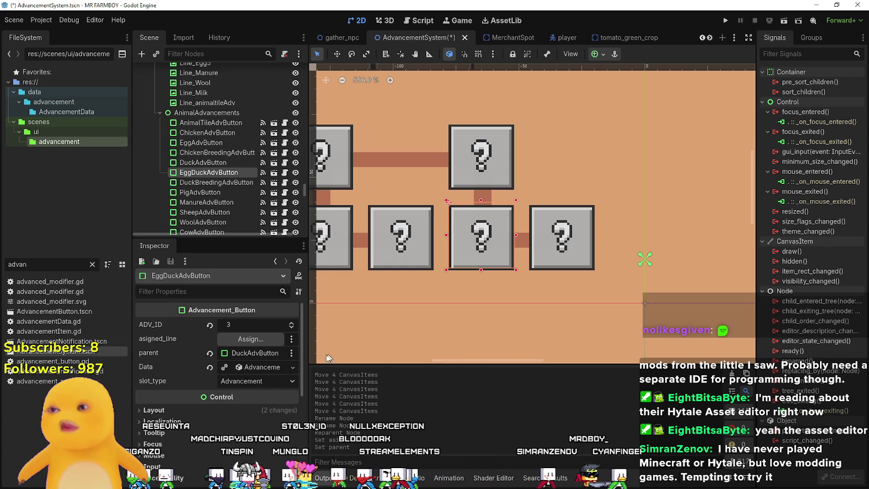
{"action": "left_click", "coordinate": [254, 366]}
{"action": "left_click", "coordinate": [254, 366]}
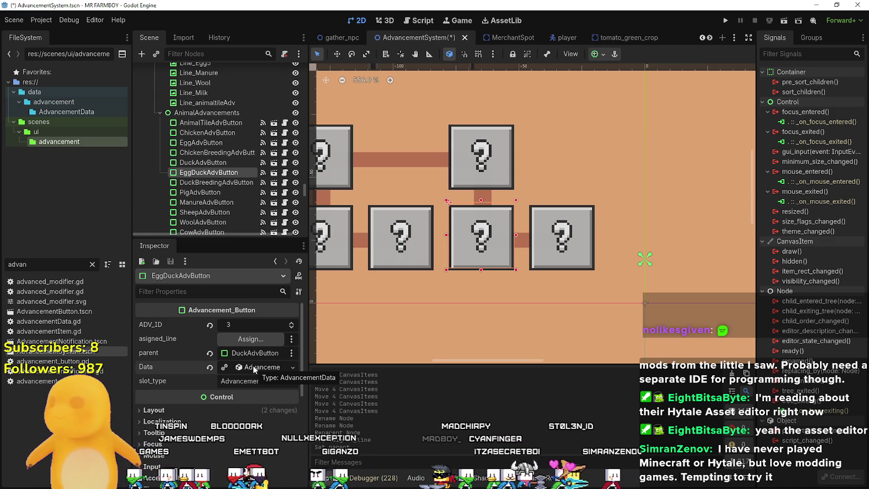
{"action": "left_click", "coordinate": [253, 365]}
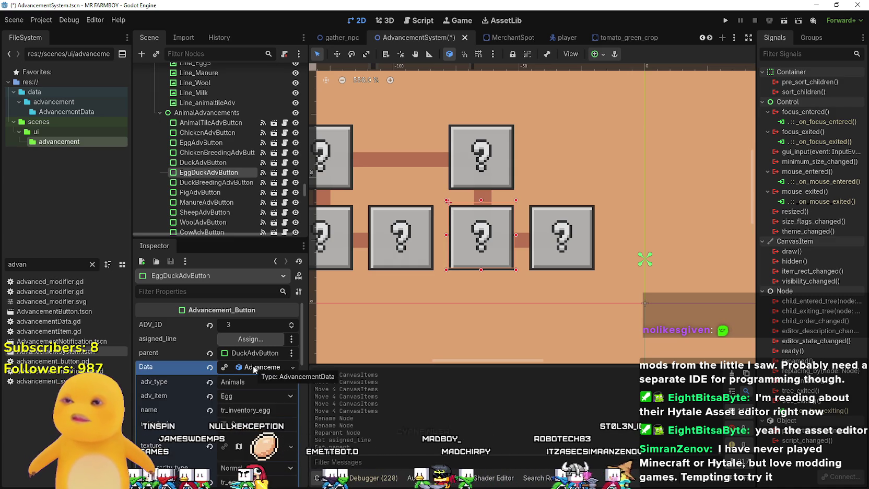
{"action": "right_click", "coordinate": [252, 365]}
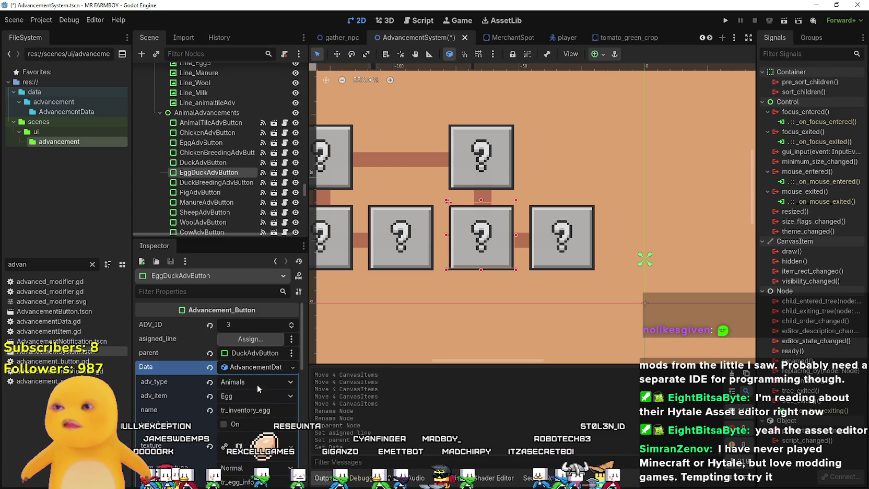
{"action": "left_click", "coordinate": [274, 411]}
{"action": "type", "text": "duck_"}
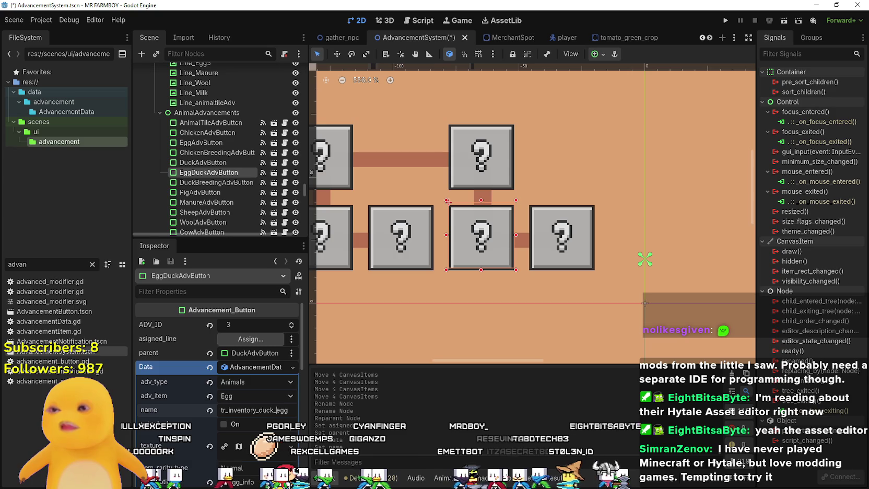
{"action": "double_click", "coordinate": [267, 408]}
{"action": "key", "text": "ctrl+c"}
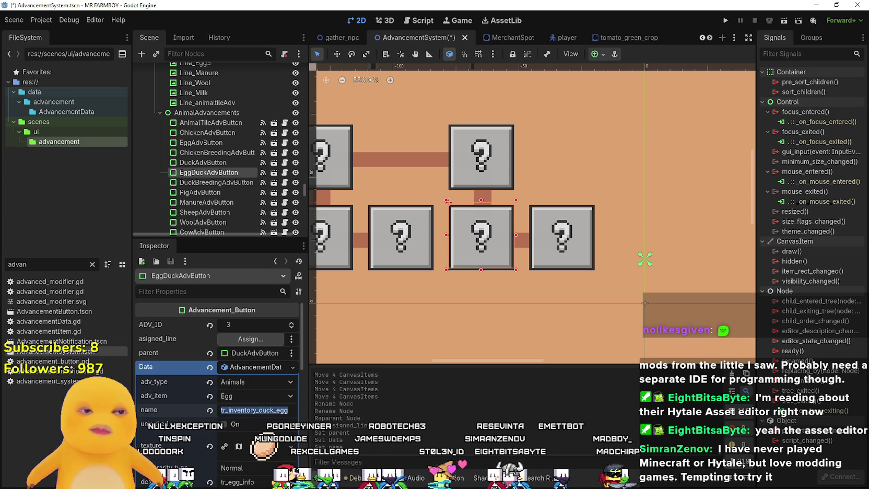
- In the spreadsheet, add row 881 with key tr_inventory_duck_egg and translation Duck Egg
{"action": "key", "text": "alt+Tab"}
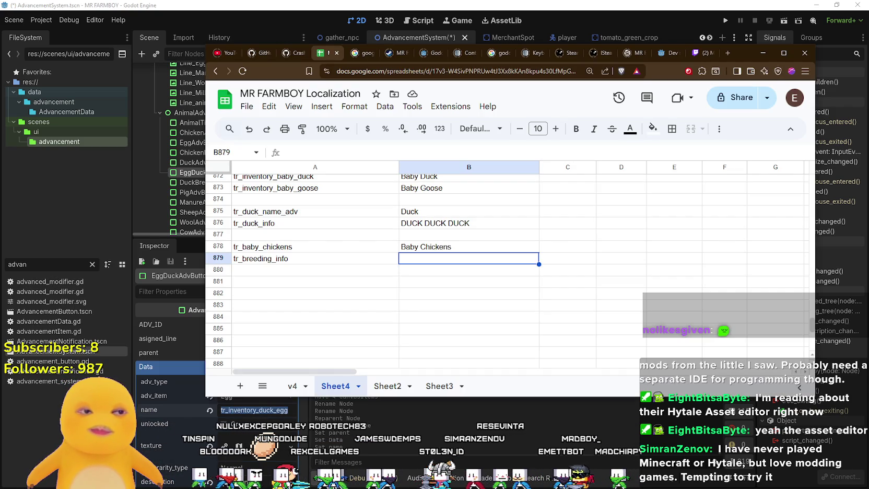
{"action": "key", "text": "Return"}
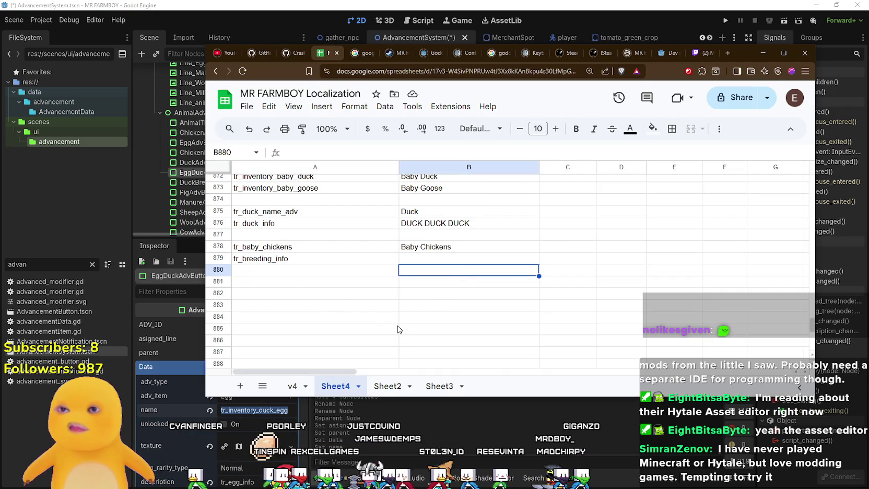
{"action": "left_click", "coordinate": [339, 278]}
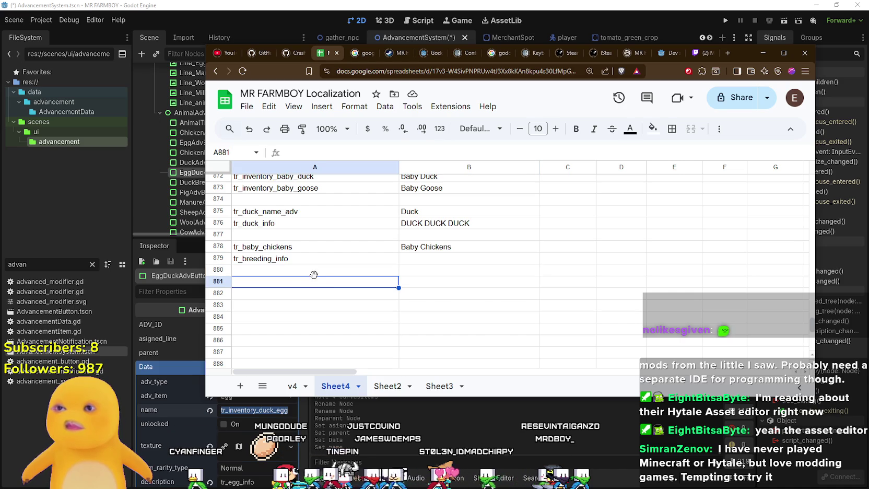
{"action": "key", "text": "ctrl+v"}
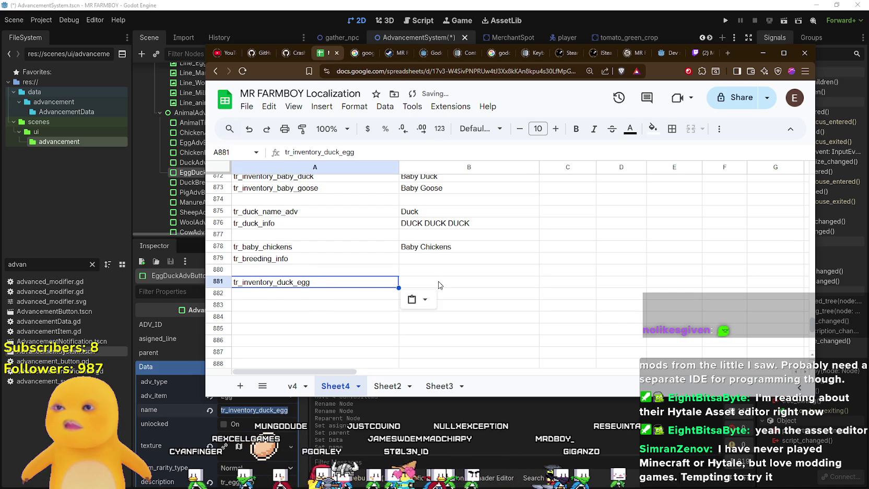
{"action": "left_click", "coordinate": [442, 279]}
{"action": "type", "text": "Duck Egg"}
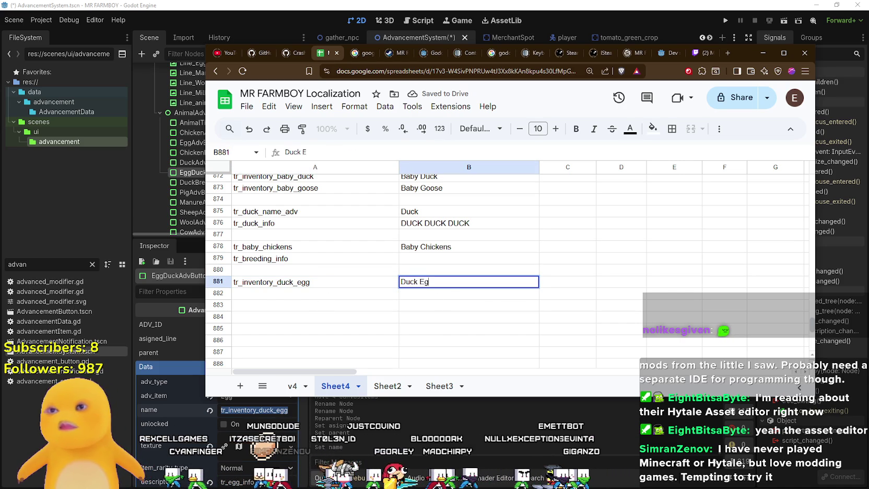
{"action": "key", "text": "Return"}
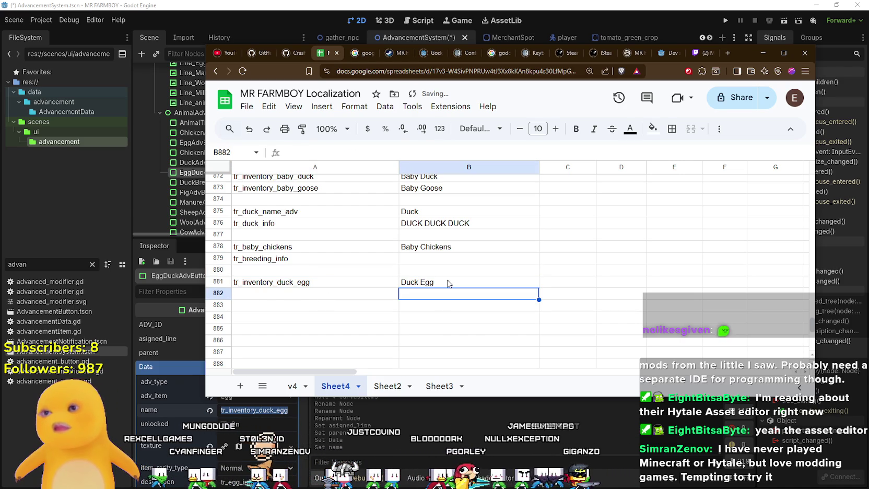
- Enter tr_inventory_chicken_egg in A880 and copy that key
{"action": "left_click", "coordinate": [302, 282]}
{"action": "left_click", "coordinate": [301, 294]}
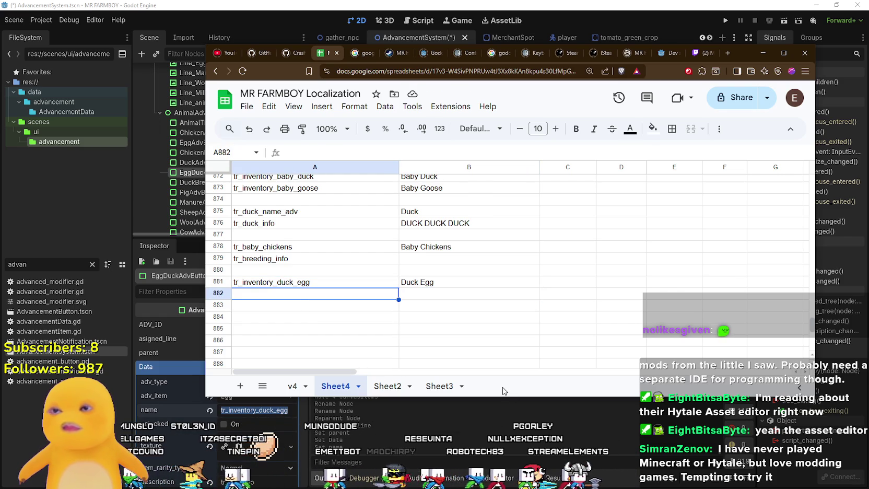
{"action": "key", "text": "Down"}
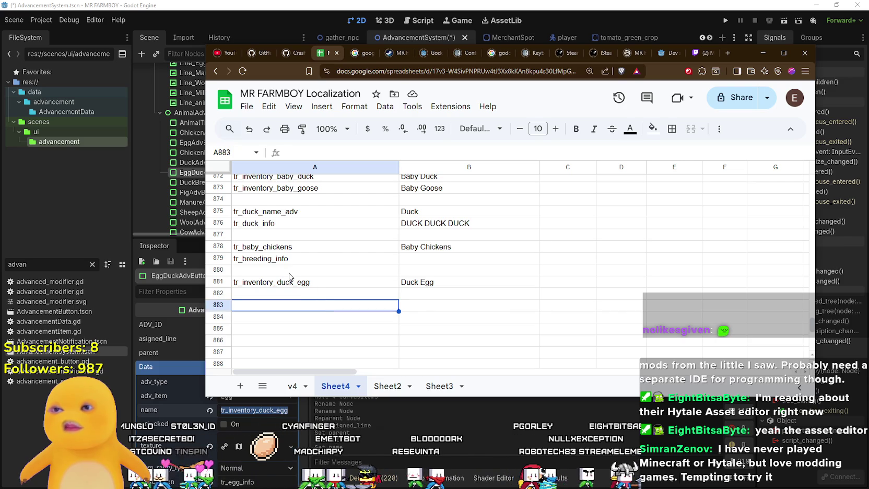
{"action": "left_click", "coordinate": [289, 273]}
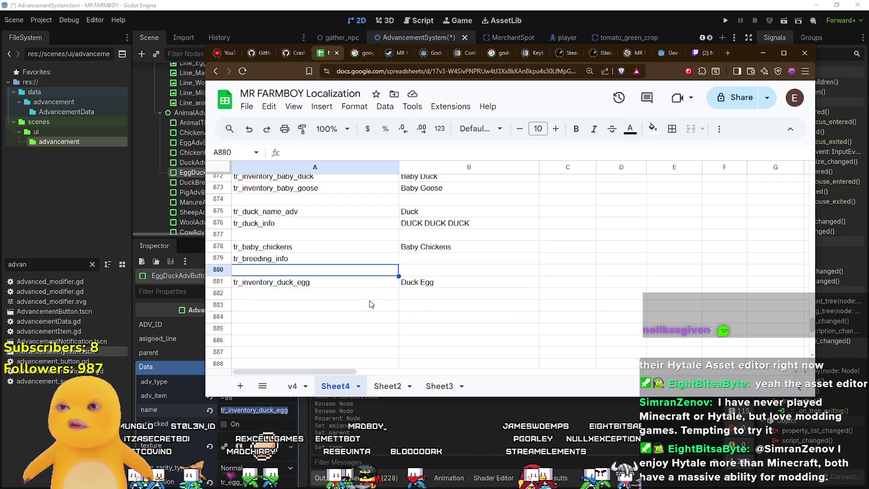
{"action": "type", "text": "tr_inventory_duck_egg"}
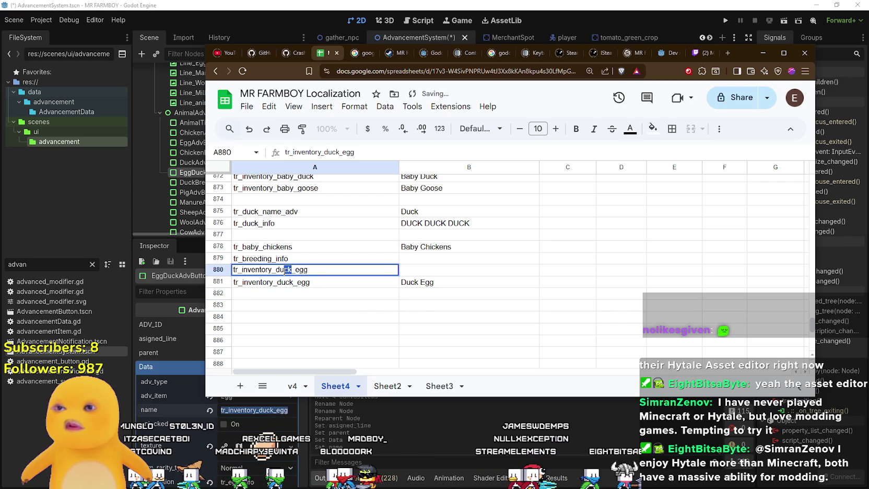
{"action": "type", "text": "chicken"}
{"action": "key", "text": "Return"}
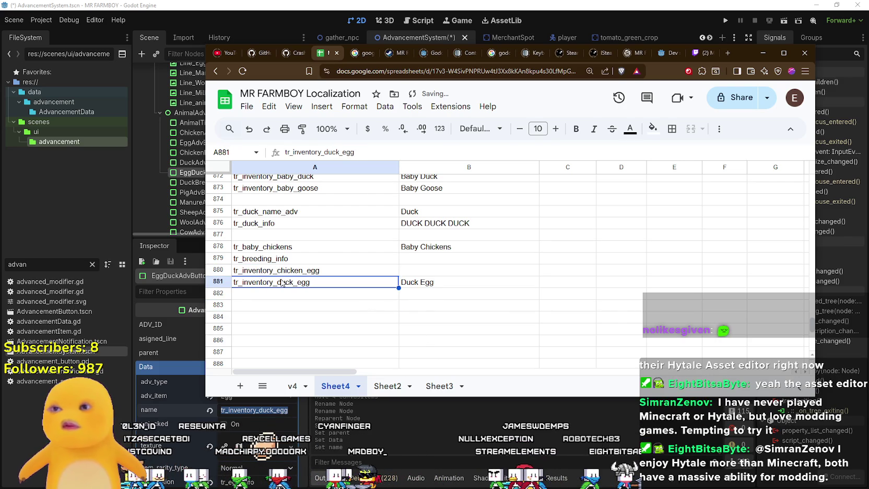
{"action": "key", "text": "Up"}
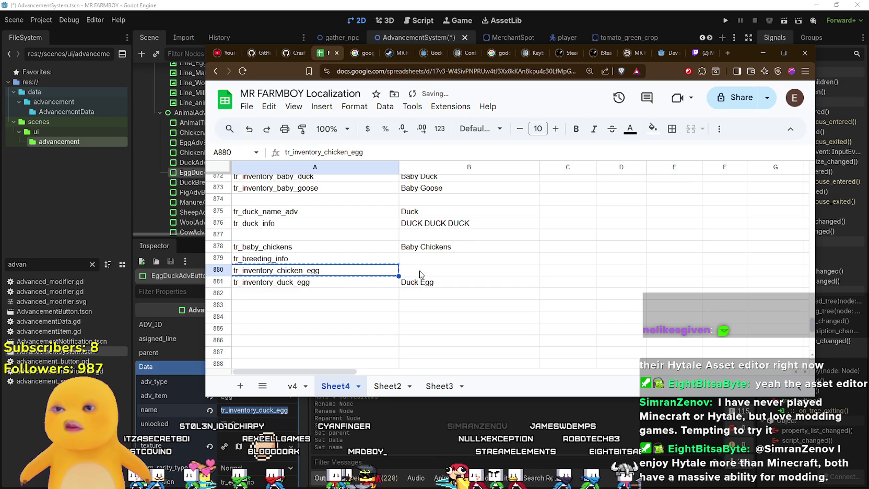
{"action": "key", "text": "ctrl+c"}
{"action": "key", "text": "Right"}
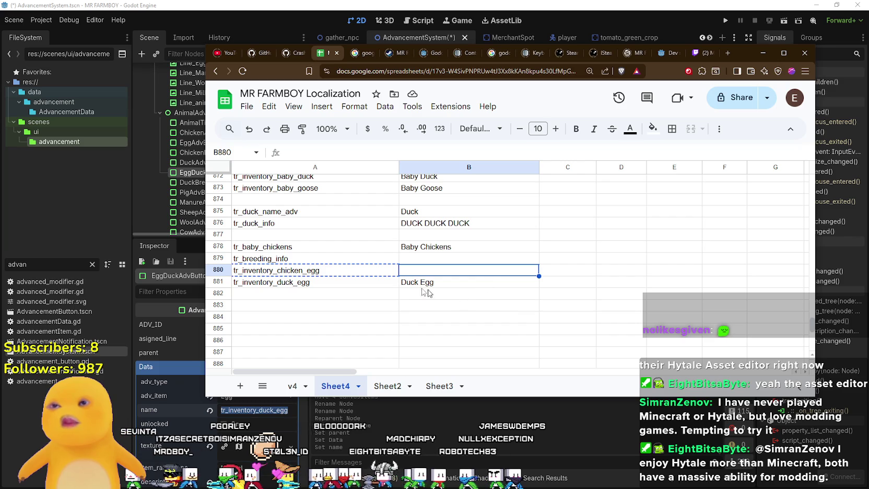
- Turn row 880 into the tr_inventory_wild_egg key with English text Wild Egg
{"action": "left_click", "coordinate": [324, 273]}
{"action": "key", "text": "Delete"}
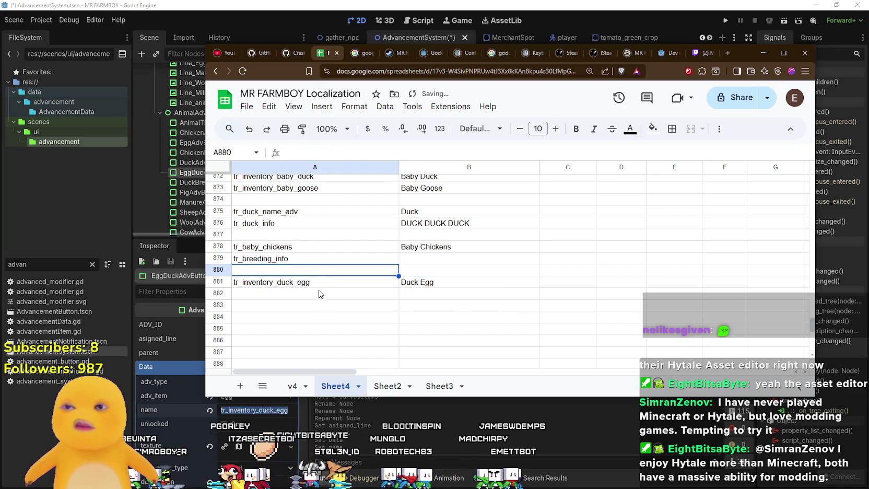
{"action": "left_click", "coordinate": [328, 294]}
{"action": "key", "text": "Up"}
{"action": "key", "text": "Up"}
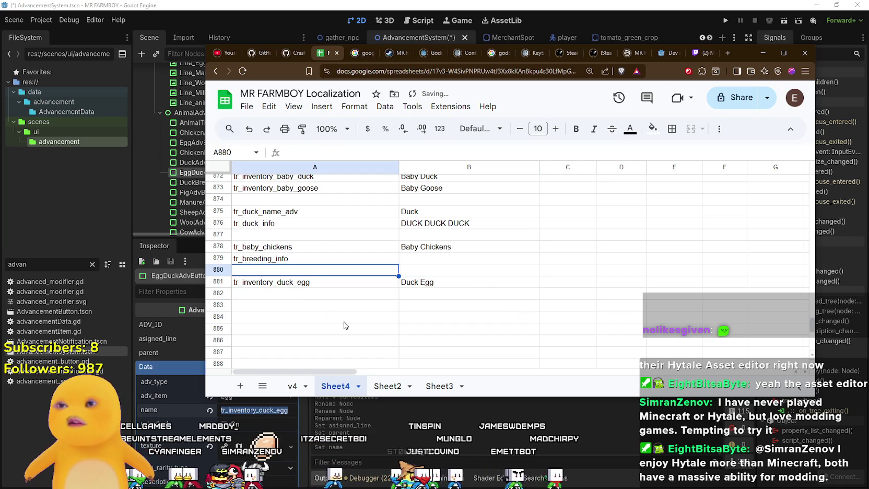
{"action": "key", "text": "ctrl+v"}
{"action": "key", "text": "F2"}
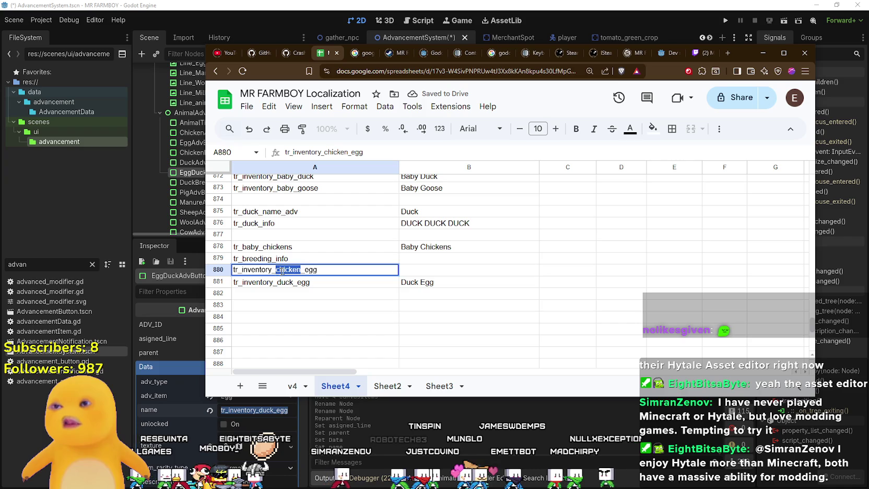
{"action": "type", "text": "wild"}
{"action": "key", "text": "Return"}
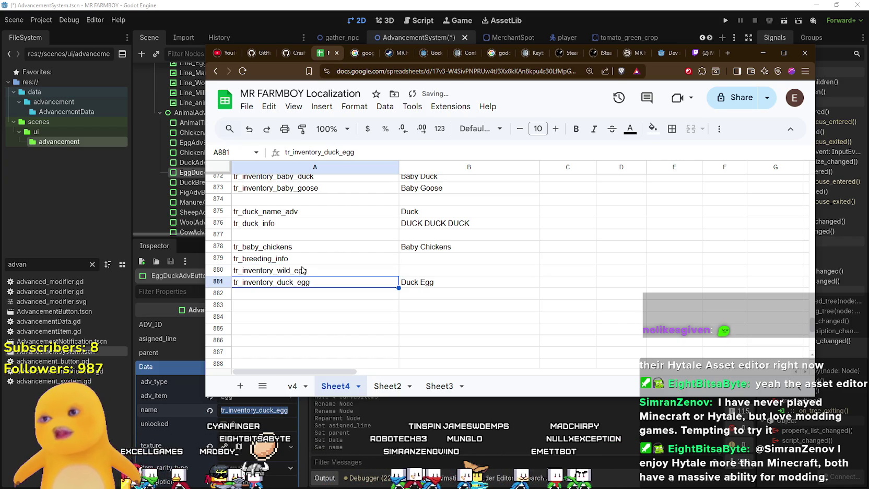
{"action": "left_click", "coordinate": [419, 266]}
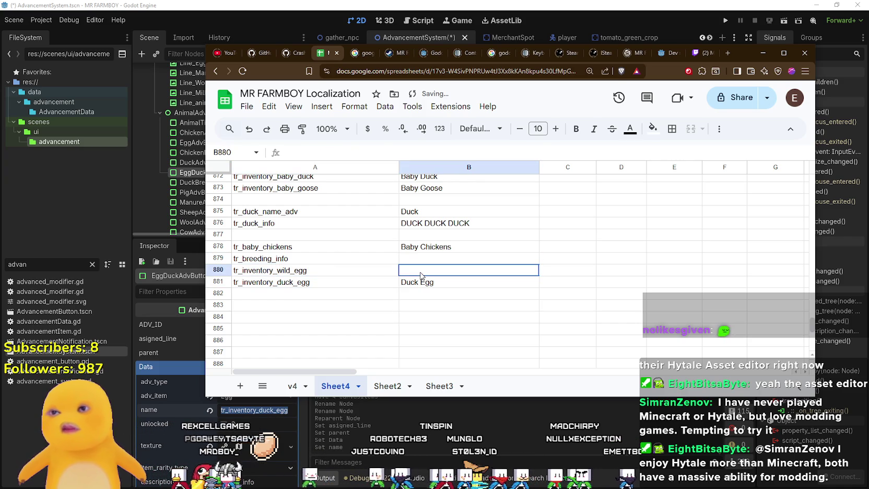
{"action": "type", "text": "Wild Egg"}
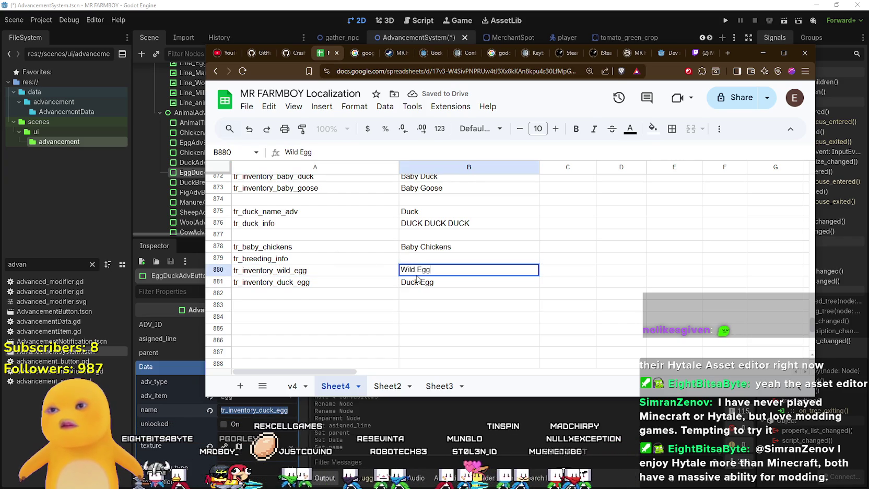
{"action": "key", "text": "Return"}
- Compare the Wild Egg row with the Duck Egg row entries
{"action": "left_click", "coordinate": [374, 295]}
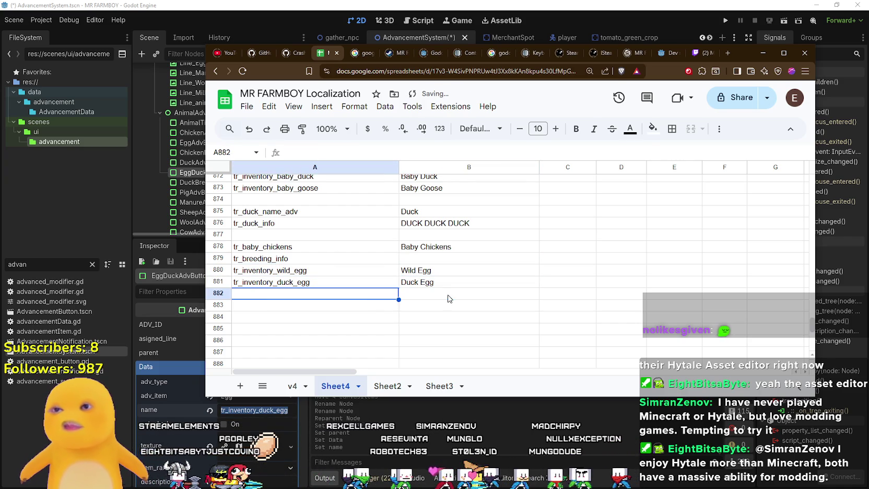
{"action": "left_click", "coordinate": [448, 298]}
{"action": "left_click", "coordinate": [316, 270]}
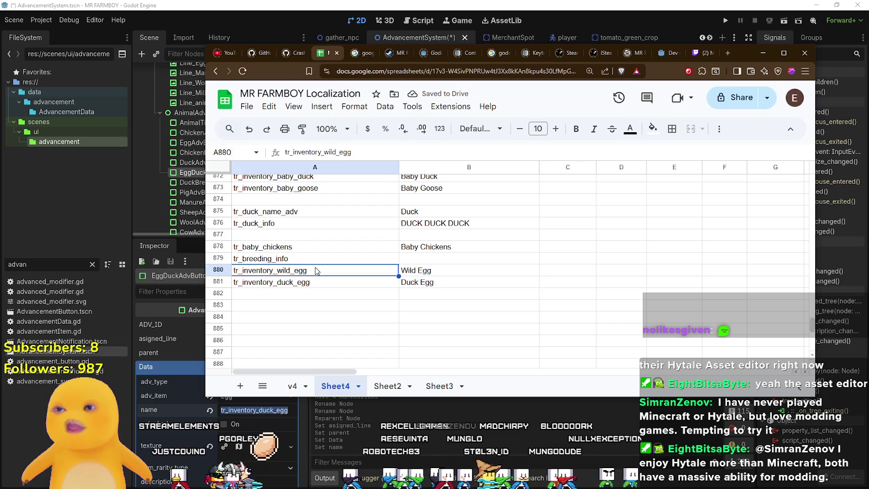
{"action": "left_click", "coordinate": [437, 286]}
{"action": "left_click", "coordinate": [432, 273]}
{"action": "left_click", "coordinate": [426, 285]}
{"action": "left_click", "coordinate": [429, 274]}
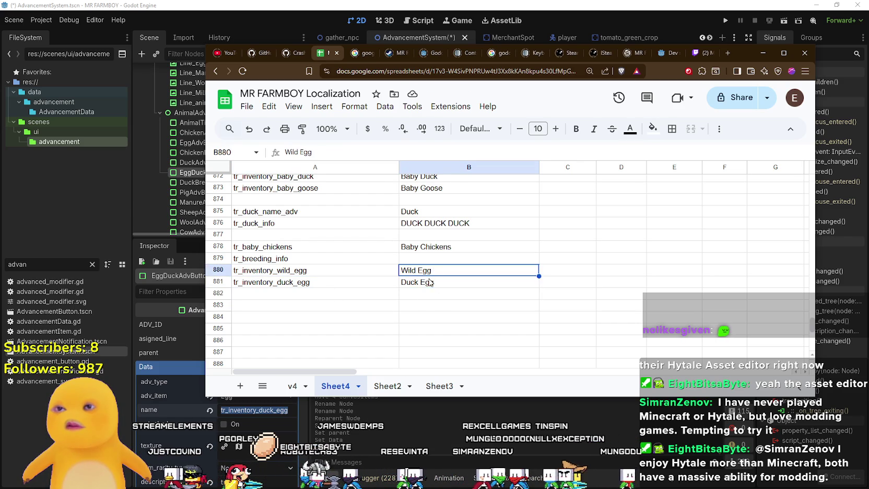
{"action": "left_click", "coordinate": [430, 282]}
{"action": "left_click", "coordinate": [432, 273]}
{"action": "left_click", "coordinate": [430, 285]}
{"action": "left_click", "coordinate": [433, 272]}
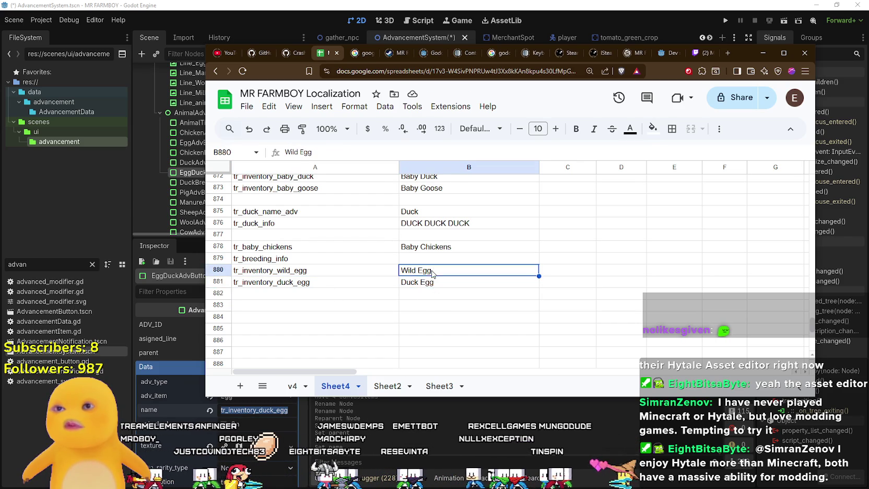
{"action": "left_click", "coordinate": [424, 283]}
{"action": "left_click", "coordinate": [431, 272]}
{"action": "left_click", "coordinate": [426, 282]}
{"action": "left_click", "coordinate": [430, 270]}
{"action": "left_click", "coordinate": [428, 283]}
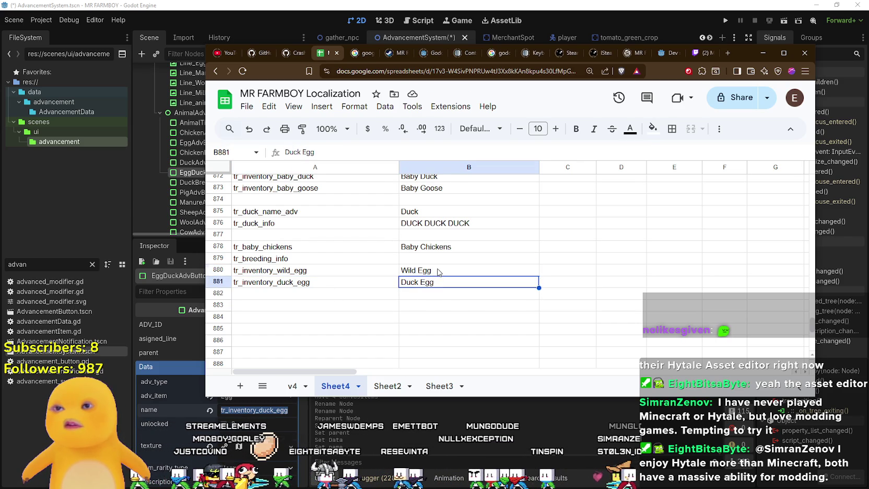
{"action": "left_click", "coordinate": [434, 271]}
{"action": "left_click", "coordinate": [425, 282]}
{"action": "left_click", "coordinate": [431, 272]}
{"action": "left_click", "coordinate": [423, 282]}
{"action": "left_click", "coordinate": [428, 272]}
{"action": "left_click", "coordinate": [424, 284]}
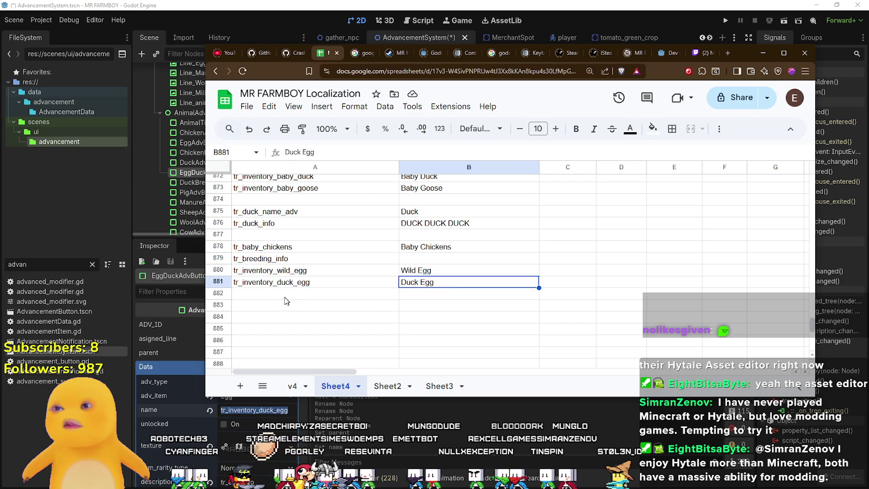
{"action": "left_click", "coordinate": [283, 283]}
{"action": "left_click", "coordinate": [422, 283]}
{"action": "left_click", "coordinate": [422, 271]}
{"action": "left_click", "coordinate": [414, 282]}
{"action": "left_click", "coordinate": [291, 286]}
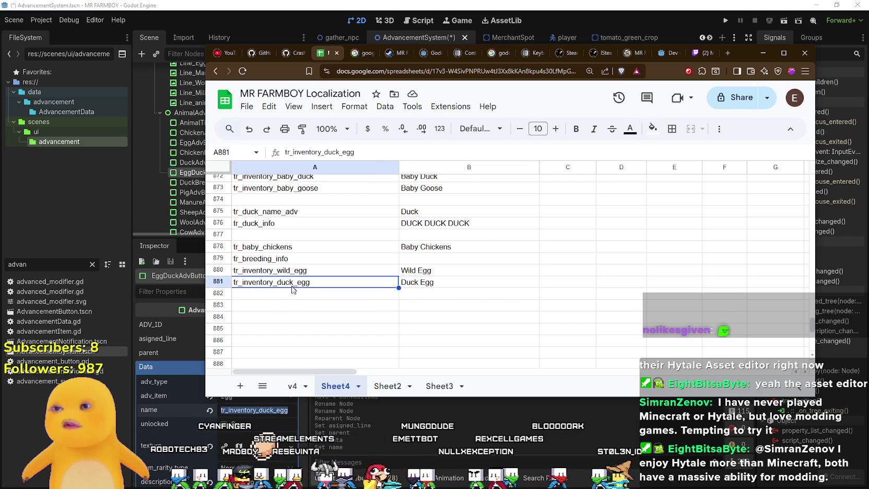
- Copy the duck egg row into row 882 as tr_inventory_goose_egg / Goose Egg
{"action": "left_click", "coordinate": [287, 296]}
{"action": "left_click_drag", "start_coordinate": [273, 282], "coordinate": [438, 289]}
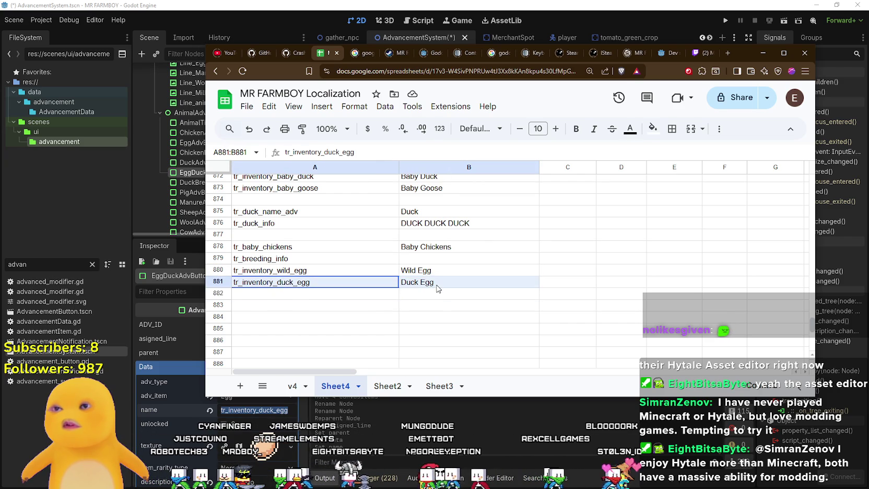
{"action": "left_click", "coordinate": [286, 293]}
{"action": "key", "text": "ctrl+v"}
{"action": "left_click", "coordinate": [289, 293]}
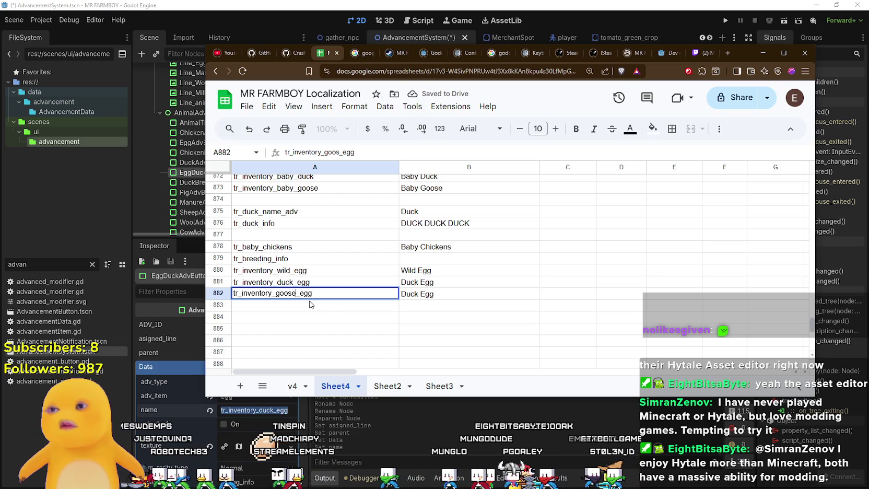
{"action": "key", "text": "Return"}
{"action": "double_click", "coordinate": [444, 294]}
{"action": "type", "text": "Goos"}
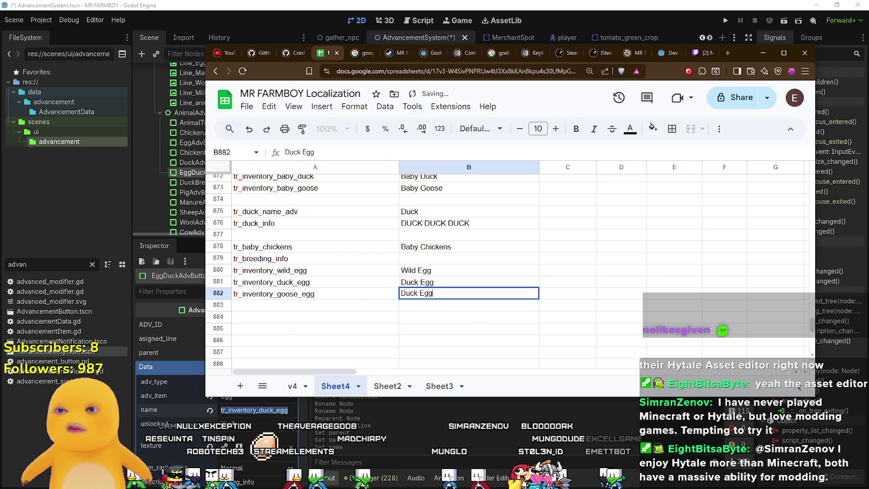
{"action": "type", "text": "e"}
{"action": "key", "text": "Return"}
- Search the sheet for every EGG entry
{"action": "left_click", "coordinate": [355, 294]}
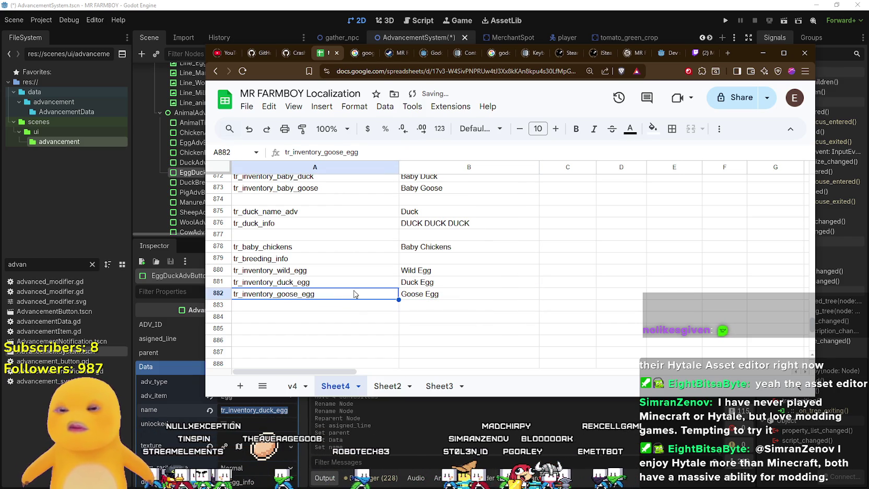
{"action": "key", "text": "ctrl+f"}
{"action": "type", "text": "EGG"}
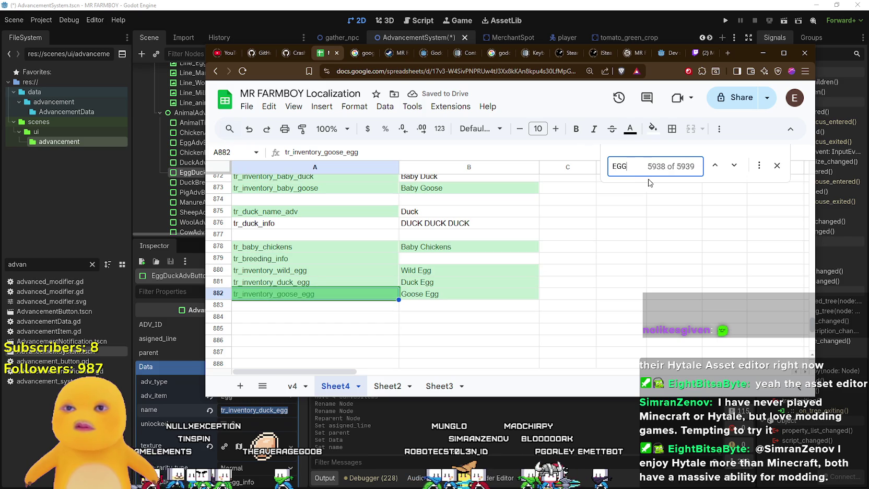
- Change the Egg text in B702 to Chicken Egg
{"action": "mouse_move", "coordinate": [812, 332]}
{"action": "left_mouse_down"}
{"action": "mouse_move", "coordinate": [808, 288]}
{"action": "mouse_move", "coordinate": [809, 298]}
{"action": "left_mouse_up"}
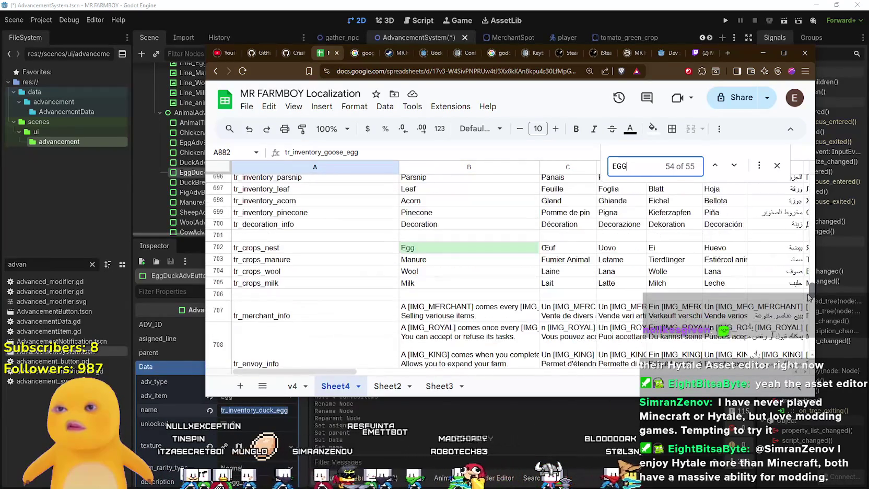
{"action": "double_click", "coordinate": [426, 249]}
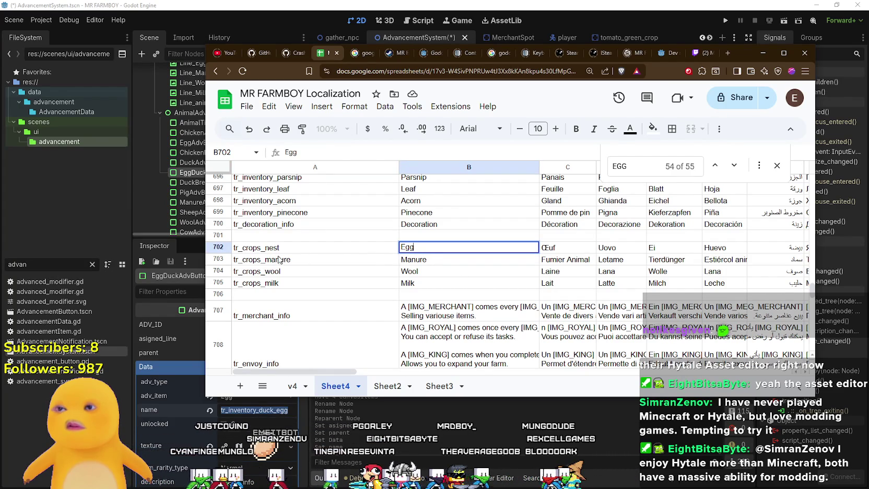
{"action": "left_click", "coordinate": [420, 271]}
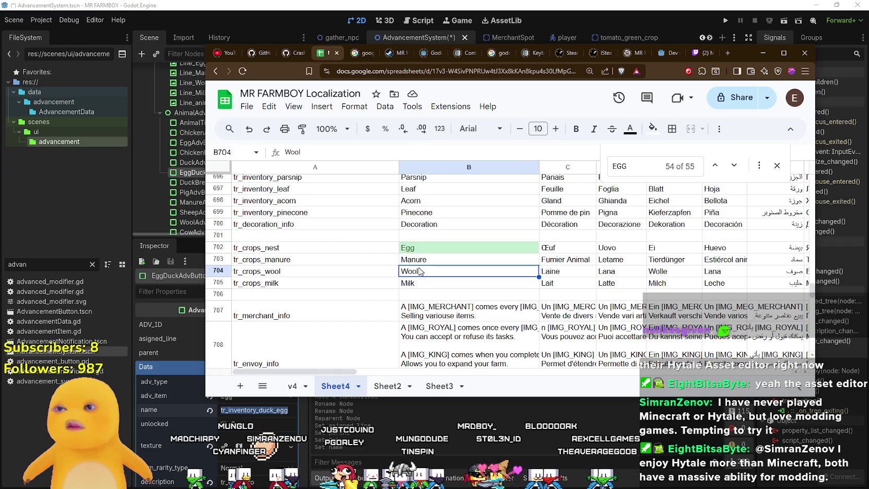
{"action": "left_click", "coordinate": [275, 251]}
{"action": "left_click", "coordinate": [285, 256]}
{"action": "double_click", "coordinate": [431, 248]}
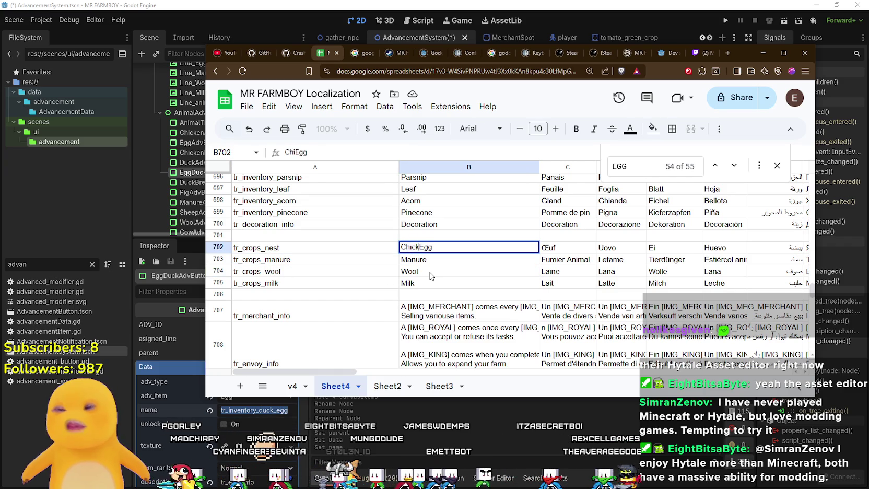
{"action": "key", "text": "Return"}
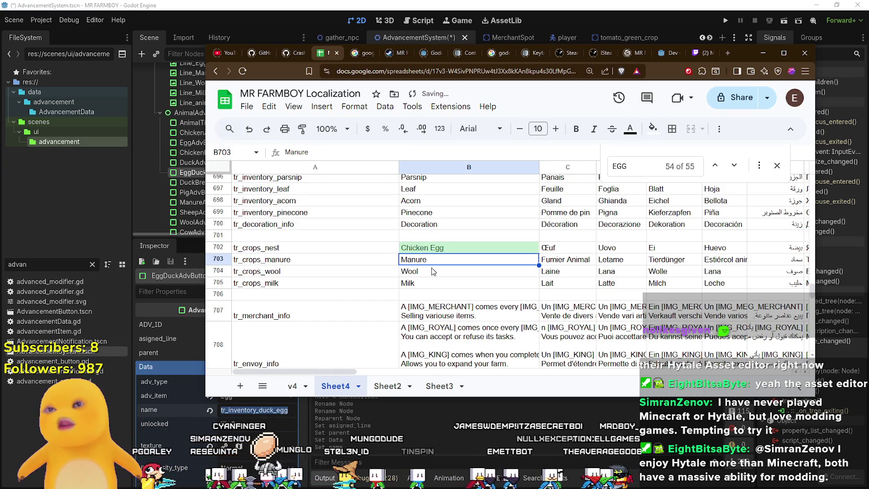
- Rename the Egg Sign text in B536 to Chicken Egg Sign
{"action": "scroll", "coordinate": [813, 292], "scroll_direction": "up", "scroll_amount": 10}
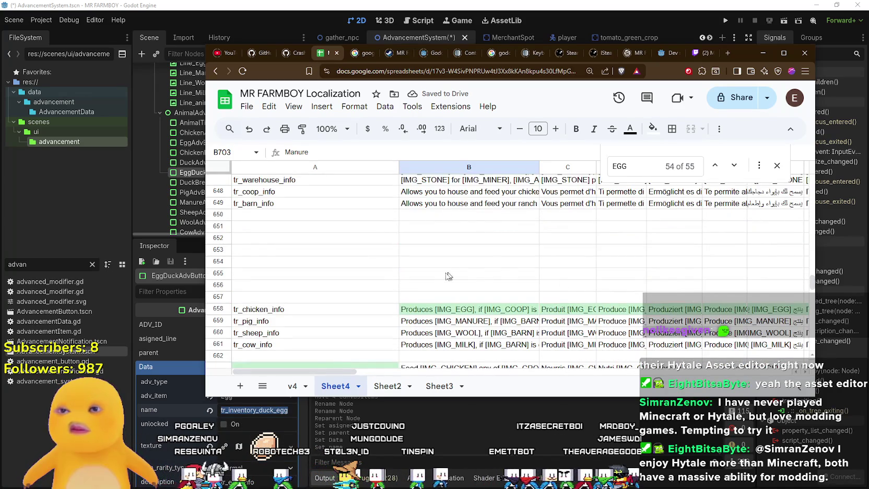
{"action": "scroll", "coordinate": [444, 277], "scroll_direction": "up", "scroll_amount": 10}
{"action": "left_click_drag", "start_coordinate": [813, 274], "coordinate": [810, 259]}
{"action": "double_click", "coordinate": [400, 281]}
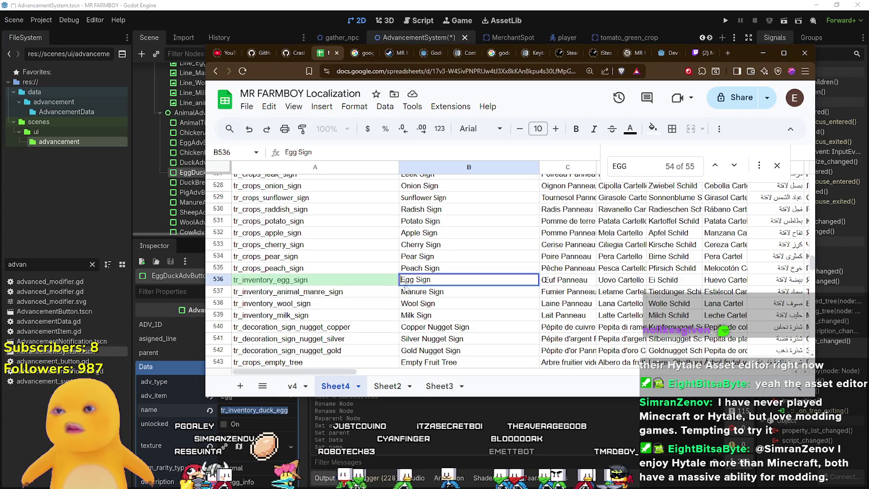
{"action": "type", "text": "Chicken"}
{"action": "key", "text": "Return"}
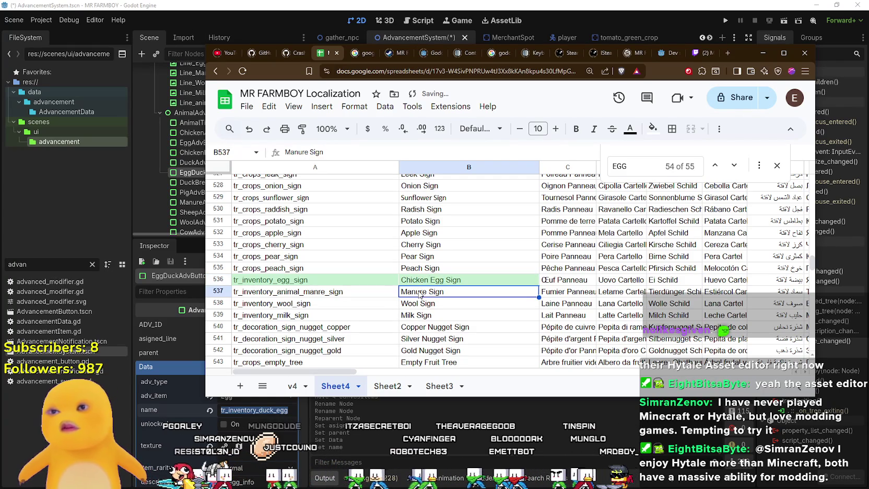
- Set the text in row 258 to Chicken Egg
{"action": "scroll", "coordinate": [490, 282], "scroll_direction": "up", "scroll_amount": 2}
{"action": "scroll", "coordinate": [488, 282], "scroll_direction": "up", "scroll_amount": 20}
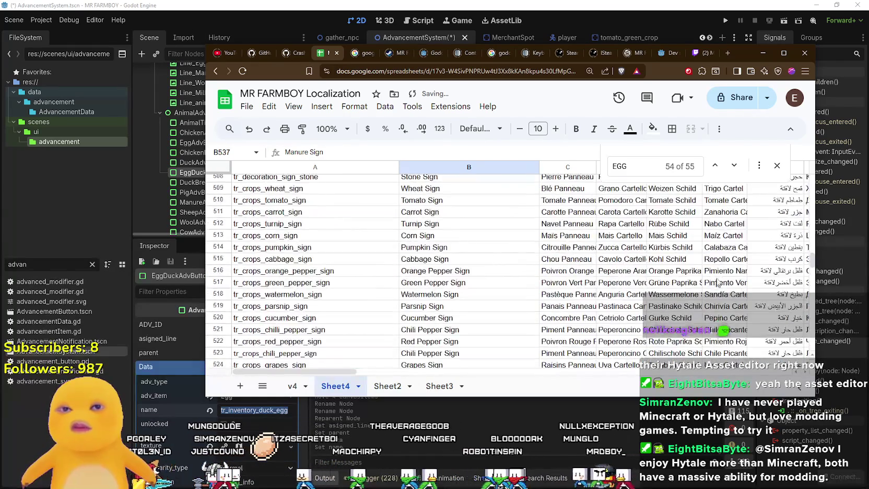
{"action": "scroll", "coordinate": [487, 282], "scroll_direction": "up", "scroll_amount": 20}
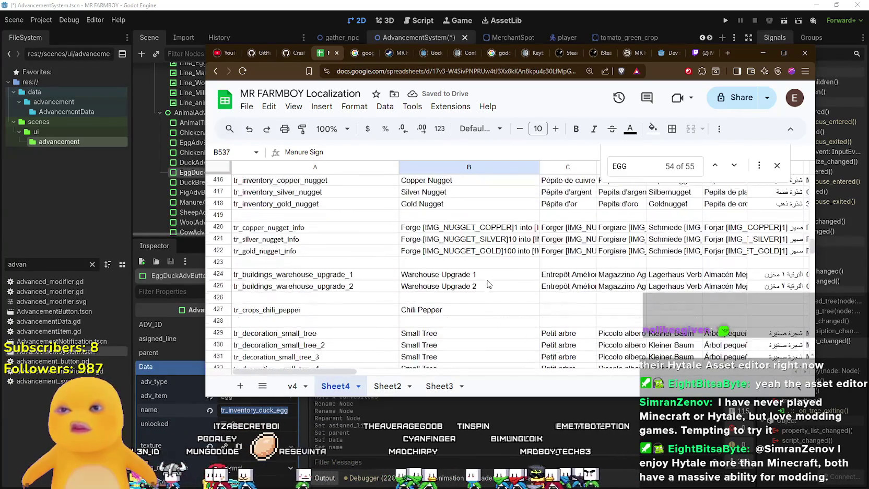
{"action": "scroll", "coordinate": [490, 283], "scroll_direction": "up", "scroll_amount": 20}
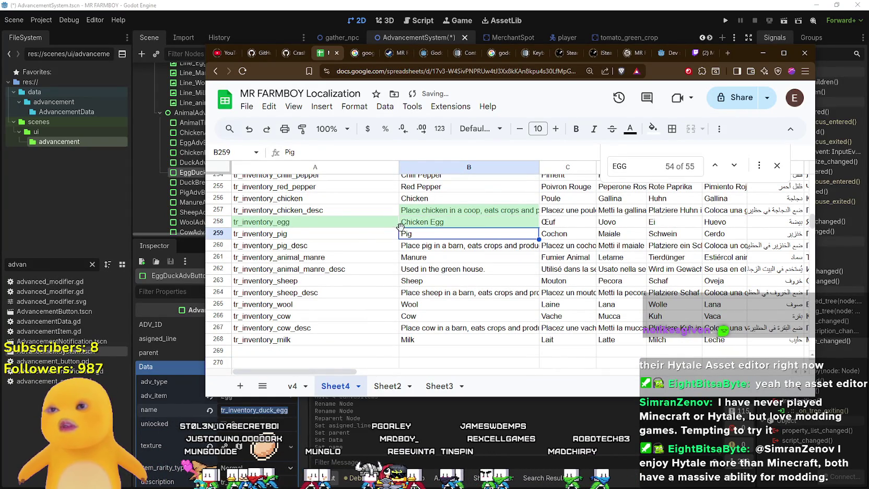
{"action": "left_click", "coordinate": [438, 211]}
{"action": "double_click", "coordinate": [438, 210]}
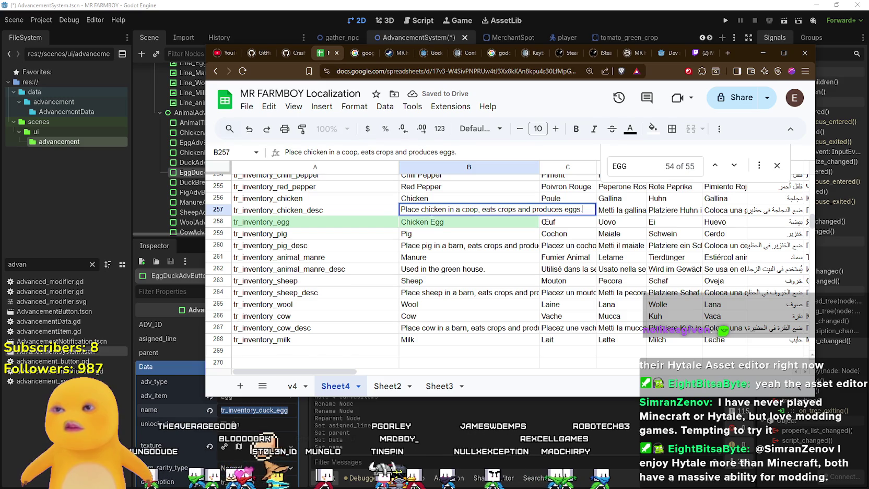
{"action": "left_click", "coordinate": [455, 235]}
- Return to the new egg rows near row 883, then save the Godot scene
{"action": "scroll", "coordinate": [456, 235], "scroll_direction": "up", "scroll_amount": 5}
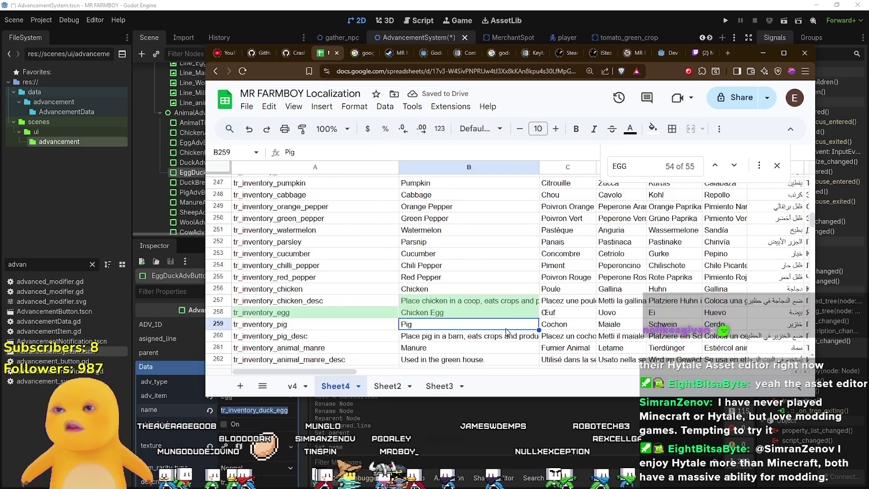
{"action": "scroll", "coordinate": [496, 313], "scroll_direction": "up", "scroll_amount": 7}
{"action": "scroll", "coordinate": [497, 314], "scroll_direction": "up", "scroll_amount": 20}
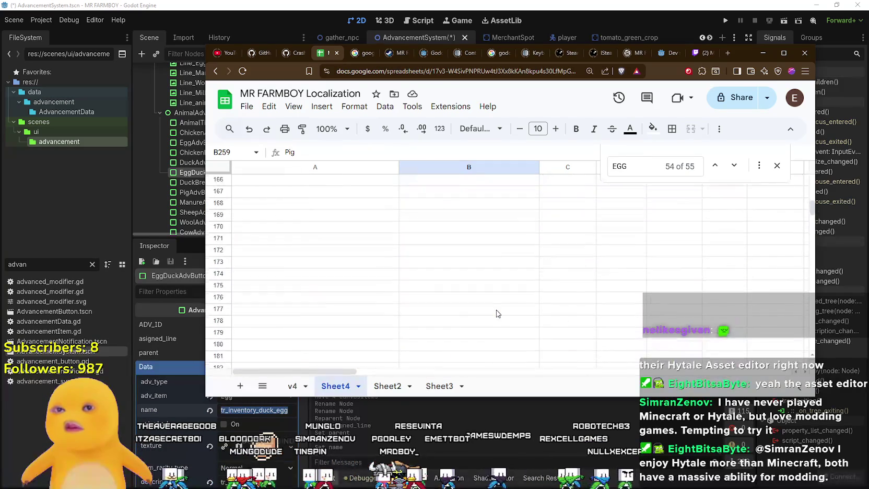
{"action": "scroll", "coordinate": [497, 313], "scroll_direction": "up", "scroll_amount": 20}
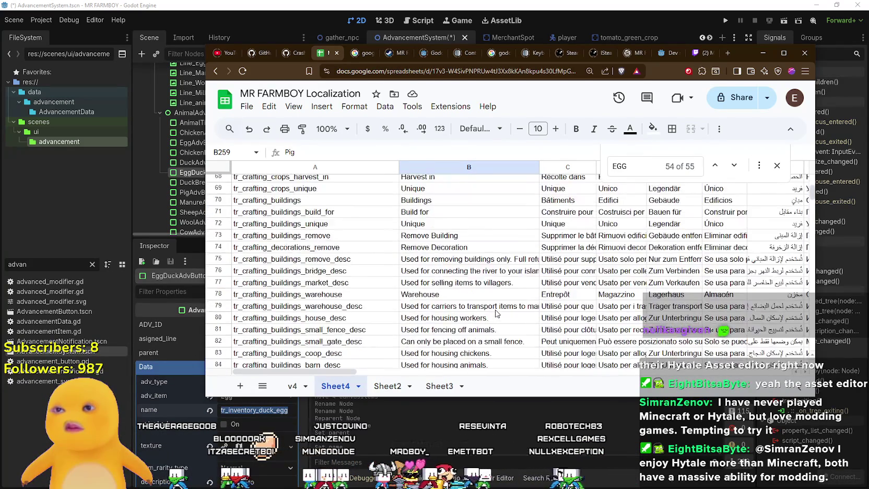
{"action": "scroll", "coordinate": [497, 314], "scroll_direction": "up", "scroll_amount": 7}
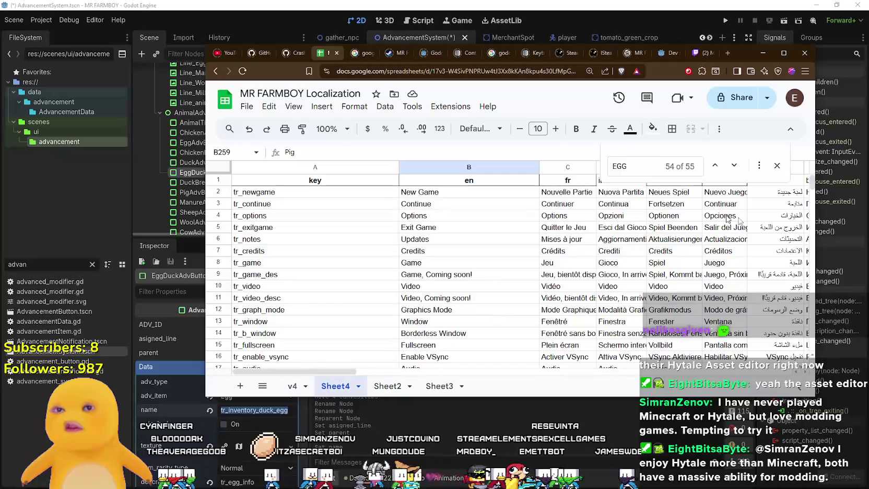
{"action": "scroll", "coordinate": [810, 219], "scroll_direction": "down", "scroll_amount": 20}
{"action": "mouse_move", "coordinate": [810, 218]}
{"action": "left_mouse_down"}
{"action": "mouse_move", "coordinate": [741, 277]}
{"action": "mouse_move", "coordinate": [444, 311]}
{"action": "mouse_move", "coordinate": [392, 302]}
{"action": "left_mouse_up"}
{"action": "left_click", "coordinate": [469, 347]}
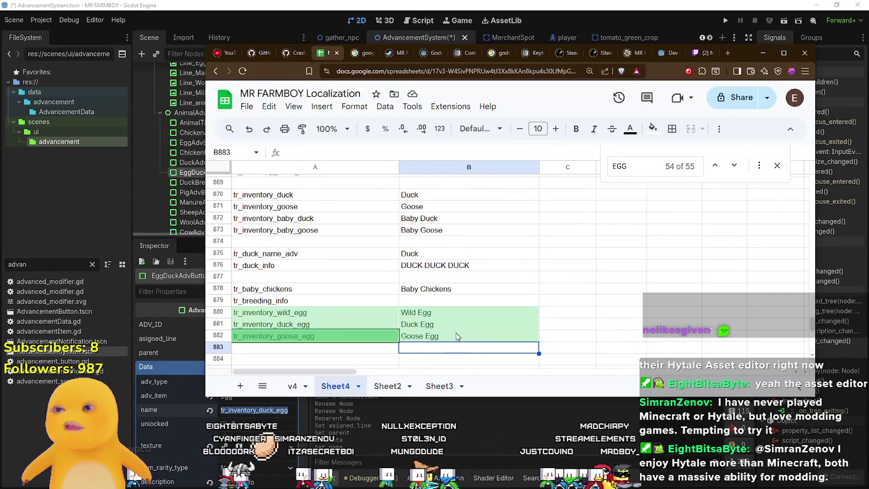
{"action": "scroll", "coordinate": [469, 323], "scroll_direction": "down", "scroll_amount": 1}
{"action": "key", "text": "alt+Tab"}
{"action": "key", "text": "ctrl+s"}
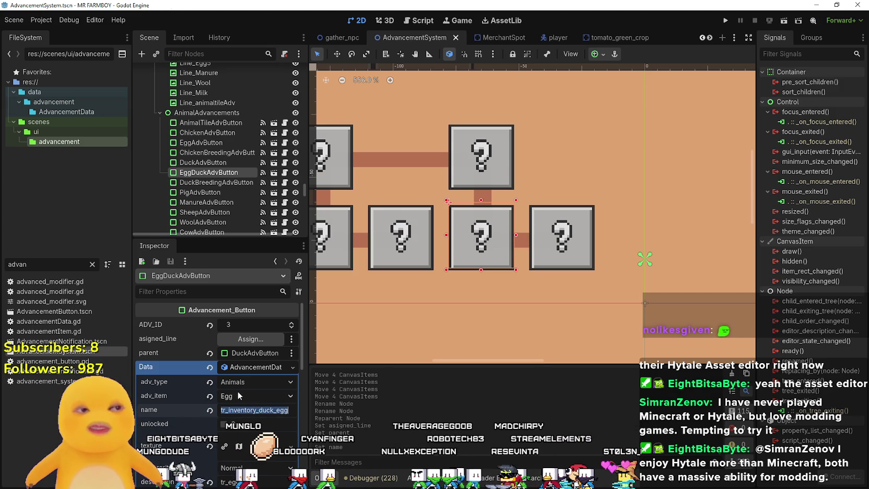
{"action": "scroll", "coordinate": [212, 401], "scroll_direction": "down", "scroll_amount": 2}
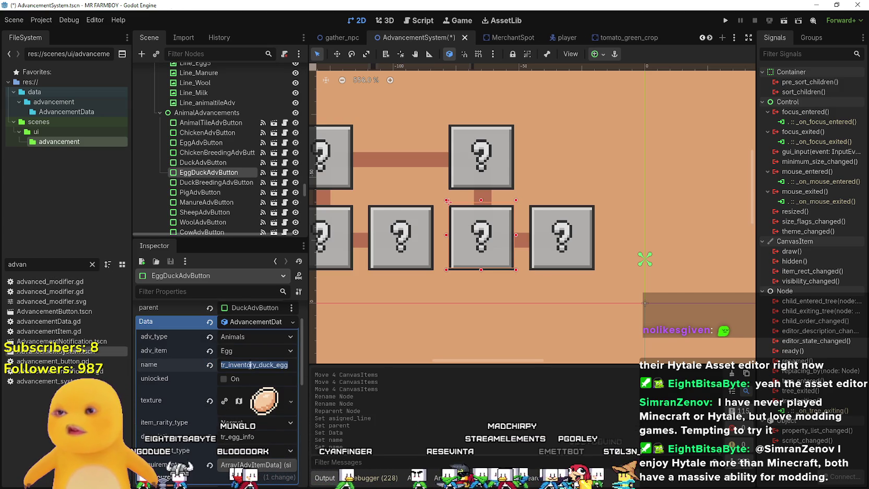
{"action": "left_click", "coordinate": [269, 364]}
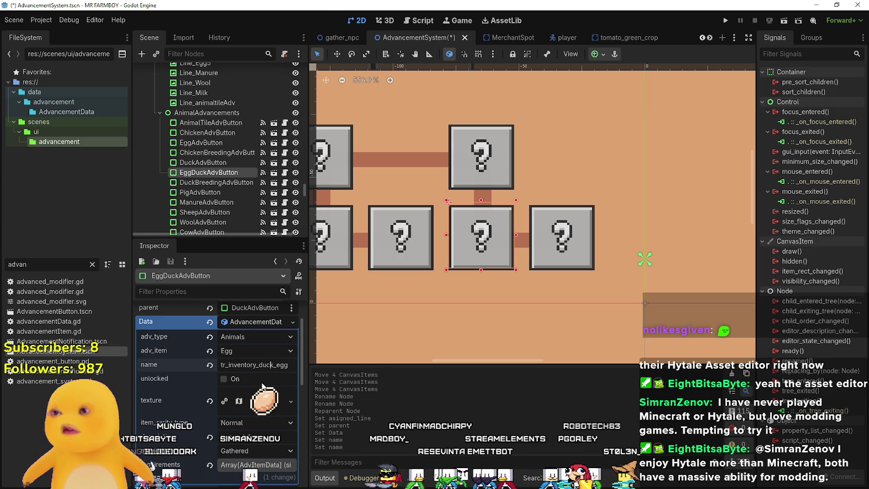
{"action": "left_click", "coordinate": [246, 352]}
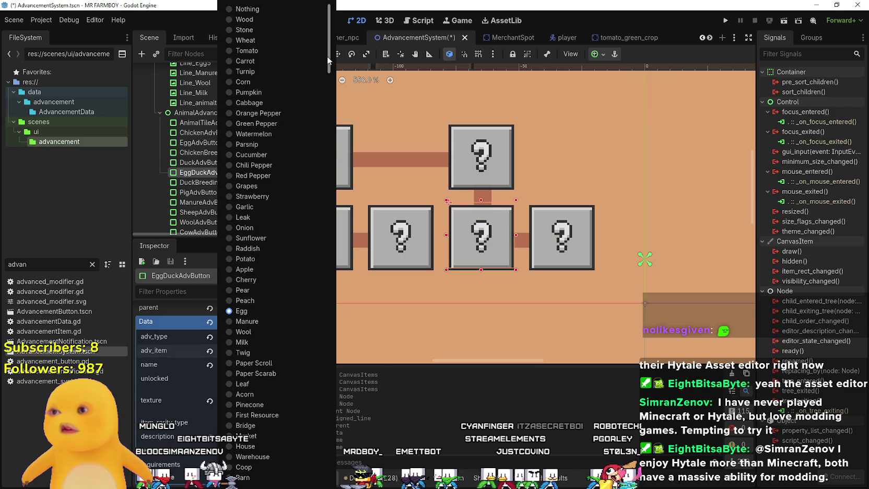
{"action": "scroll", "coordinate": [246, 353], "scroll_direction": "down", "scroll_amount": 10}
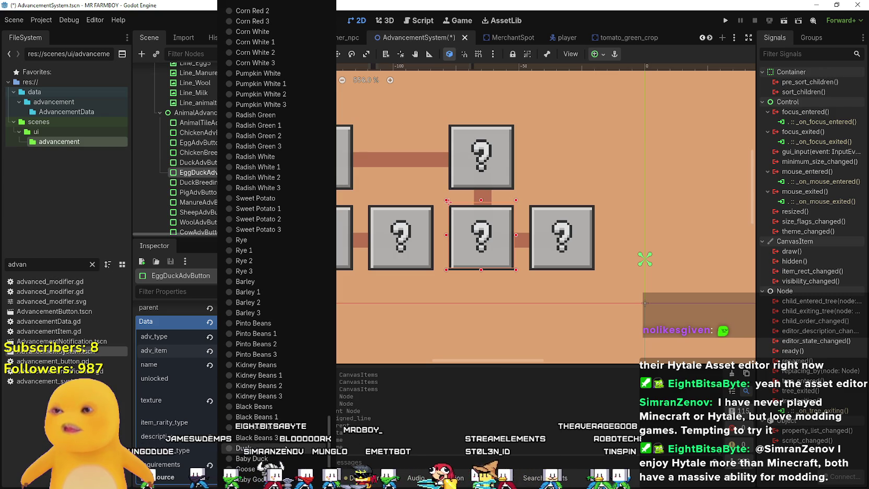
{"action": "left_click", "coordinate": [423, 436]}
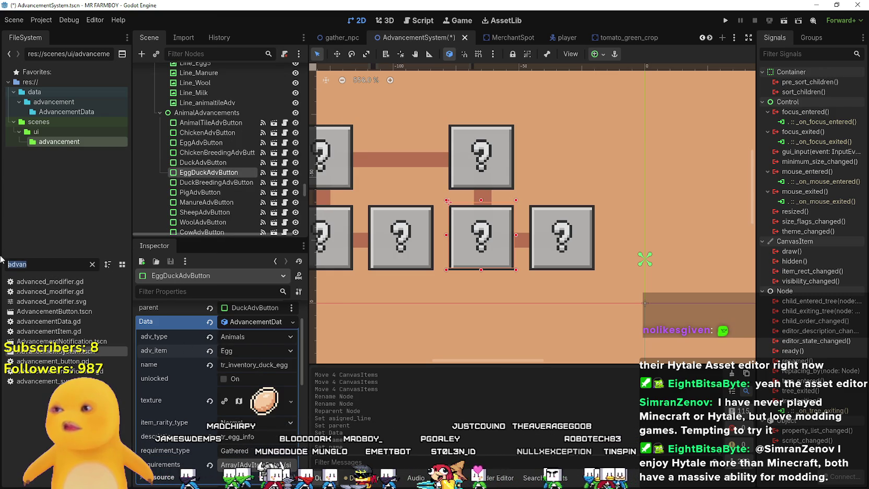
- Find data_types.gd, append DUCK_EGG, GOOSE_EGG and WILD_EGG after BABY_GOOSE, and save
{"action": "type", "text": "t"}
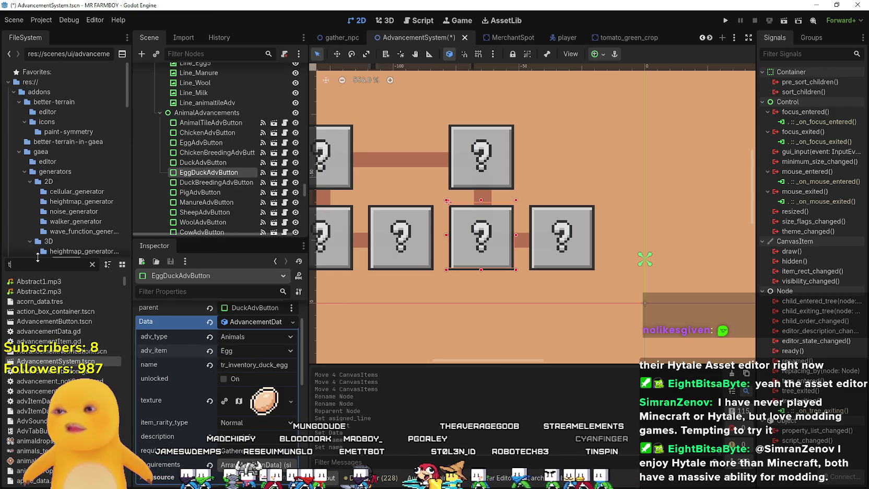
{"action": "type", "text": "yp"}
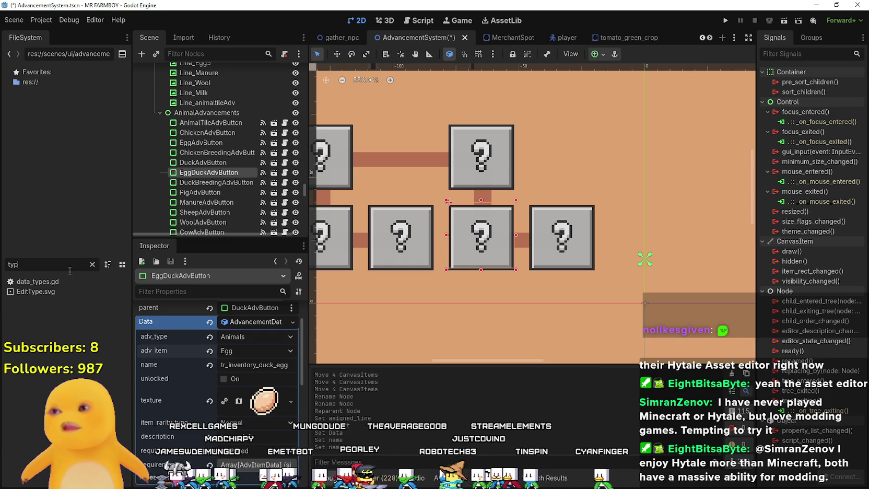
{"action": "double_click", "coordinate": [57, 281]}
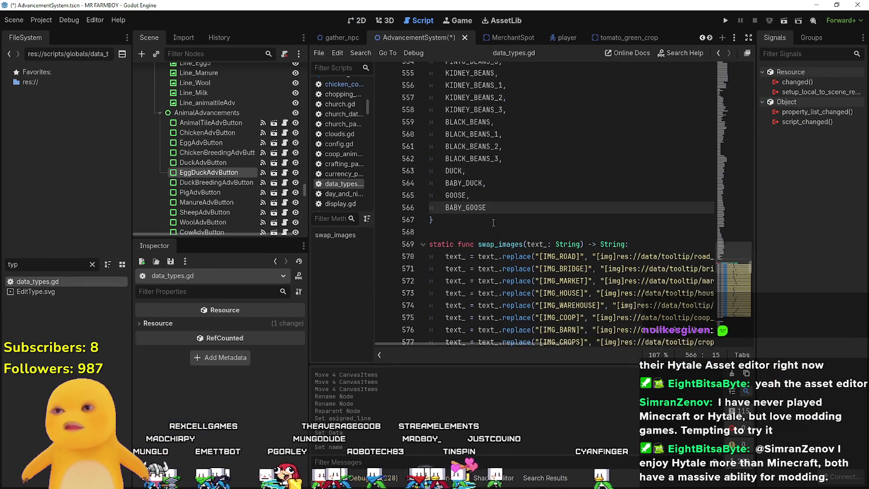
{"action": "scroll", "coordinate": [493, 223], "scroll_direction": "down", "scroll_amount": 1}
{"action": "type", "text": ","}
{"action": "key", "text": "Return"}
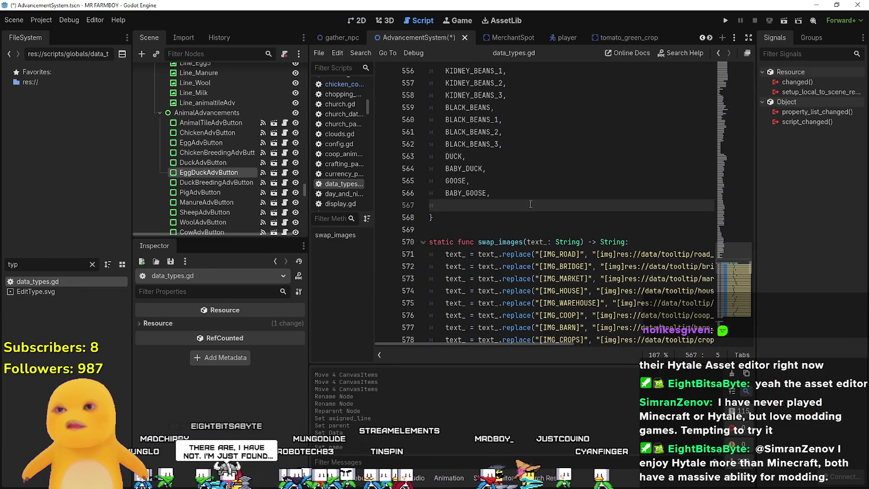
{"action": "type", "text": "DUCK_EGG,"}
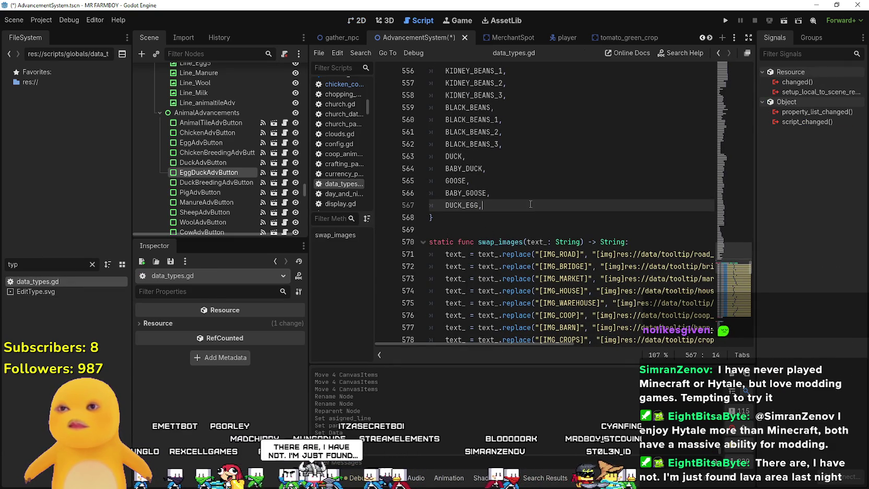
{"action": "key", "text": "Return"}
{"action": "type", "text": "GOOSE_EGG,"}
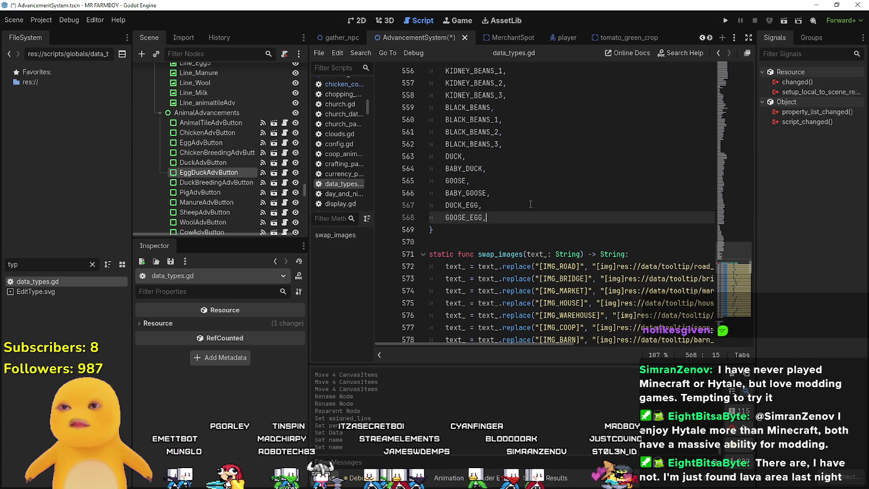
{"action": "key", "text": "Return"}
{"action": "type", "text": "WILD_EGG"}
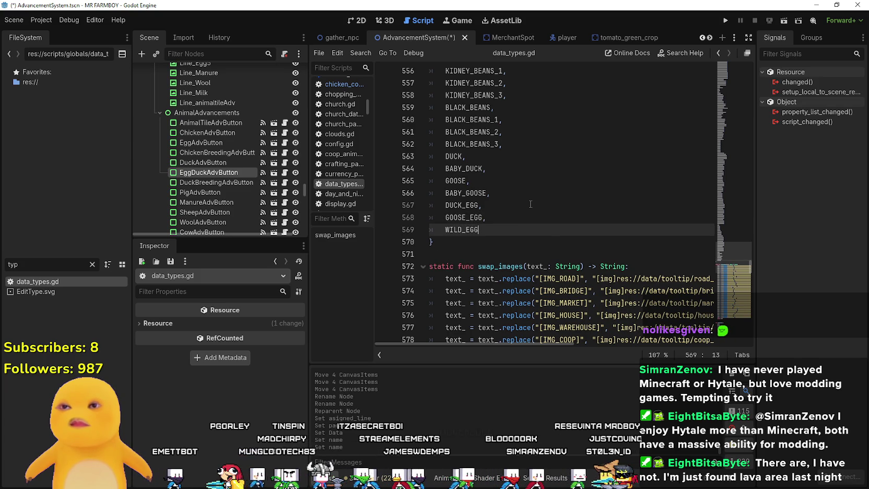
{"action": "key", "text": "ctrl+s"}
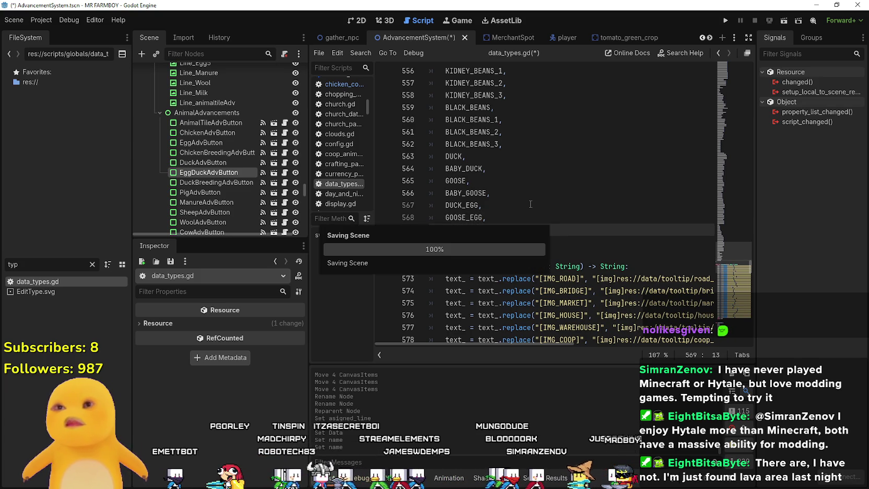
{"action": "left_click", "coordinate": [513, 233]}
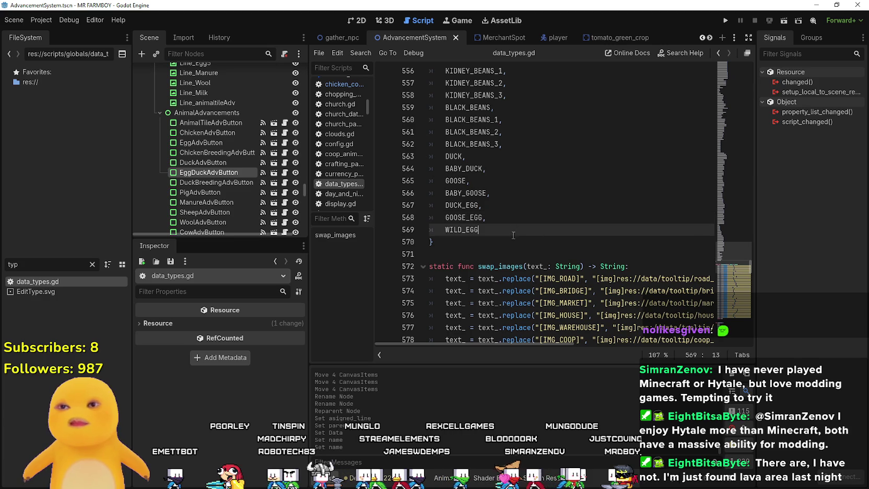
{"action": "left_click", "coordinate": [512, 240]}
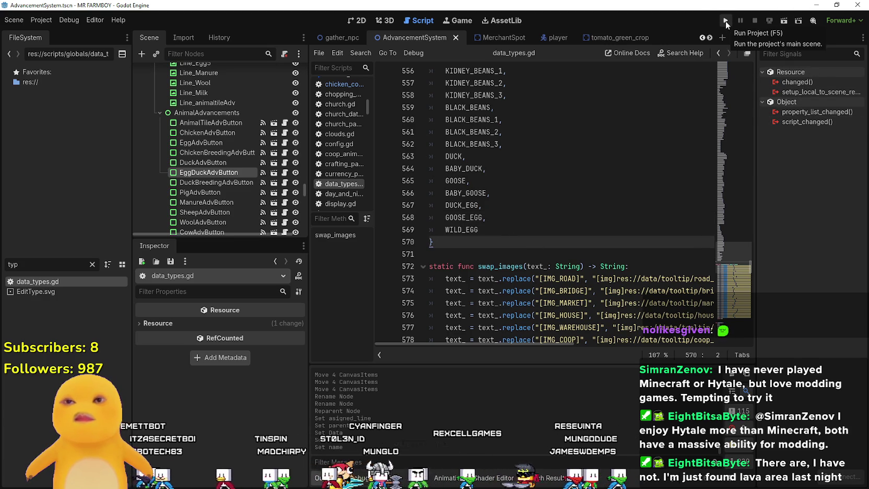
- Reload the current project from the Project menu
{"action": "left_click", "coordinate": [546, 230]}
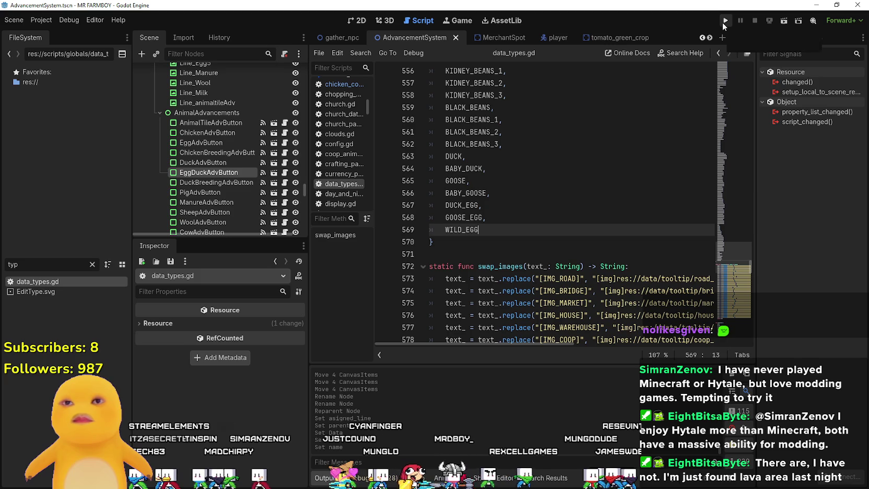
{"action": "left_click", "coordinate": [31, 20]}
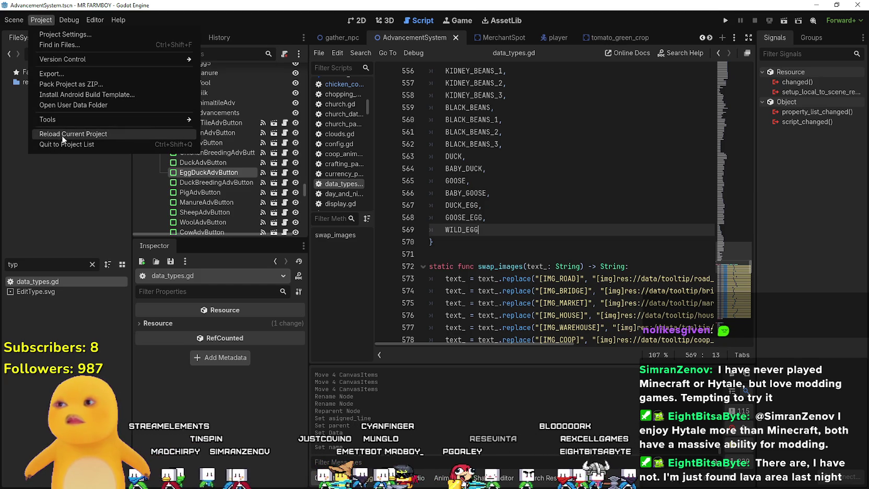
{"action": "left_click", "coordinate": [63, 134]}
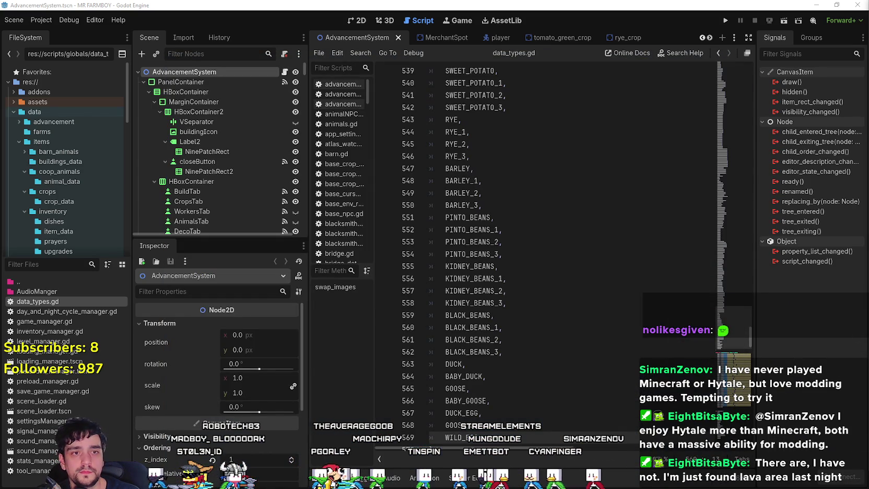
- Save data_types.gd again with the three egg entries in place
{"action": "scroll", "coordinate": [616, 380], "scroll_direction": "down", "scroll_amount": 3}
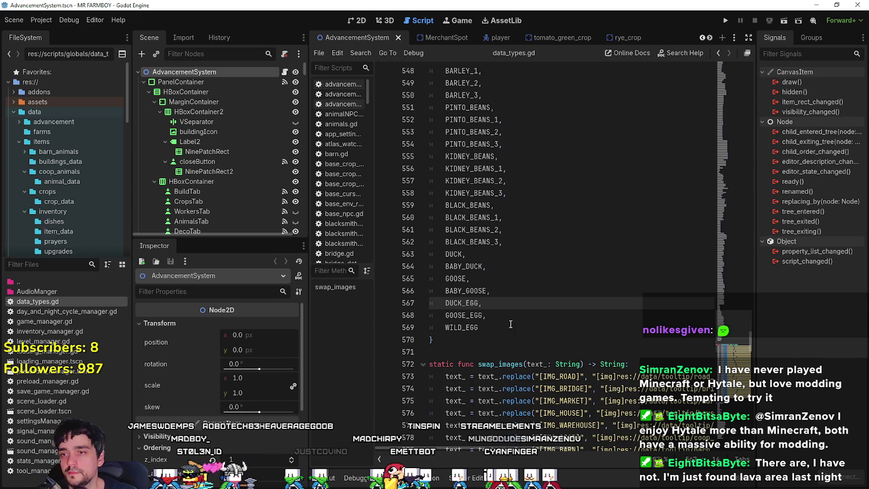
{"action": "left_click", "coordinate": [512, 329]}
{"action": "key", "text": "ctrl+s"}
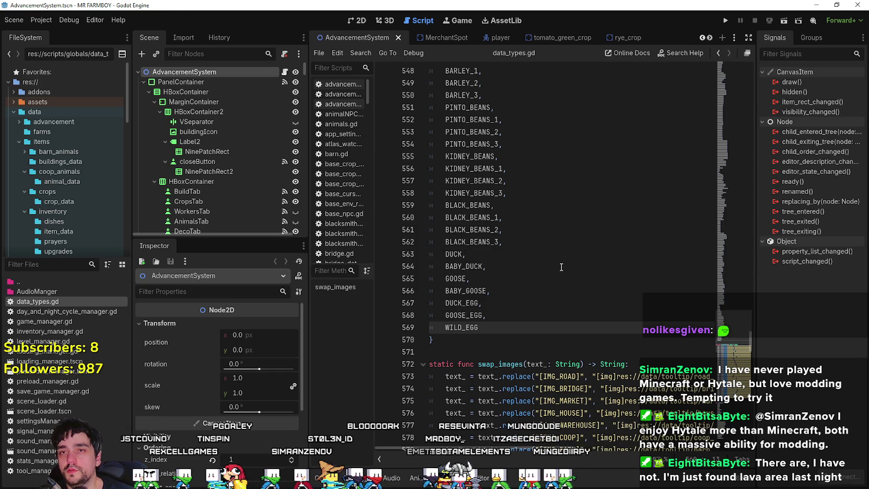
{"action": "scroll", "coordinate": [550, 278], "scroll_direction": "down", "scroll_amount": 4}
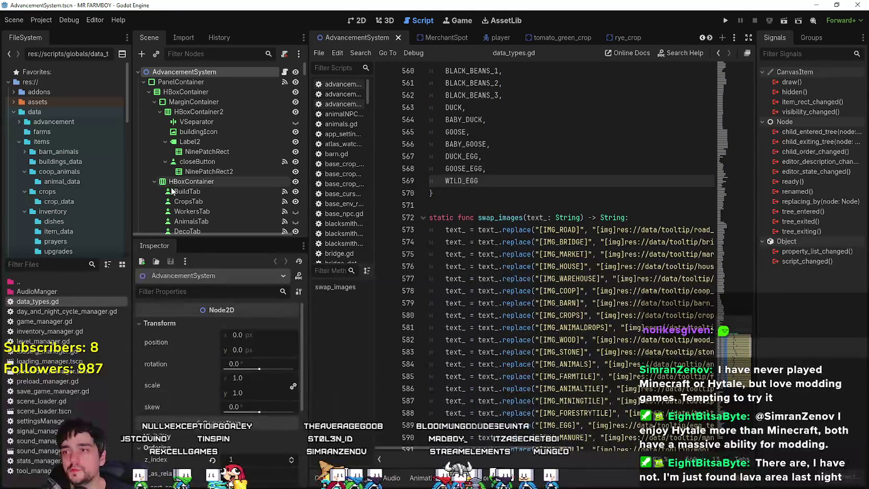
{"action": "scroll", "coordinate": [219, 188], "scroll_direction": "down", "scroll_amount": 3}
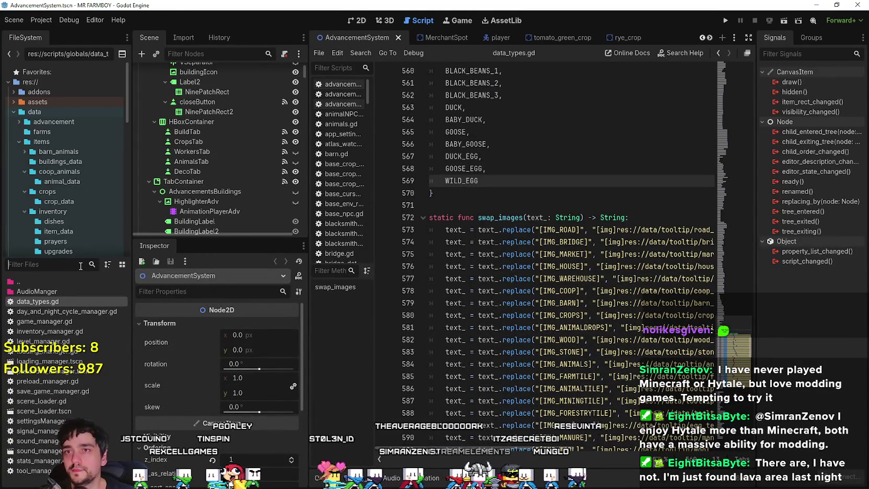
- In the 2D view, set EggDuckAdvButton's adv_item to Duck Egg and save the scene
{"action": "left_click", "coordinate": [355, 19]}
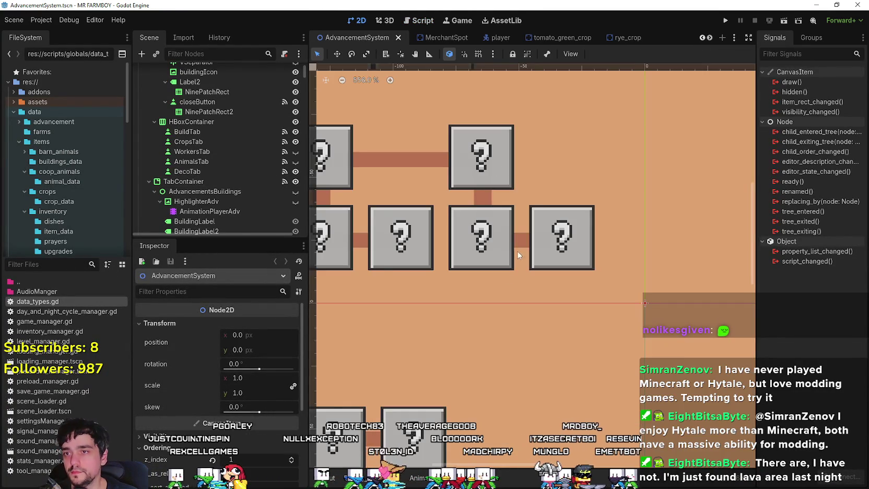
{"action": "scroll", "coordinate": [528, 261], "scroll_direction": "down", "scroll_amount": 5}
{"action": "left_click", "coordinate": [526, 259]}
{"action": "scroll", "coordinate": [522, 265], "scroll_direction": "up", "scroll_amount": 5}
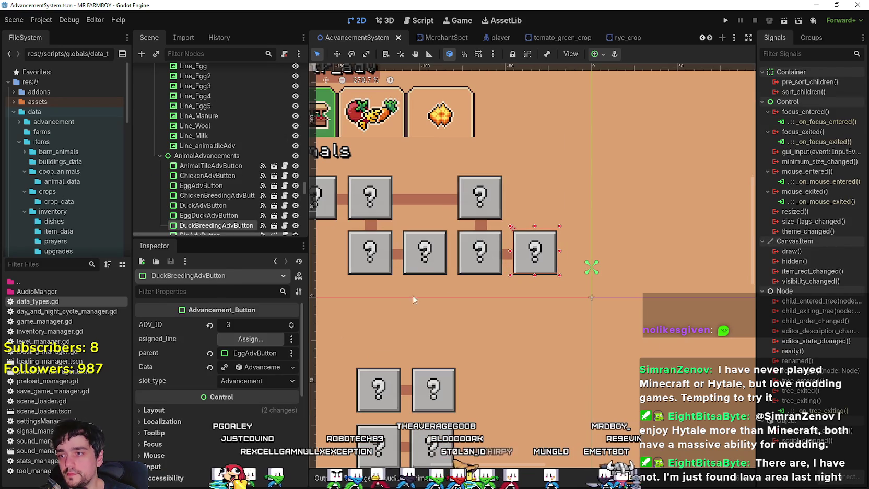
{"action": "left_click", "coordinate": [480, 251]}
{"action": "scroll", "coordinate": [225, 407], "scroll_direction": "down", "scroll_amount": 2}
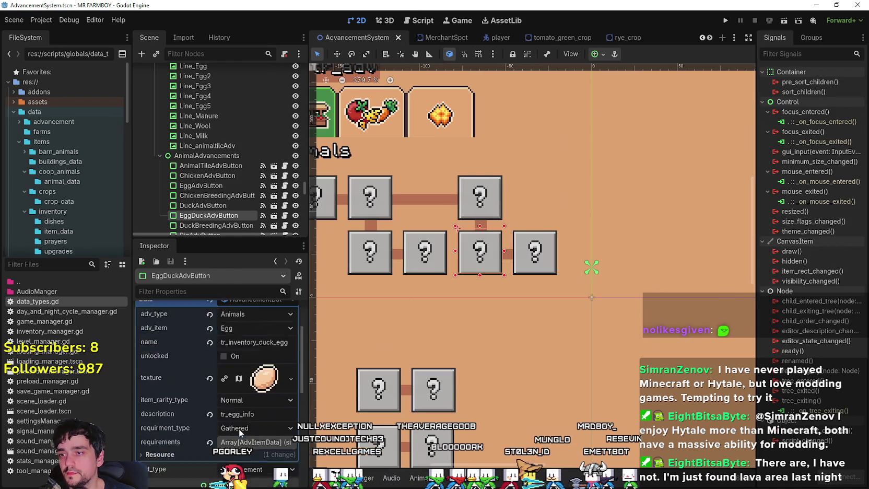
{"action": "scroll", "coordinate": [245, 366], "scroll_direction": "up", "scroll_amount": 2}
{"action": "scroll", "coordinate": [250, 360], "scroll_direction": "down", "scroll_amount": 2}
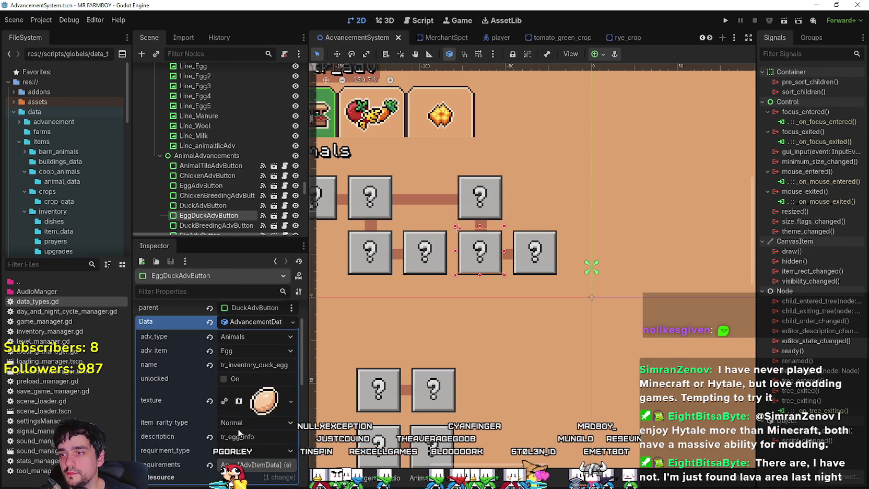
{"action": "left_click", "coordinate": [256, 351]}
{"action": "left_click_drag", "start_coordinate": [328, 102], "coordinate": [328, 465]}
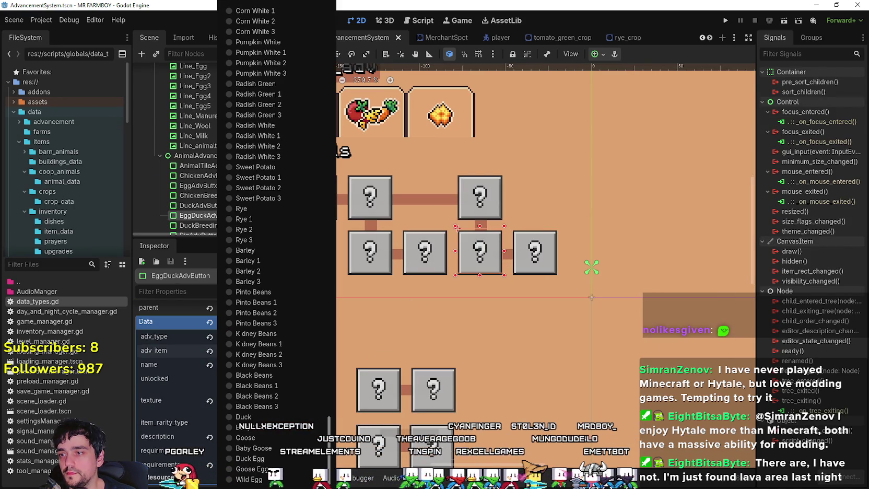
{"action": "left_click", "coordinate": [269, 459]}
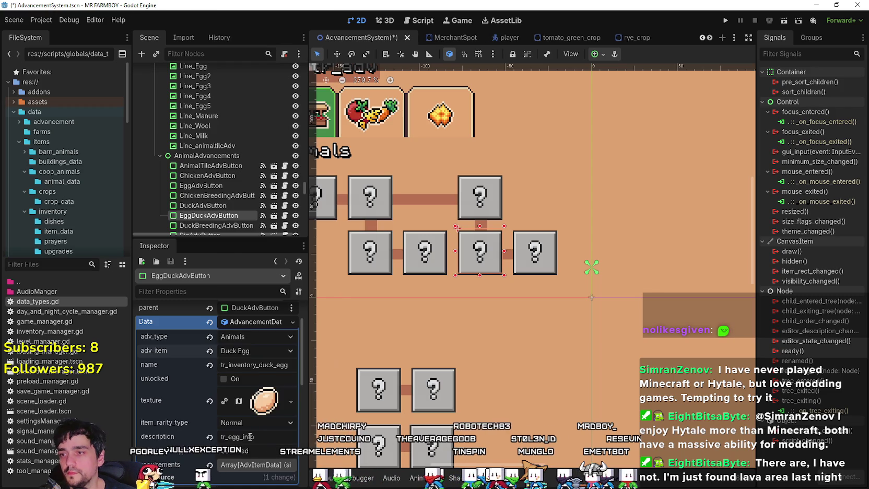
{"action": "key", "text": "ctrl+s"}
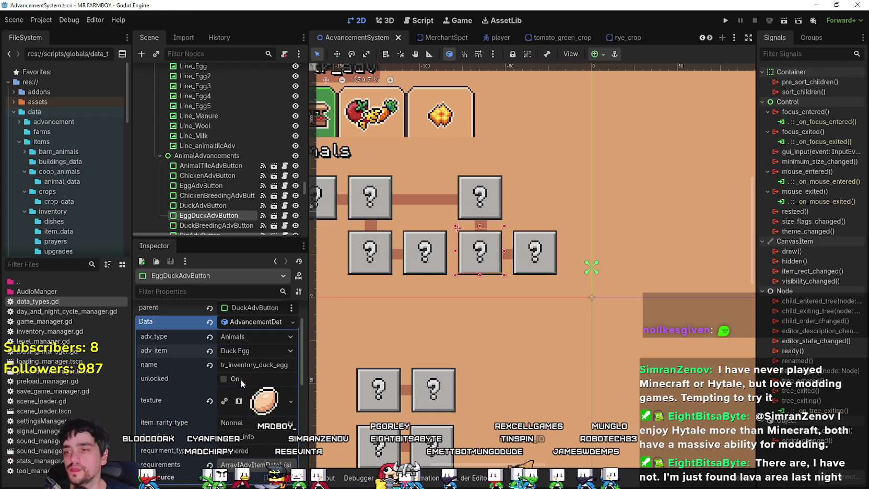
- Expand its requirements, select the tr_egg_info description key, and return to the spreadsheet
{"action": "scroll", "coordinate": [279, 369], "scroll_direction": "down", "scroll_amount": 3}
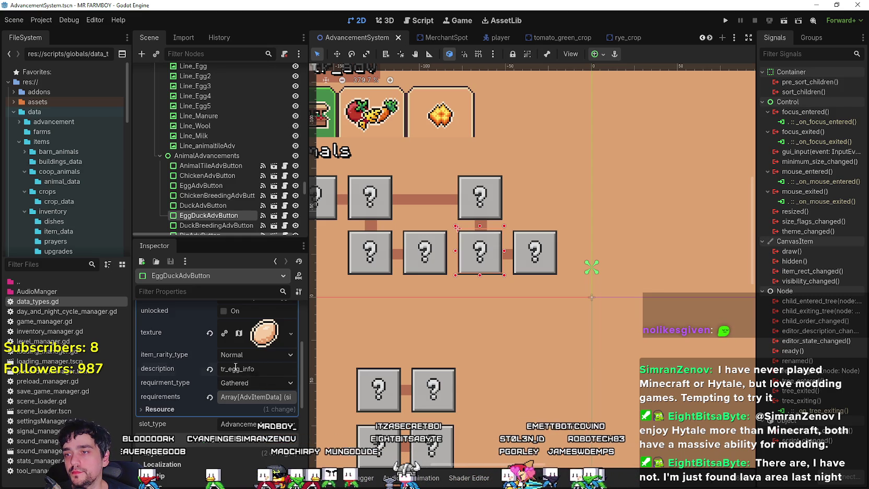
{"action": "scroll", "coordinate": [258, 368], "scroll_direction": "up", "scroll_amount": 2}
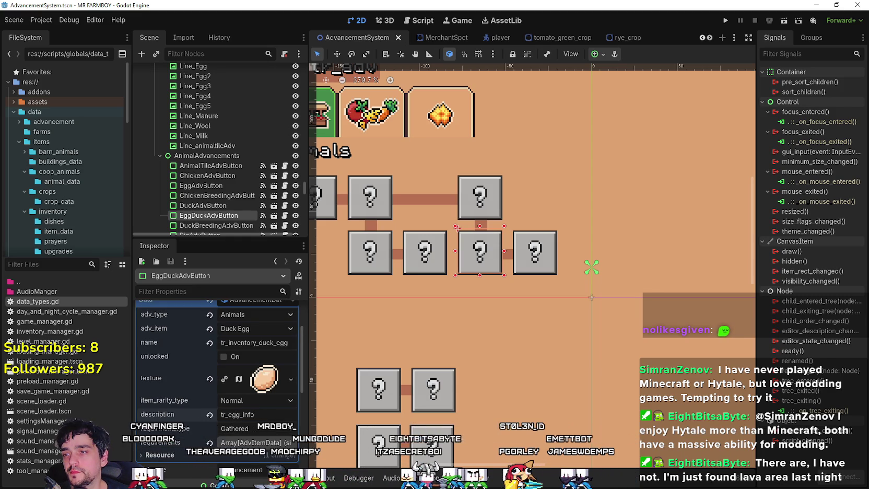
{"action": "left_click", "coordinate": [255, 442]}
{"action": "scroll", "coordinate": [256, 430], "scroll_direction": "down", "scroll_amount": 2}
{"action": "left_click", "coordinate": [255, 429]}
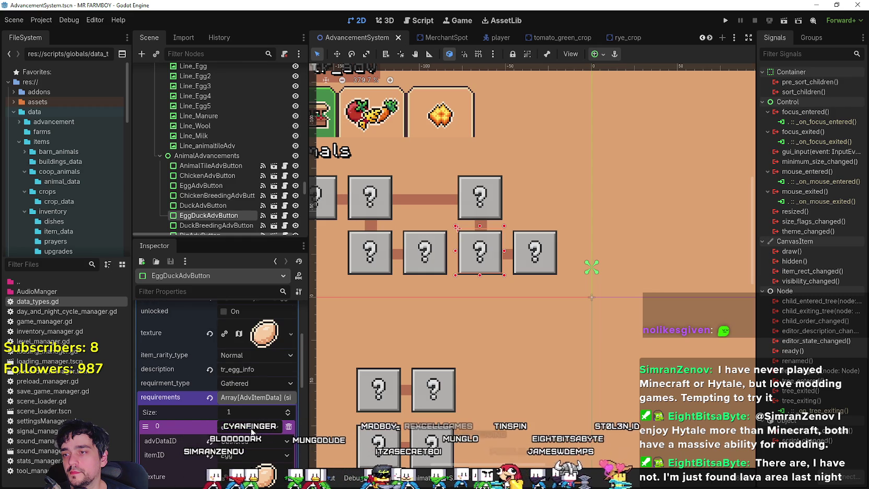
{"action": "scroll", "coordinate": [254, 415], "scroll_direction": "up", "scroll_amount": 3}
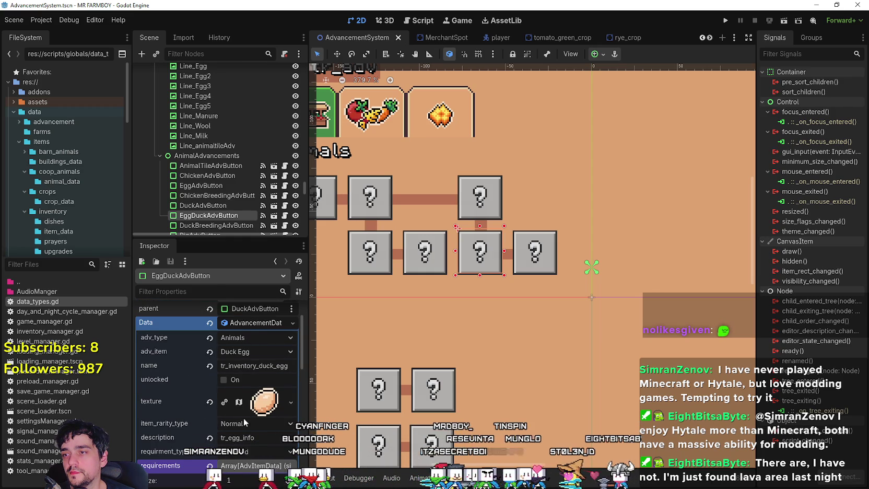
{"action": "scroll", "coordinate": [245, 368], "scroll_direction": "down", "scroll_amount": 4}
{"action": "left_click", "coordinate": [250, 347]}
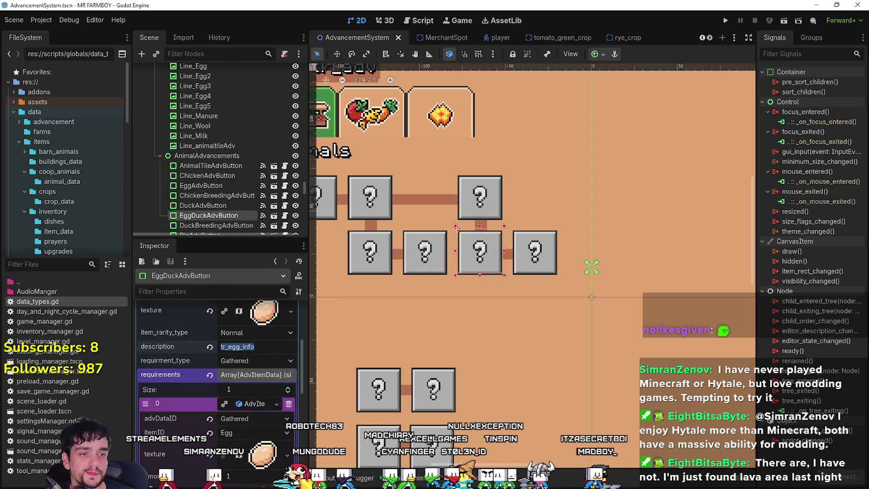
{"action": "key", "text": "alt+Tab"}
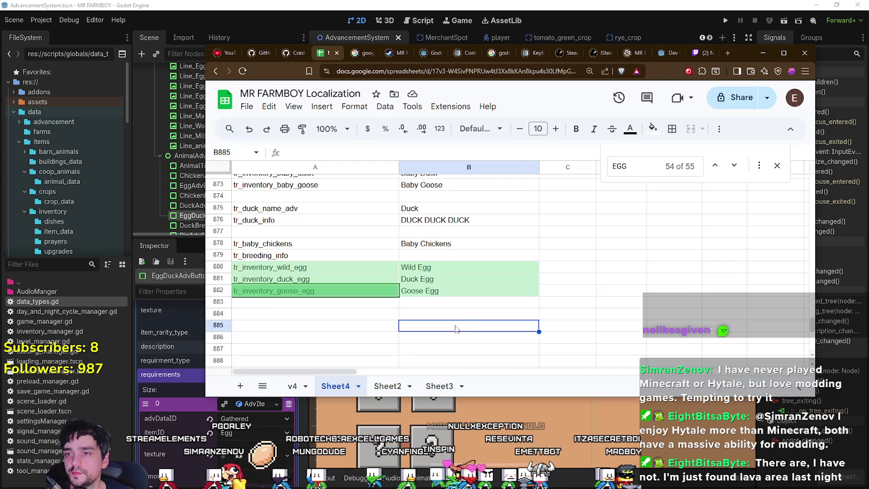
- Find the tr_egg_info row and copy its key and text (A663:B663)
{"action": "key", "text": "ctrl+f"}
{"action": "type", "text": "tr_egg_info"}
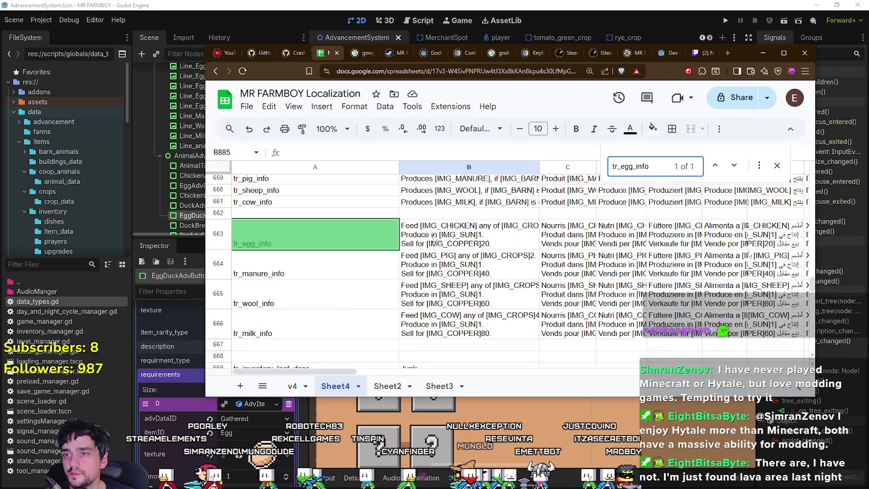
{"action": "left_click", "coordinate": [435, 239]}
{"action": "left_click", "coordinate": [312, 239]}
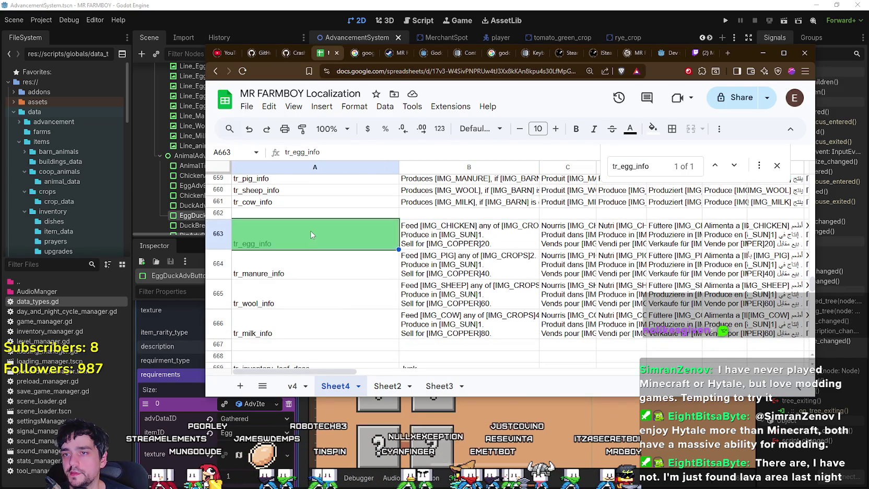
{"action": "key", "text": "shift+Right"}
{"action": "key", "text": "ctrl+c"}
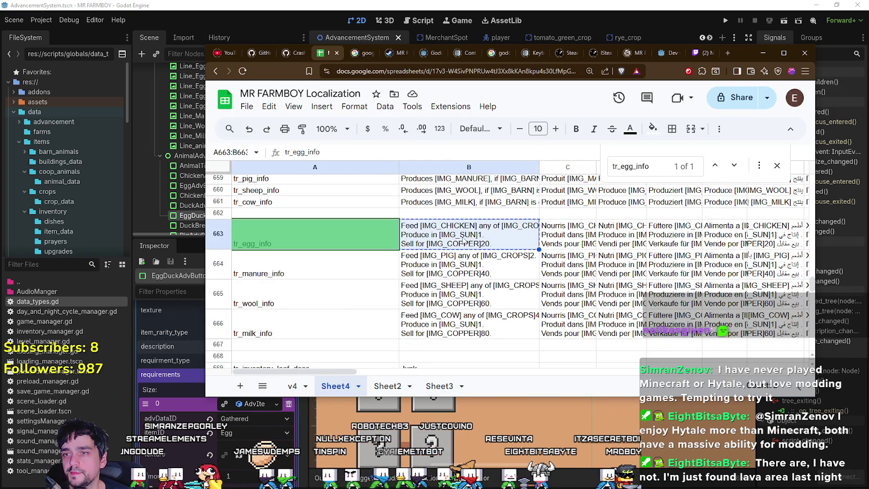
- Paste the tr_egg_info row into row 884 and rename its key to tr_duck_egg_info
{"action": "scroll", "coordinate": [396, 302], "scroll_direction": "down", "scroll_amount": 3}
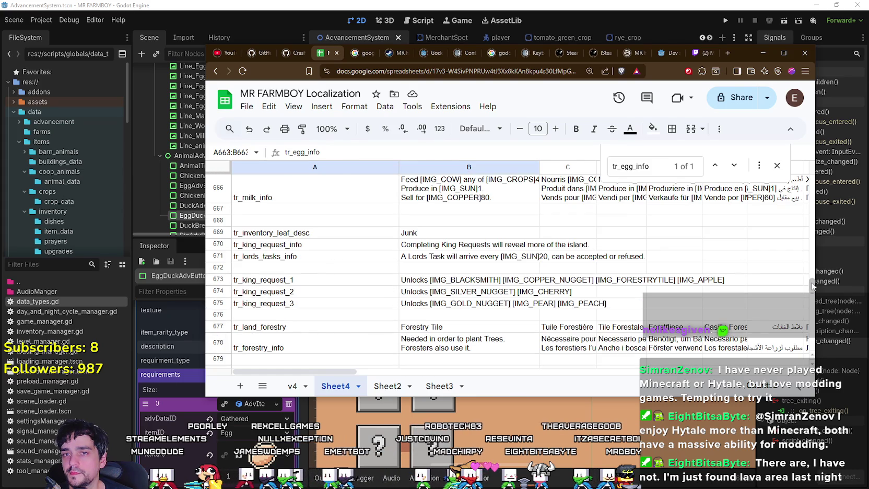
{"action": "left_click_drag", "start_coordinate": [812, 286], "coordinate": [812, 328]}
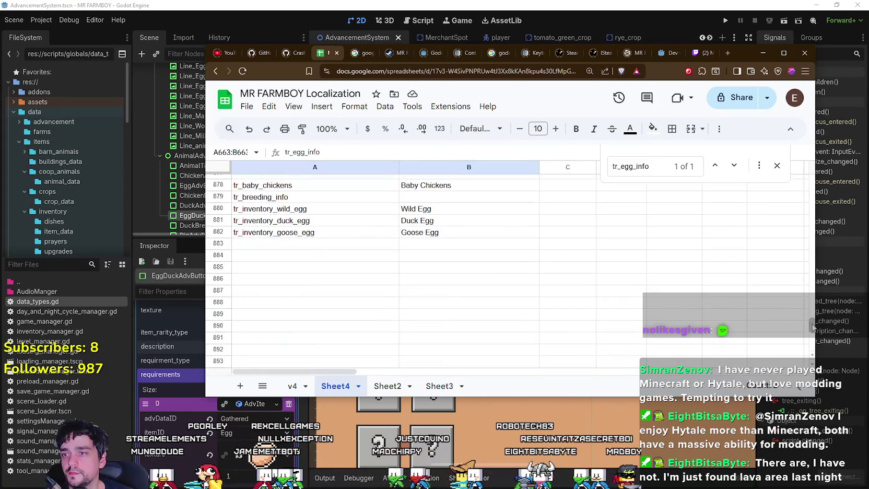
{"action": "left_click", "coordinate": [316, 243]}
{"action": "left_click", "coordinate": [307, 256]}
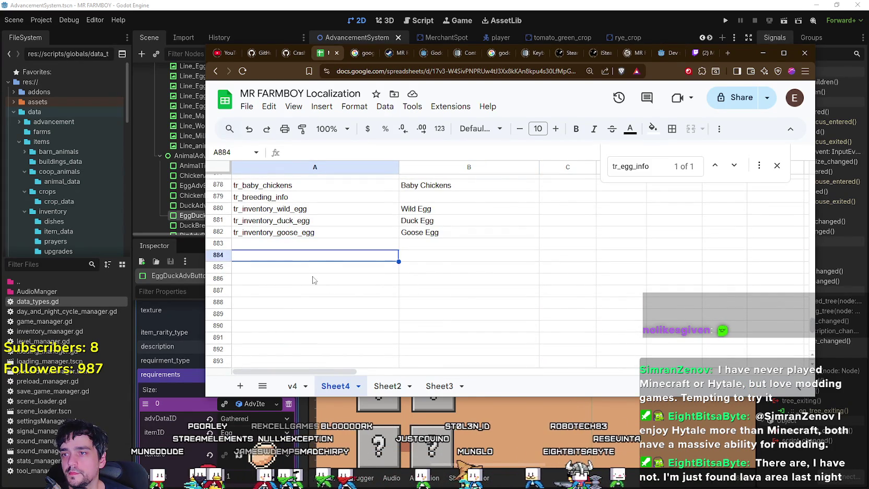
{"action": "key", "text": "ctrl+v"}
{"action": "key", "text": "Left"}
{"action": "key", "text": "Left"}
{"action": "key", "text": "Left"}
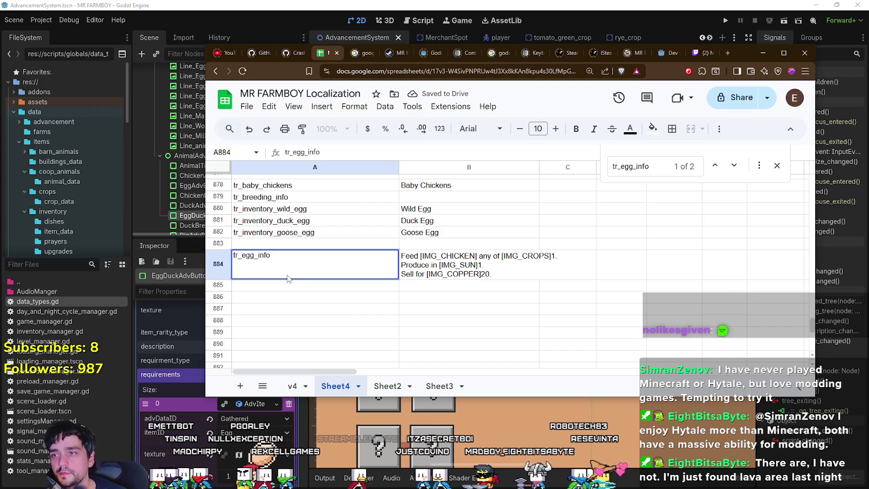
{"action": "type", "text": "duck_"}
{"action": "key", "text": "Return"}
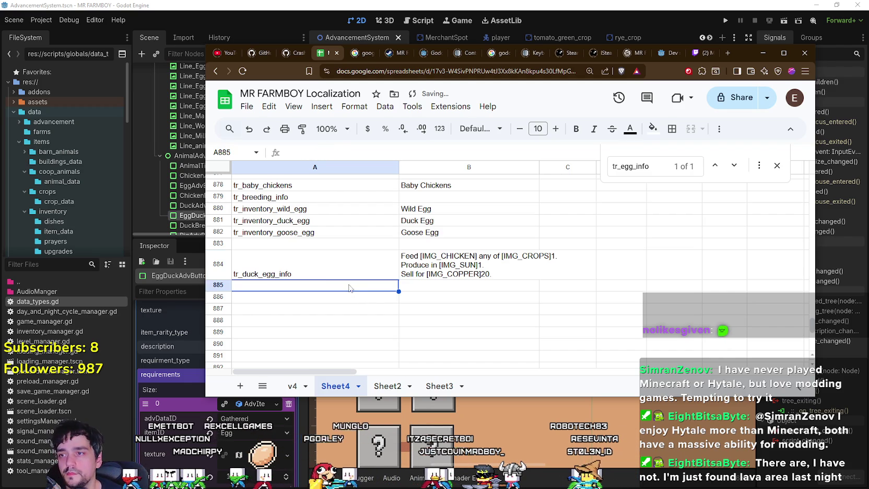
- Copy the duck egg row into row 885 and rename its key to tr_goose_egg_info
{"action": "left_click", "coordinate": [293, 265]}
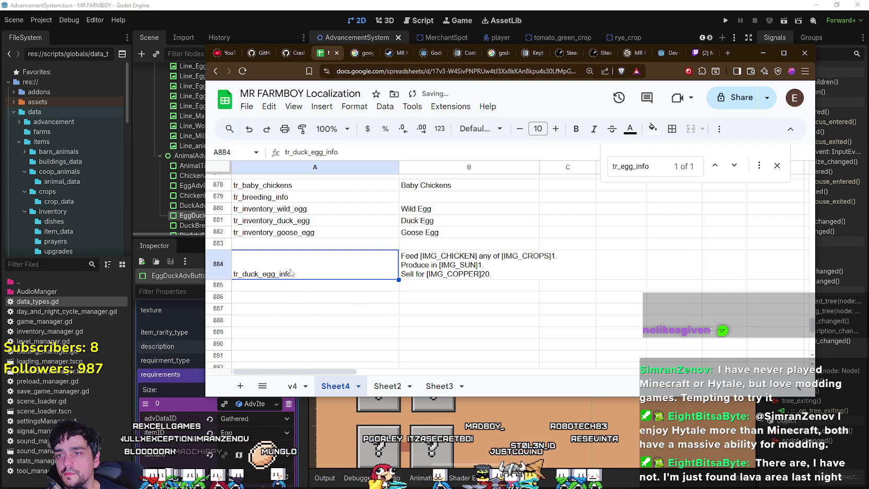
{"action": "key", "text": "shift+Right"}
{"action": "key", "text": "ctrl+c"}
{"action": "left_click", "coordinate": [282, 289]}
{"action": "key", "text": "ctrl+v"}
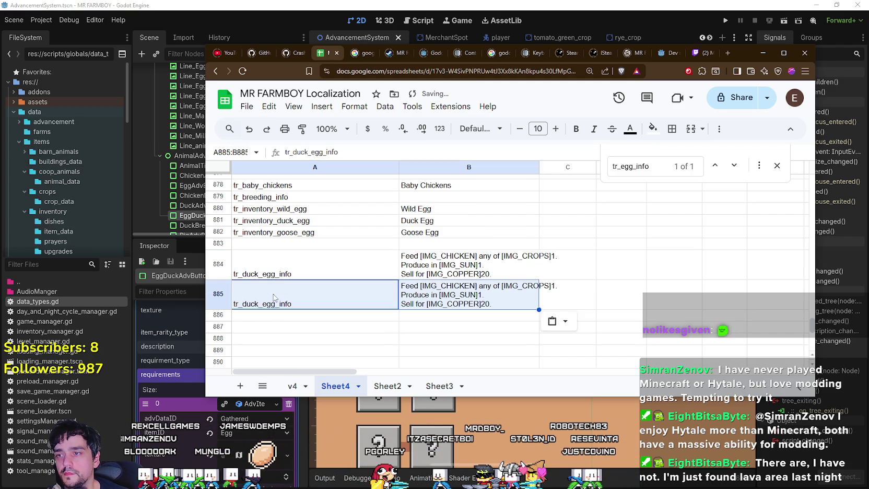
{"action": "double_click", "coordinate": [259, 283]}
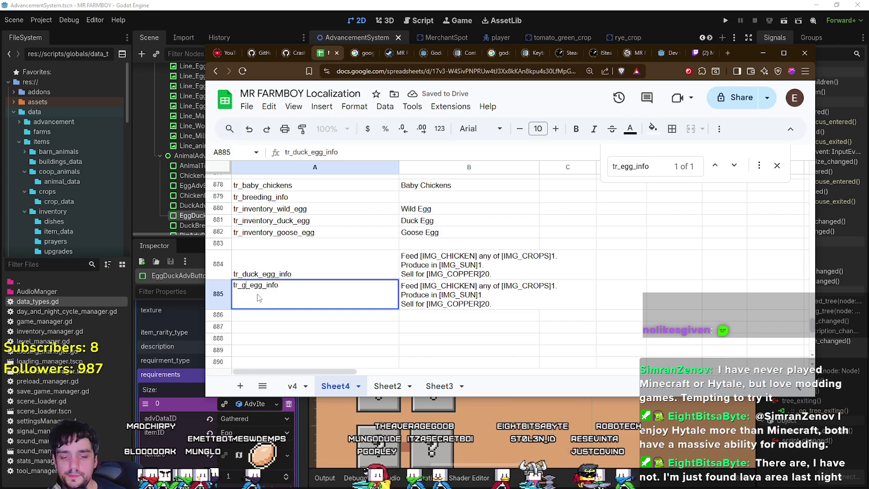
{"action": "type", "text": "oose"}
{"action": "key", "text": "Return"}
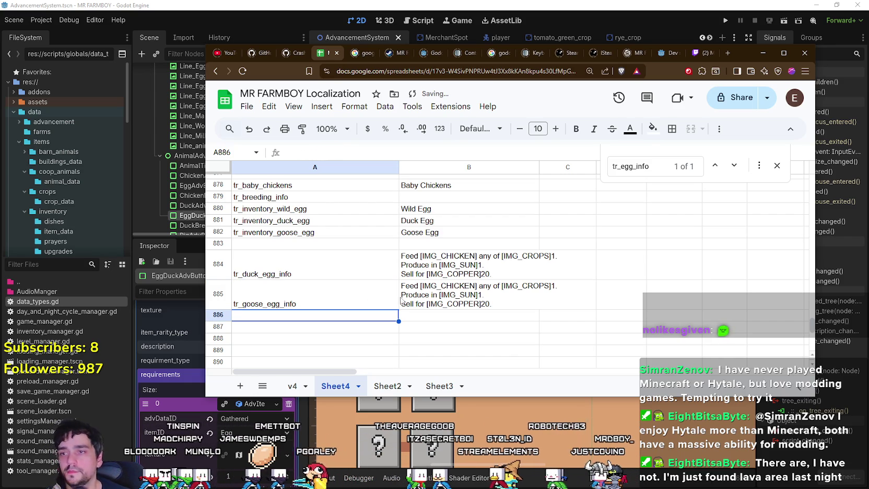
{"action": "left_click", "coordinate": [424, 268]}
{"action": "key", "text": "Return"}
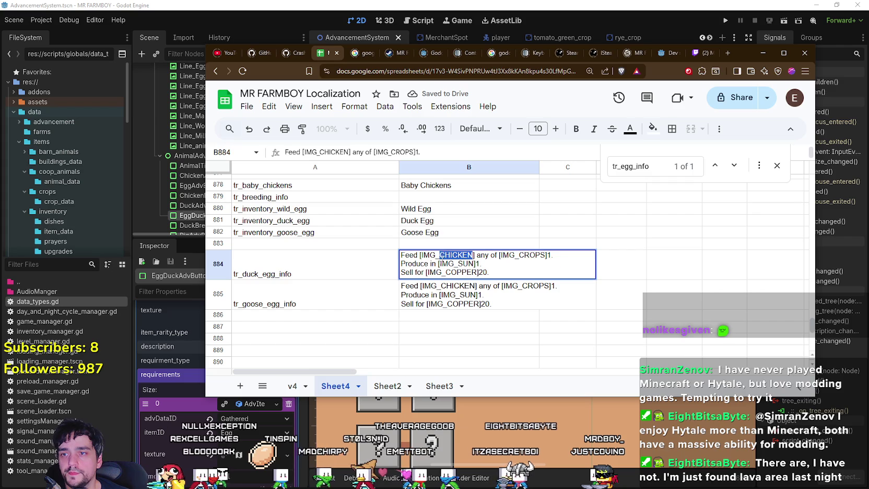
- Change the duck egg text in B884 to feed [IMG_DUCK] and sell for 40
{"action": "left_click_drag", "start_coordinate": [474, 255], "coordinate": [439, 263]}
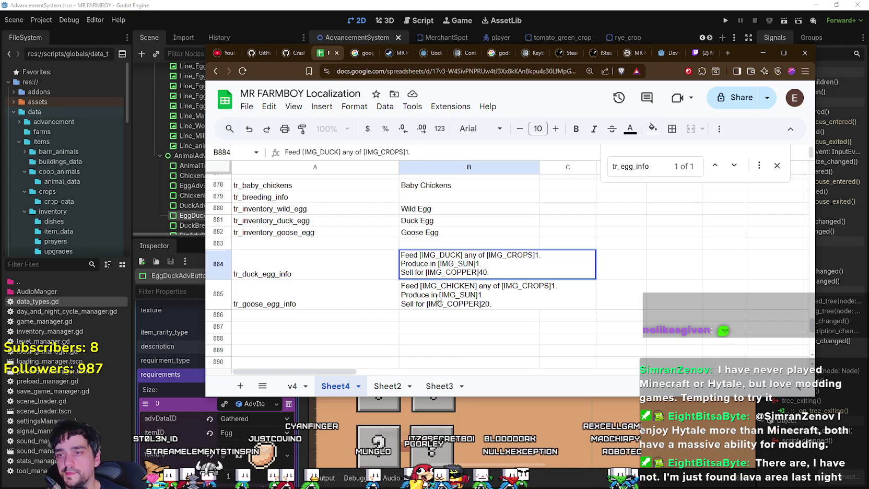
{"action": "key", "text": "Return"}
{"action": "left_click", "coordinate": [340, 308]}
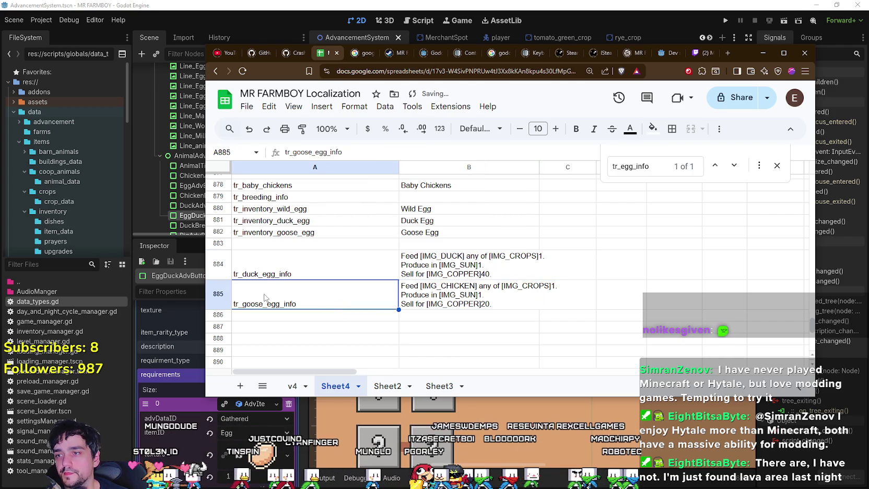
{"action": "left_click", "coordinate": [353, 324]}
- Change the goose egg text's sell price in B885 from 20 to 60
{"action": "left_click", "coordinate": [459, 301]}
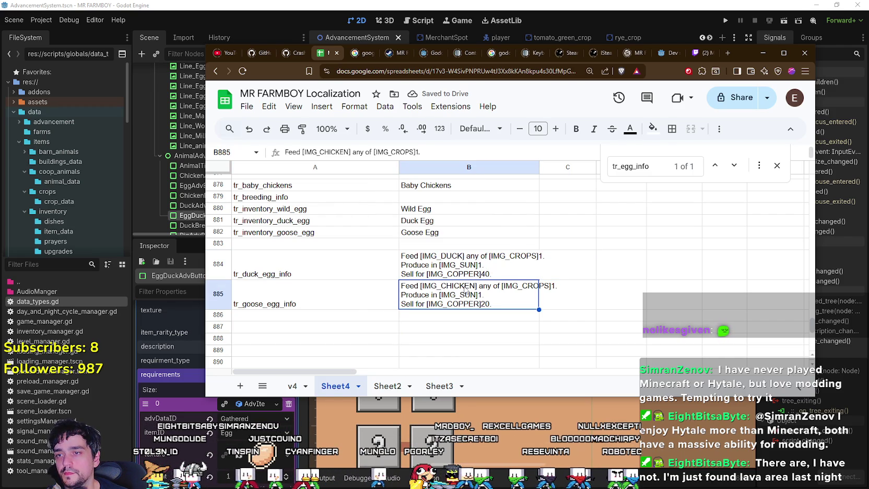
{"action": "double_click", "coordinate": [457, 294]}
{"action": "double_click", "coordinate": [512, 259]}
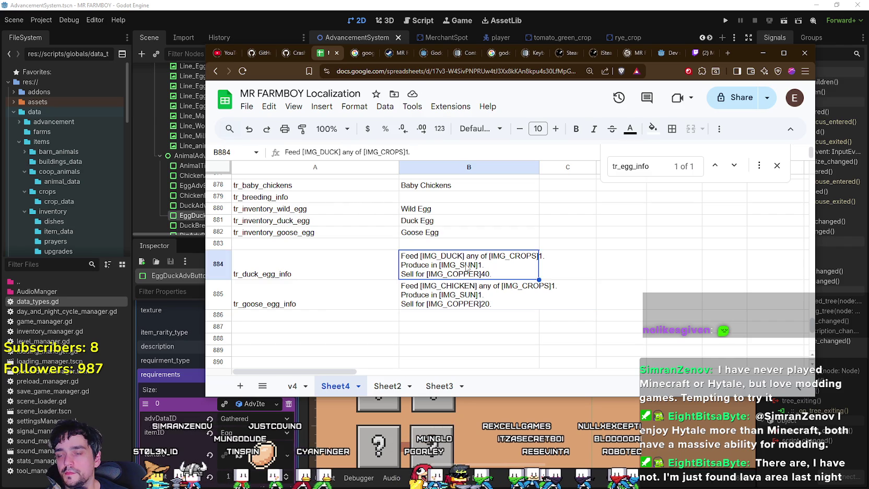
{"action": "left_click", "coordinate": [485, 308]}
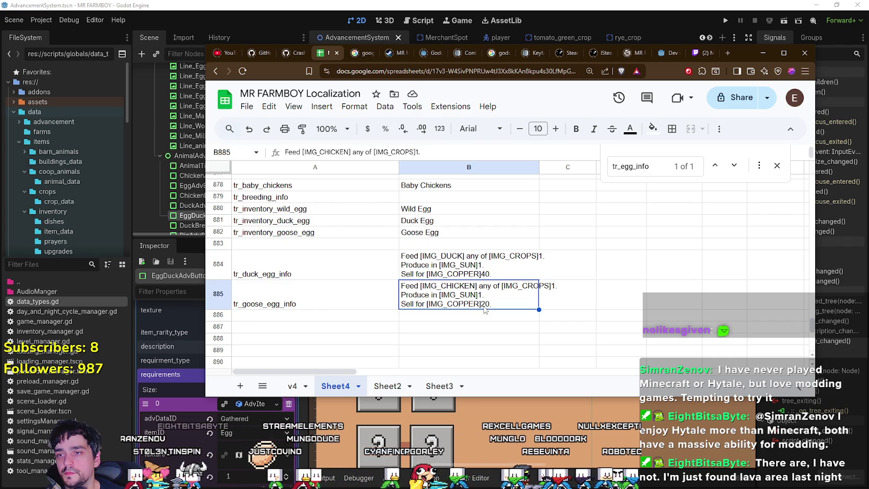
{"action": "double_click", "coordinate": [457, 293]}
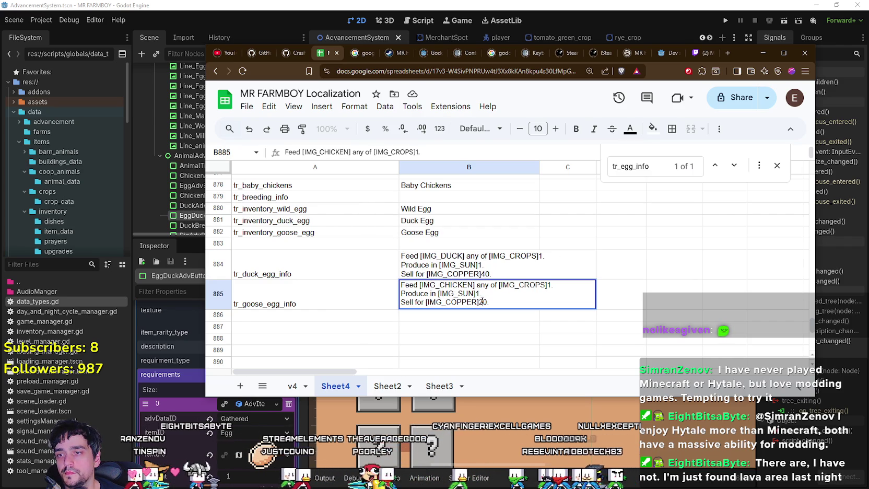
{"action": "left_click", "coordinate": [482, 300]}
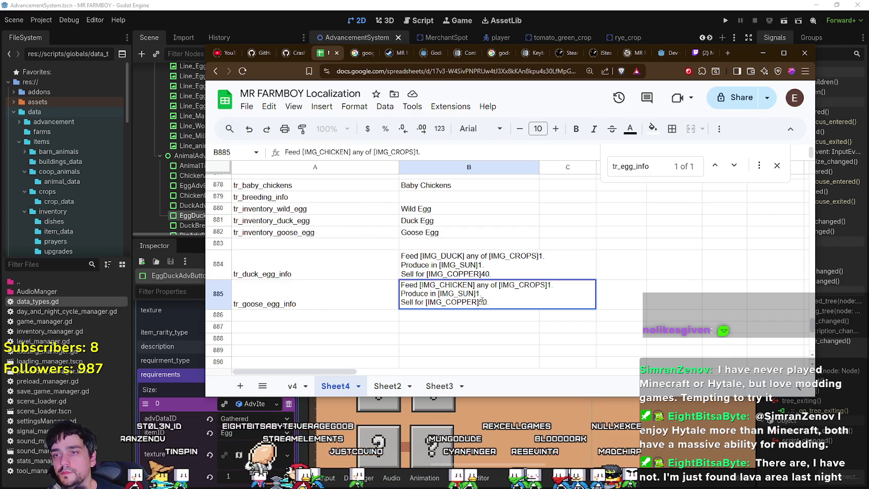
{"action": "key", "text": "BackSpace"}
{"action": "type", "text": "6"}
{"action": "key", "text": "Return"}
- Replace CHICKEN with GOOSE in the goose egg text's image tag, making it IMG_GOOSE
{"action": "left_click", "coordinate": [459, 295]}
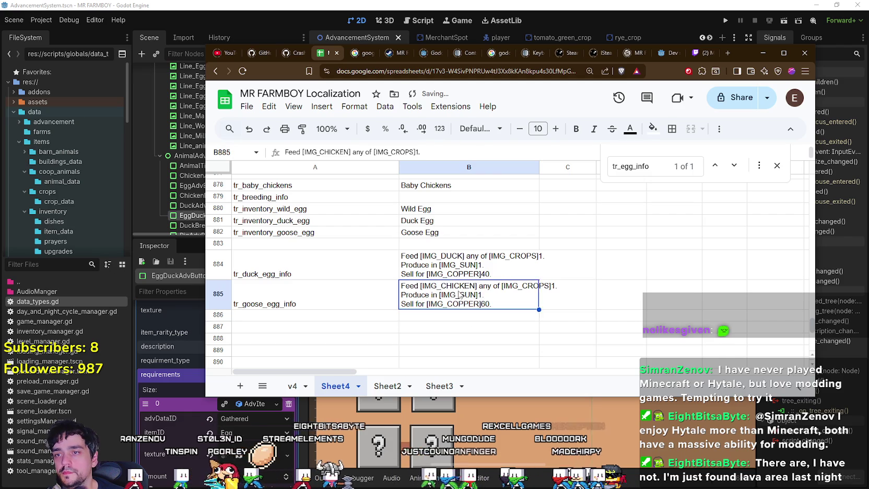
{"action": "double_click", "coordinate": [459, 295]}
{"action": "double_click", "coordinate": [456, 285]}
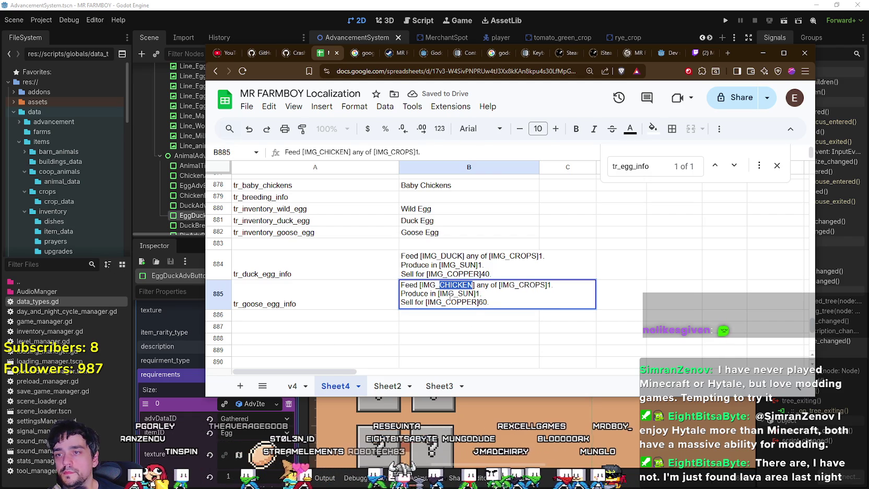
{"action": "type", "text": "GOOSE"}
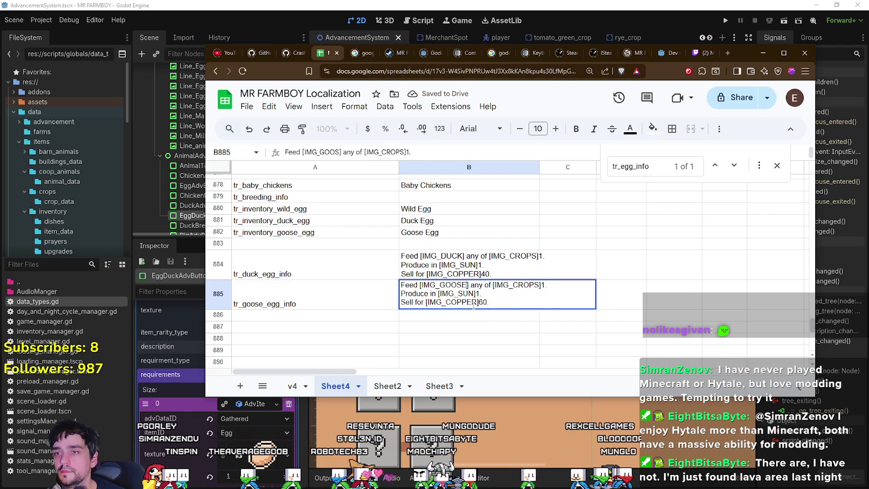
{"action": "left_click", "coordinate": [453, 338]}
{"action": "scroll", "coordinate": [453, 332], "scroll_direction": "down", "scroll_amount": 1}
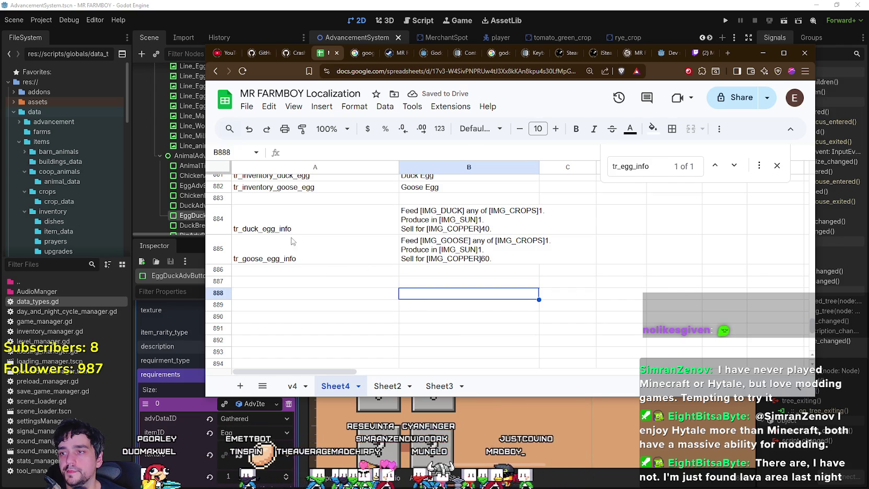
{"action": "double_click", "coordinate": [267, 218]}
- Change EggDuckAdvButton's description key to tr_duck_egg_info and save AdvancementSystem.tscn
{"action": "left_click", "coordinate": [313, 307]}
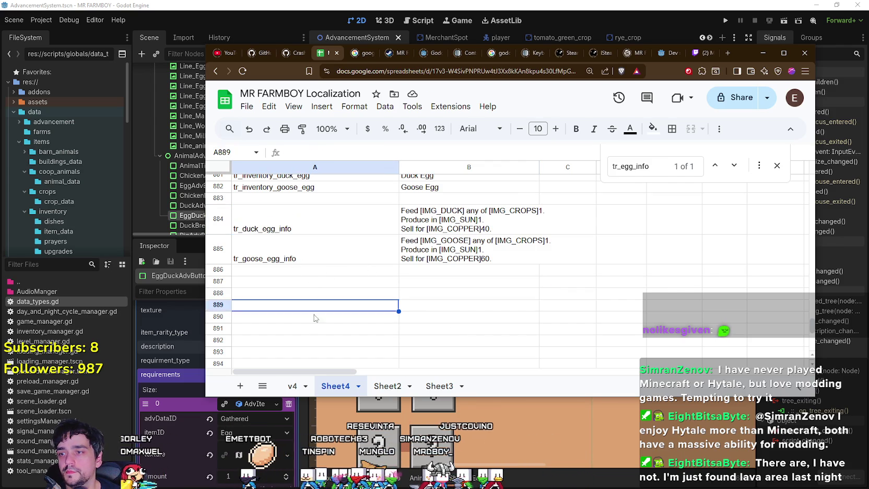
{"action": "left_click", "coordinate": [242, 425]}
{"action": "scroll", "coordinate": [185, 408], "scroll_direction": "down", "scroll_amount": 3}
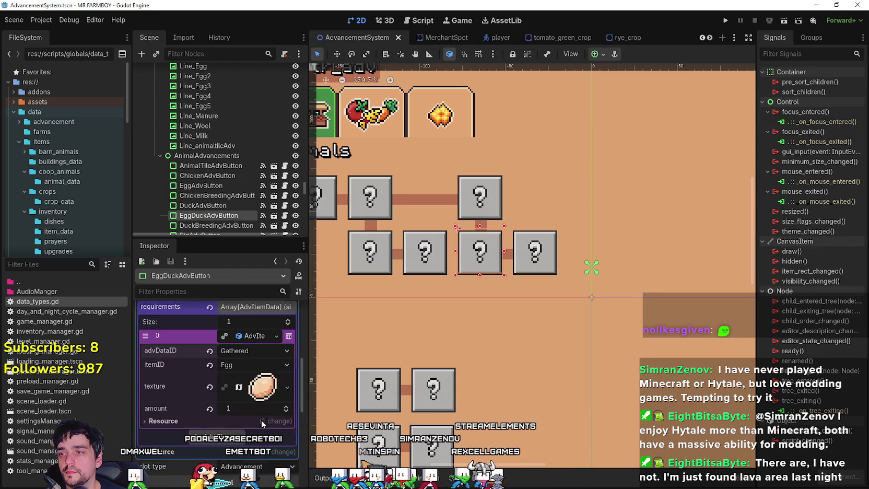
{"action": "scroll", "coordinate": [240, 381], "scroll_direction": "up", "scroll_amount": 3}
{"action": "type", "text": "duck_egg_info"}
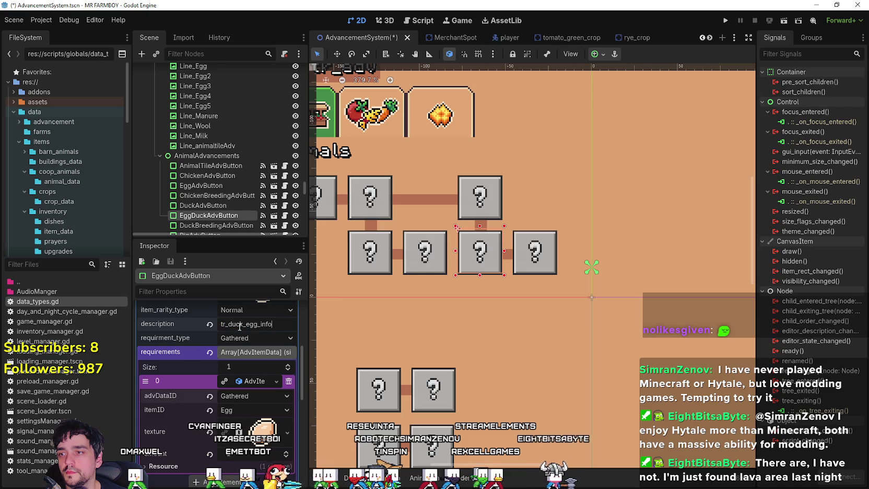
{"action": "key", "text": "ctrl+s"}
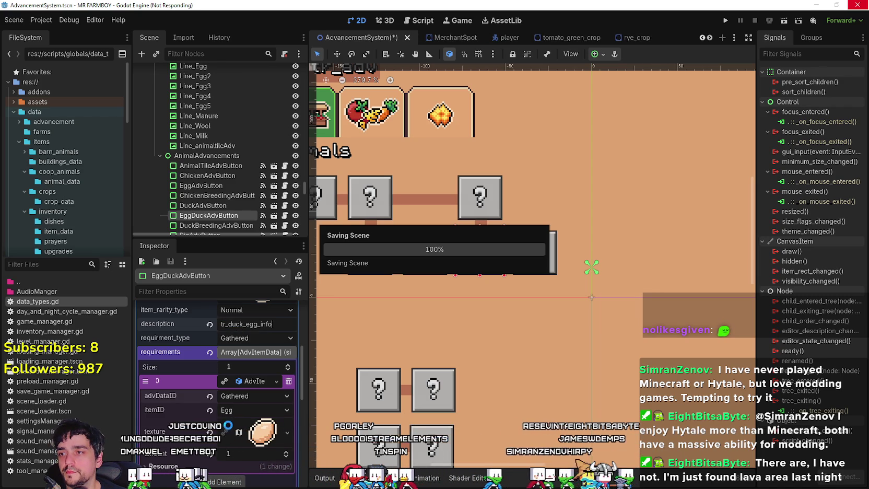
{"action": "left_click_drag", "start_coordinate": [237, 237], "coordinate": [237, 178]}
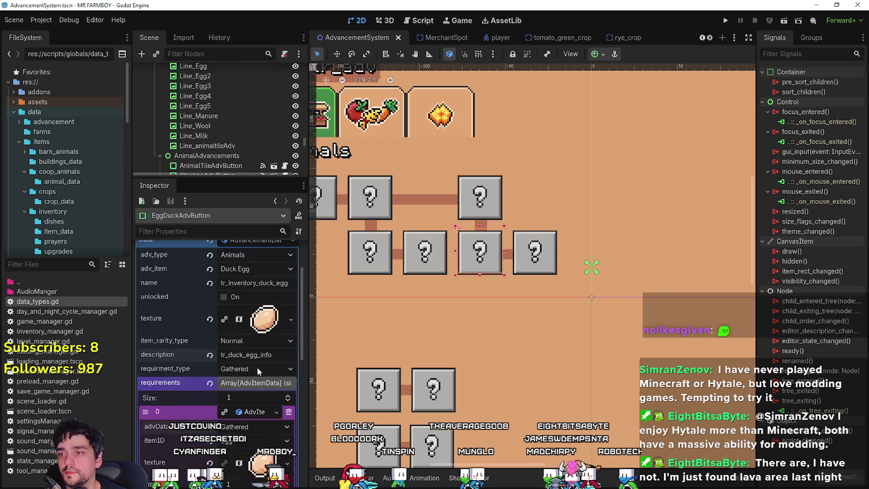
- Set the egg-duck button's requirement itemID to Duck Egg and save the scene
{"action": "left_click", "coordinate": [255, 349]}
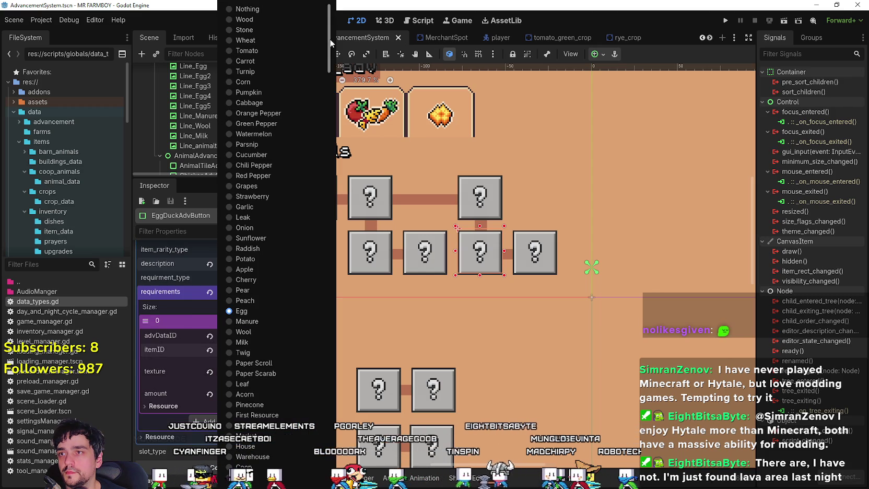
{"action": "left_click_drag", "start_coordinate": [329, 39], "coordinate": [329, 452]}
{"action": "left_click", "coordinate": [266, 457]}
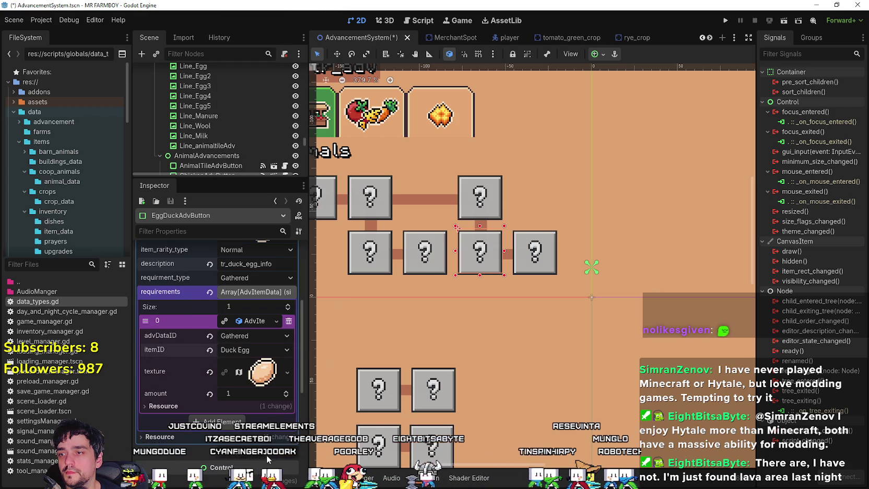
{"action": "key", "text": "ctrl+s"}
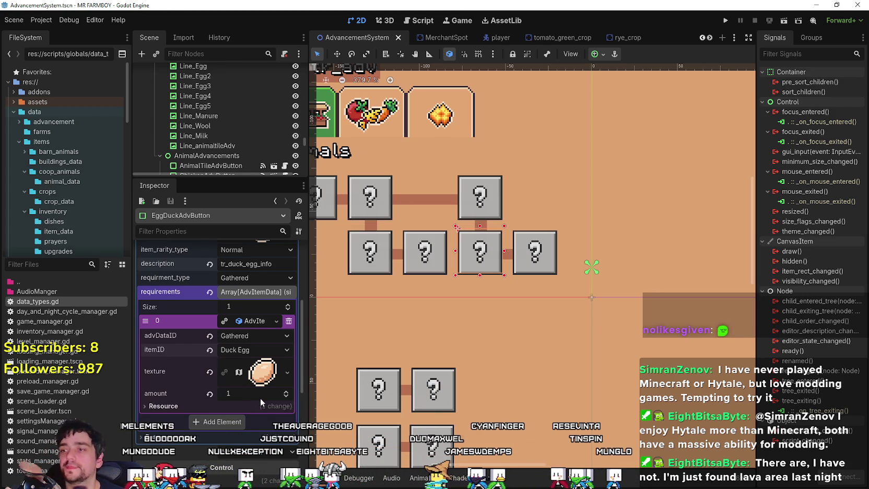
- Select DuckBreedingAdvButton in the Scene tree
{"action": "scroll", "coordinate": [260, 398], "scroll_direction": "up", "scroll_amount": 4}
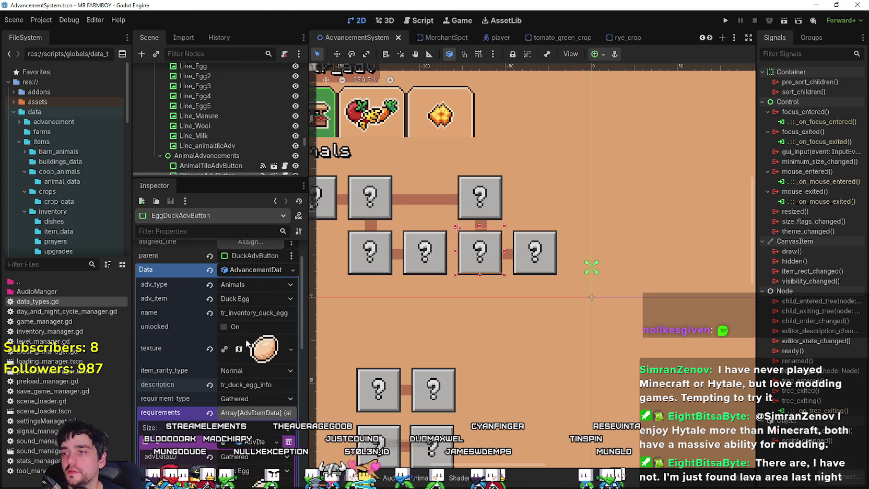
{"action": "scroll", "coordinate": [240, 309], "scroll_direction": "up", "scroll_amount": 2}
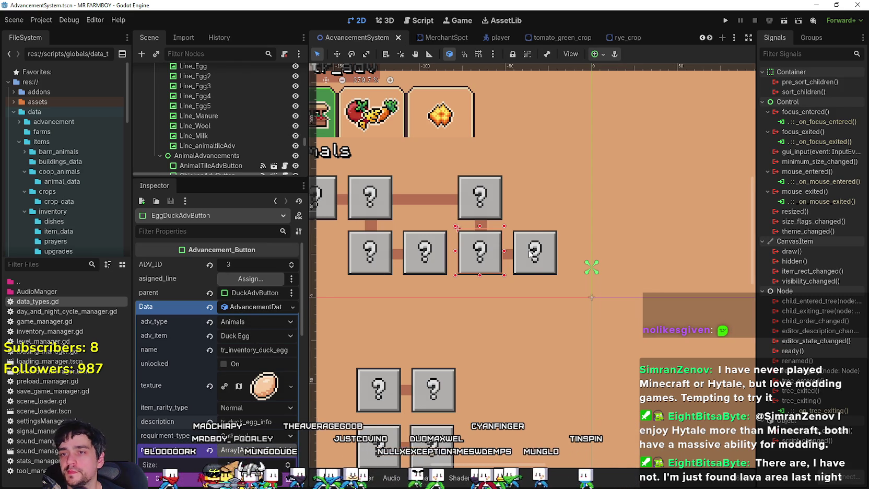
{"action": "key", "text": "Down"}
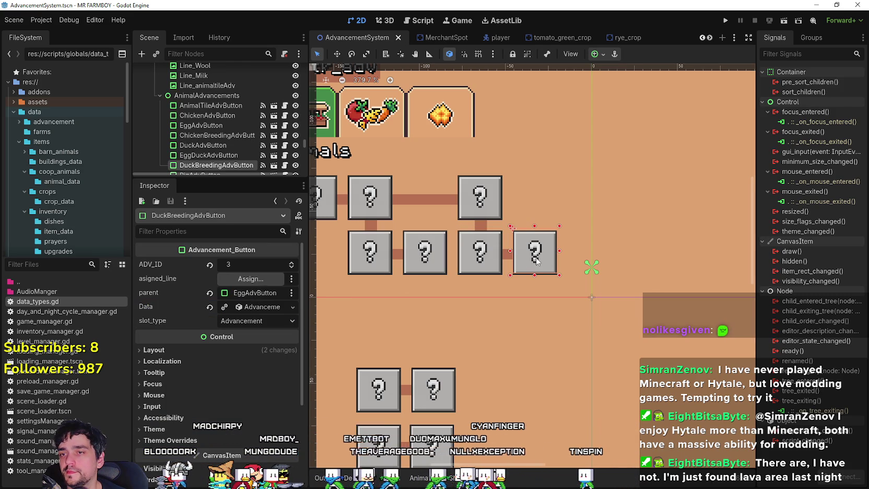
- Set DuckBreedingAdvButton's parent NodePath to EggDuckAdvButton
{"action": "left_click", "coordinate": [255, 294]}
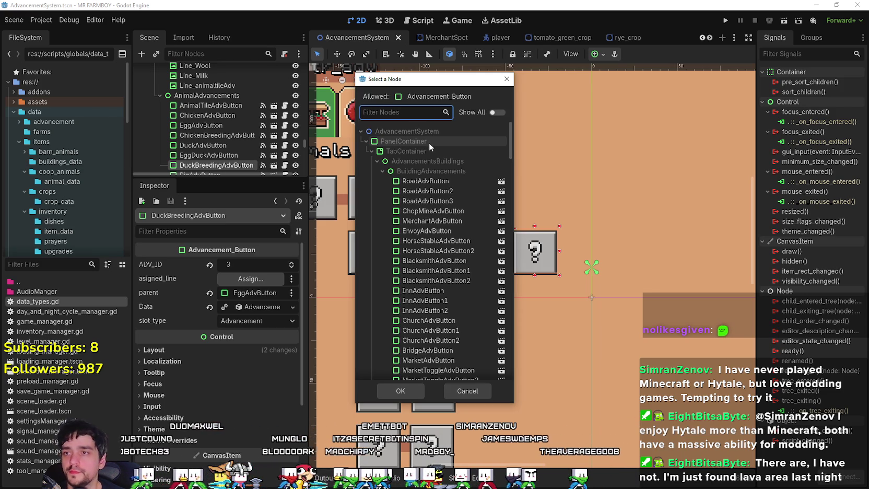
{"action": "type", "text": "Egg"}
{"action": "left_click", "coordinate": [436, 192]}
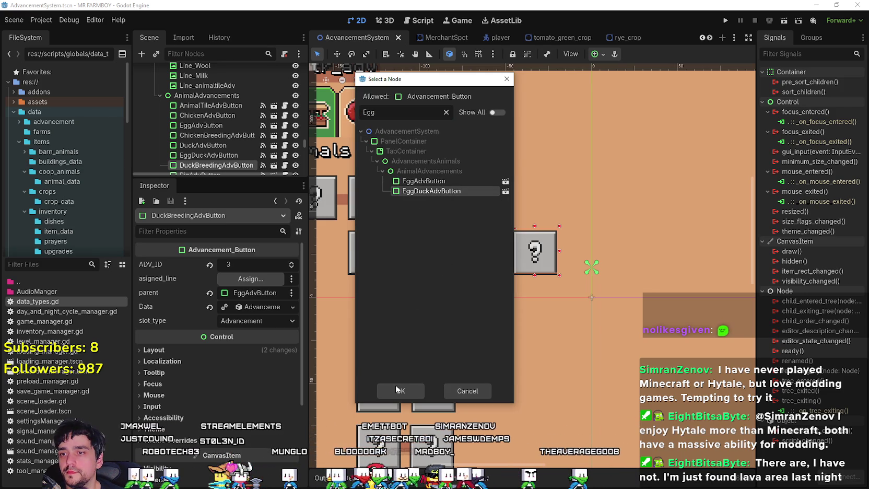
{"action": "left_click", "coordinate": [398, 389]}
- Make the button's advancement data resource unique
{"action": "left_click", "coordinate": [251, 308]}
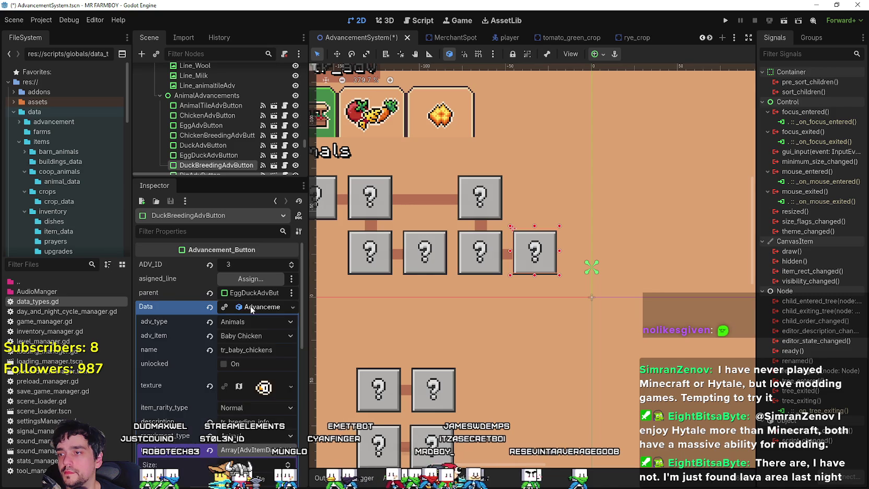
{"action": "right_click", "coordinate": [248, 308]}
{"action": "left_click", "coordinate": [273, 373]}
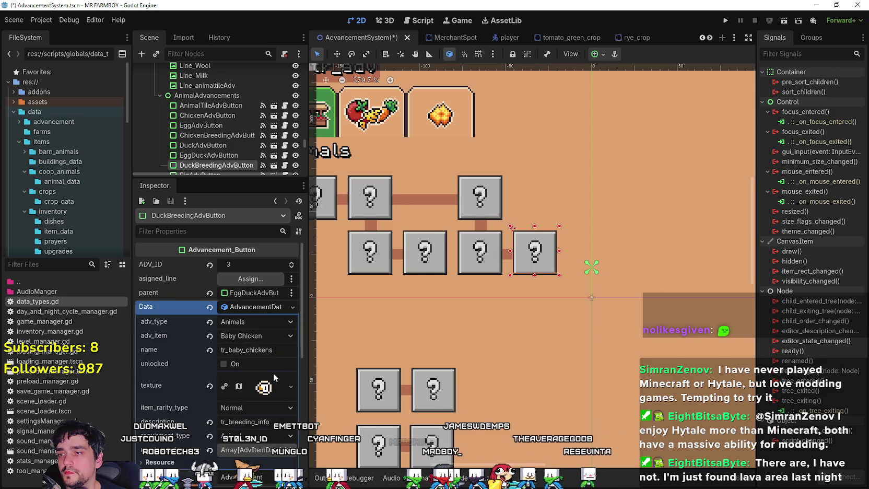
{"action": "left_click", "coordinate": [258, 339]}
{"action": "scroll", "coordinate": [303, 432], "scroll_direction": "down", "scroll_amount": 10}
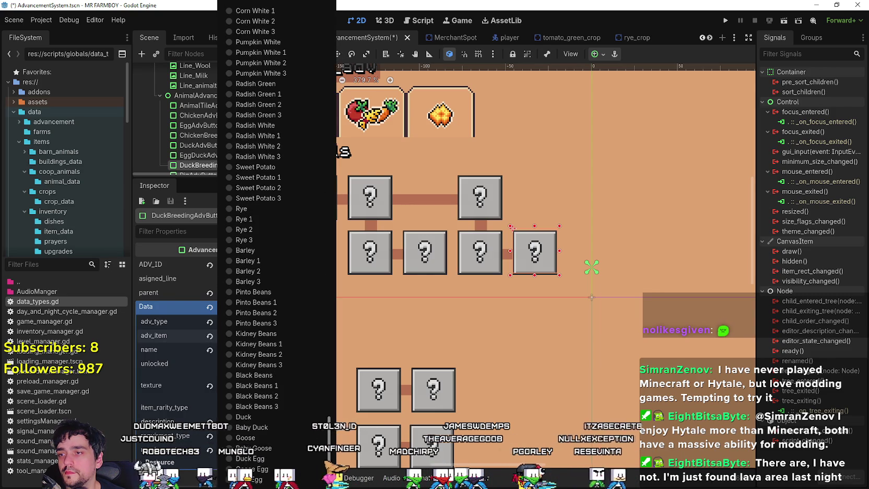
- Set adv_item to Baby Duck and change the name key from tr_baby_chickens to tr_baby_ducks
{"action": "left_click", "coordinate": [270, 428]}
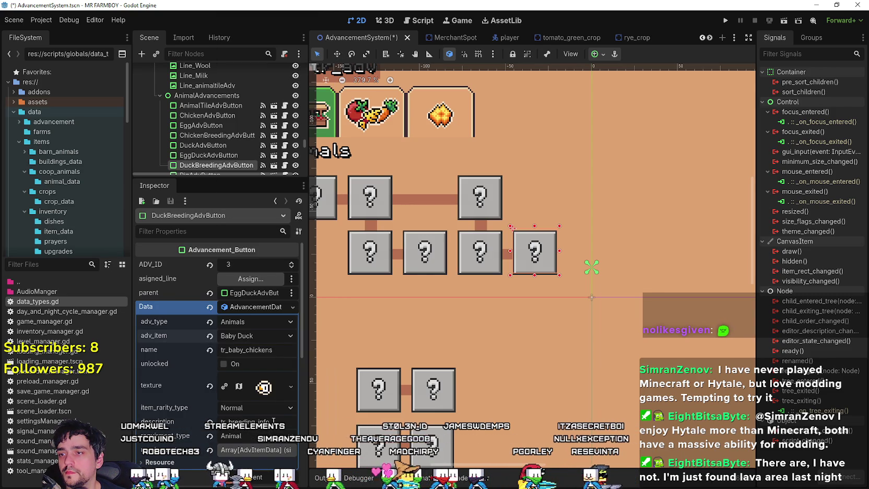
{"action": "left_click", "coordinate": [268, 351]}
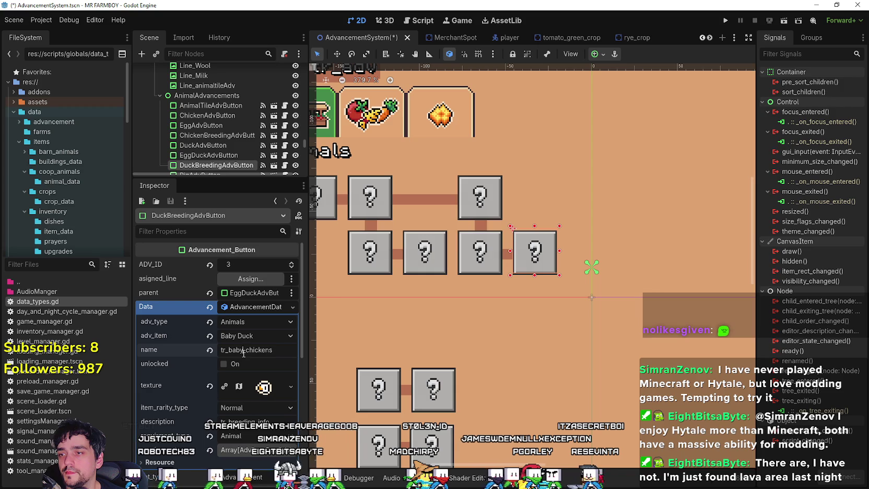
{"action": "key", "text": "BackSpace"}
{"action": "key", "text": "BackSpace"}
{"action": "key", "text": "BackSpace"}
{"action": "type", "text": "duc"}
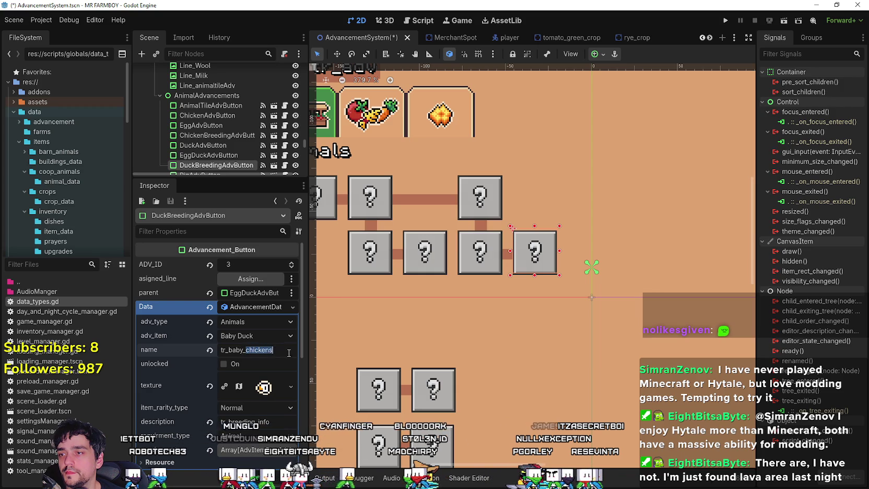
{"action": "type", "text": "ks"}
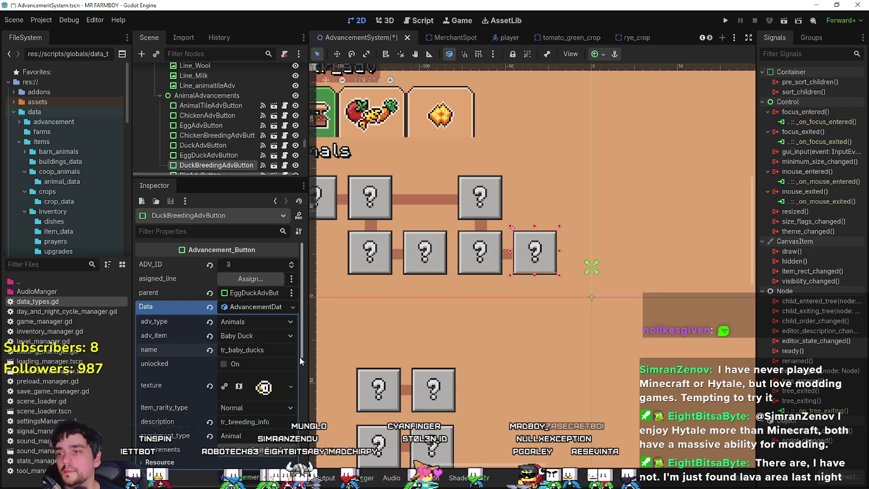
{"action": "scroll", "coordinate": [261, 359], "scroll_direction": "down", "scroll_amount": 1}
- Make the button's texture unique, set its atlas region to the green duck icon, and save
{"action": "right_click", "coordinate": [256, 358]}
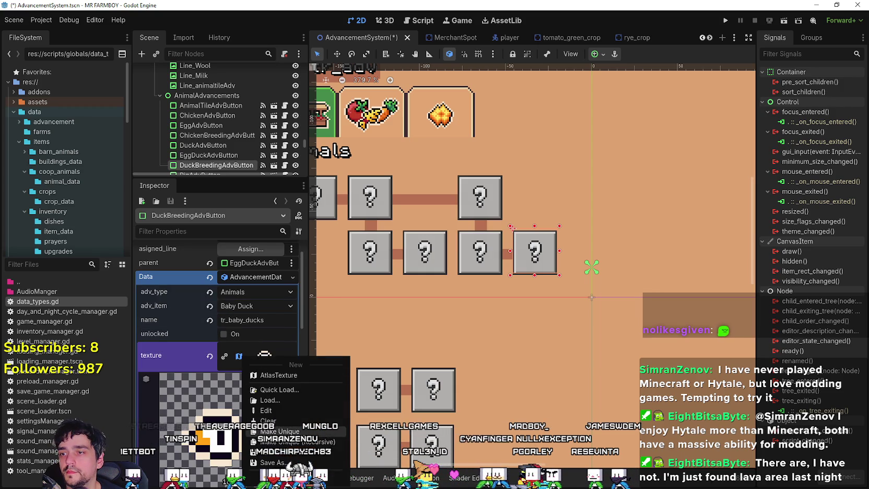
{"action": "left_click", "coordinate": [233, 393]}
{"action": "left_click", "coordinate": [219, 419]}
{"action": "scroll", "coordinate": [331, 231], "scroll_direction": "down", "scroll_amount": 5}
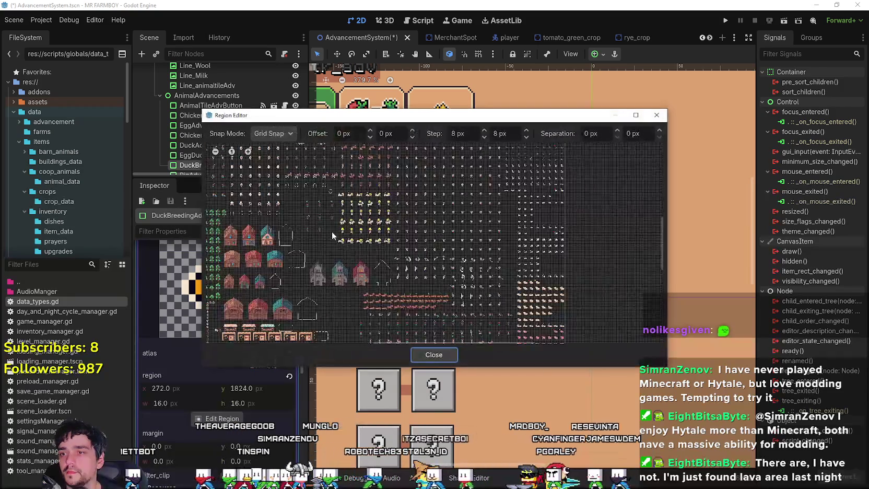
{"action": "scroll", "coordinate": [403, 197], "scroll_direction": "up", "scroll_amount": 6}
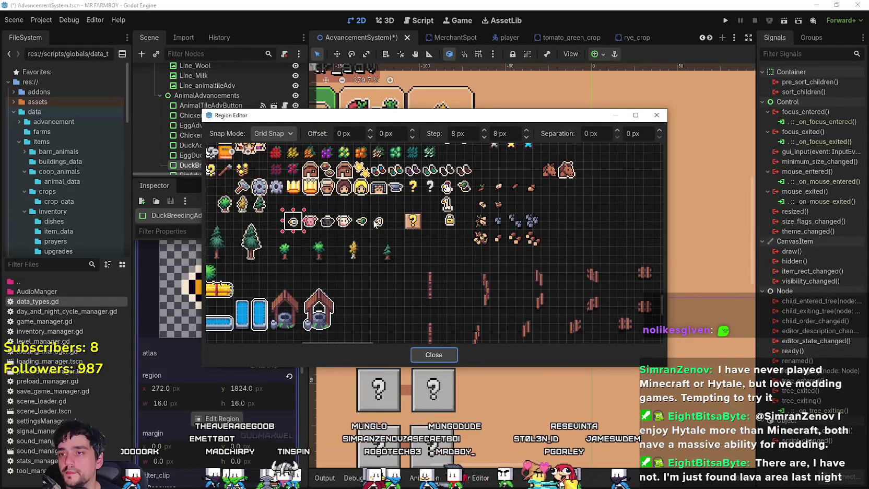
{"action": "left_click_drag", "start_coordinate": [353, 213], "coordinate": [371, 230]}
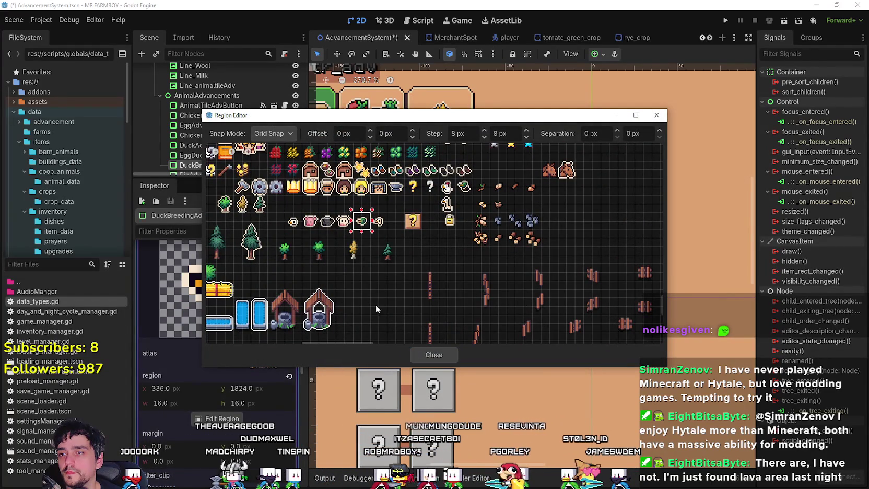
{"action": "left_click", "coordinate": [428, 355]}
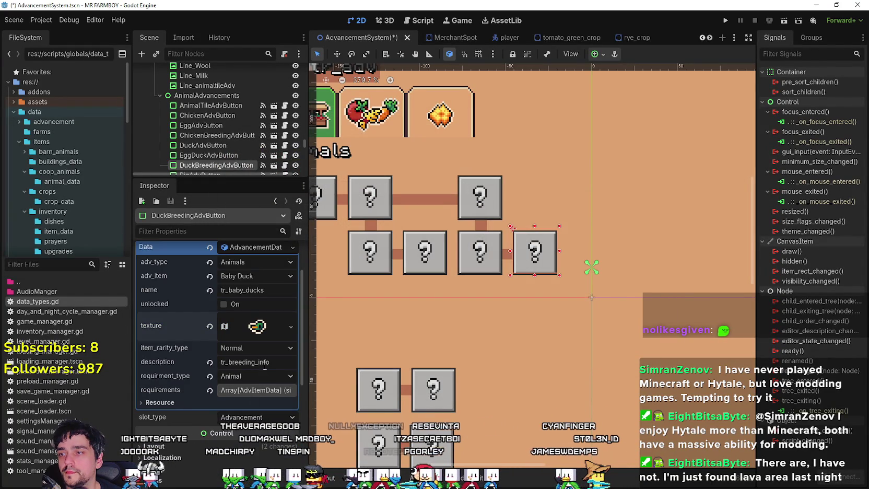
{"action": "key", "text": "ctrl+s"}
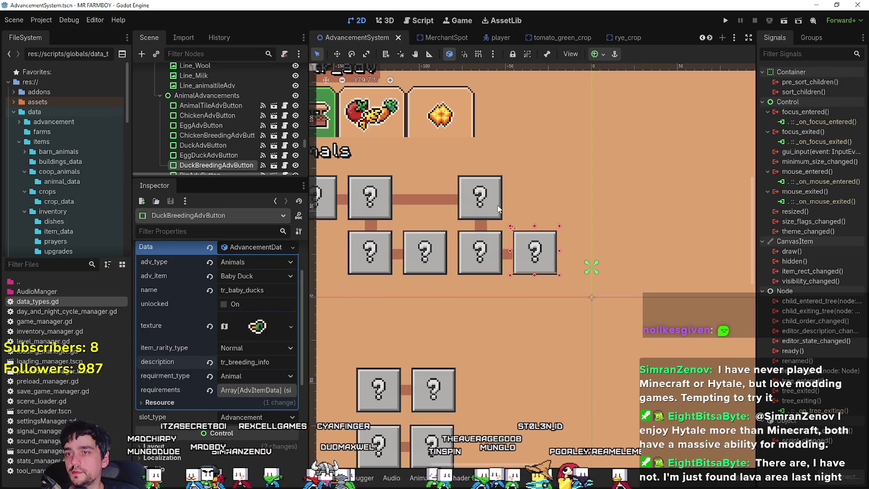
- Inspect DuckAdvButton's and EggDuckAdvButton's requirement entries for comparison
{"action": "left_click", "coordinate": [479, 197]}
{"action": "left_click", "coordinate": [255, 329]}
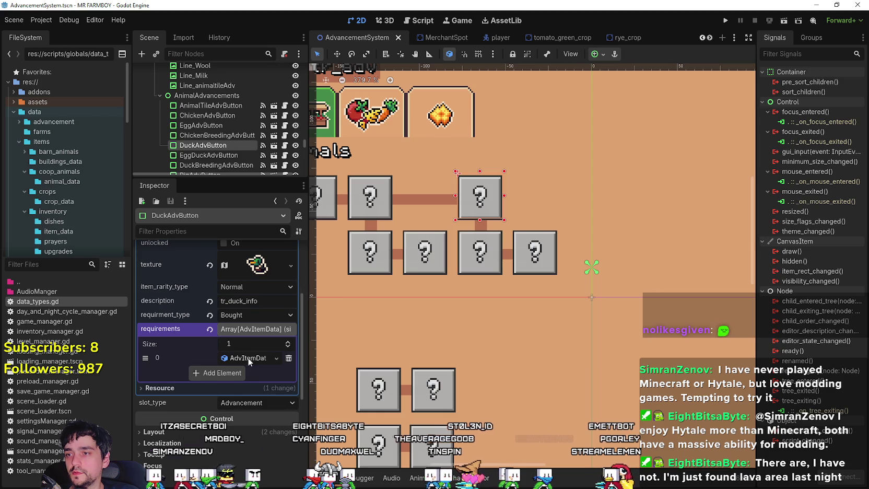
{"action": "left_click", "coordinate": [248, 358]}
{"action": "left_click", "coordinate": [248, 358]}
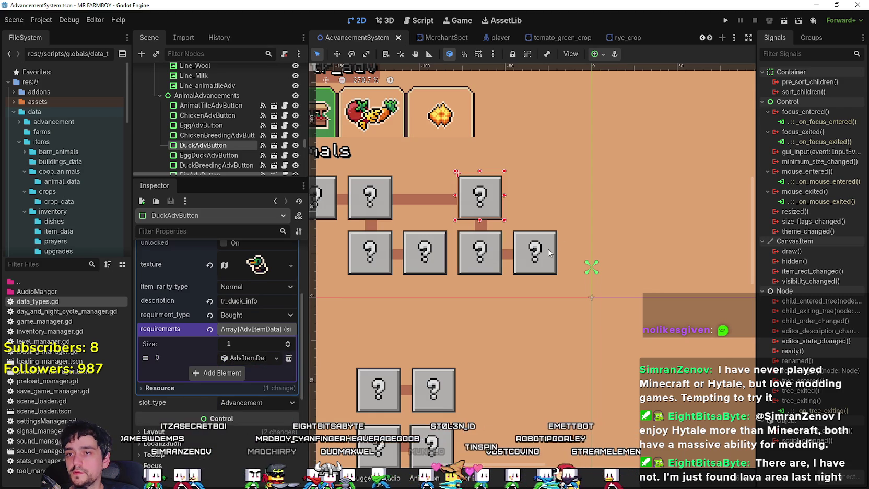
{"action": "left_click", "coordinate": [472, 261]}
{"action": "scroll", "coordinate": [293, 379], "scroll_direction": "down", "scroll_amount": 4}
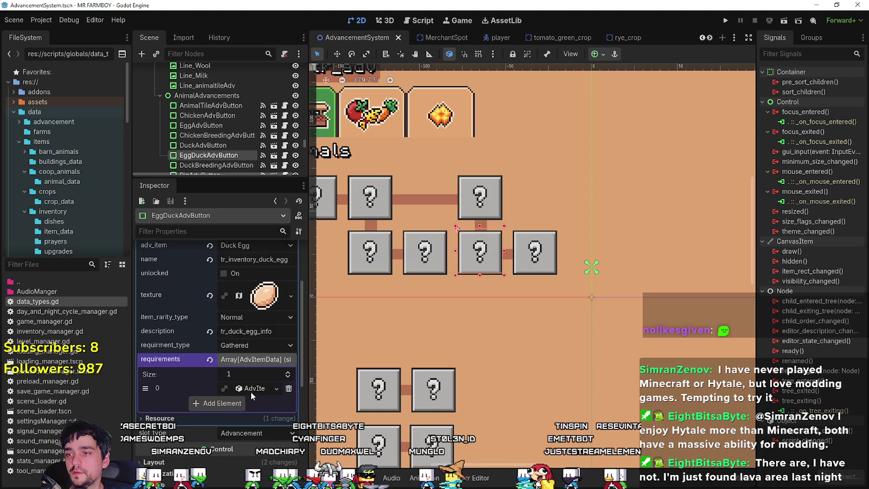
{"action": "left_click", "coordinate": [251, 389]}
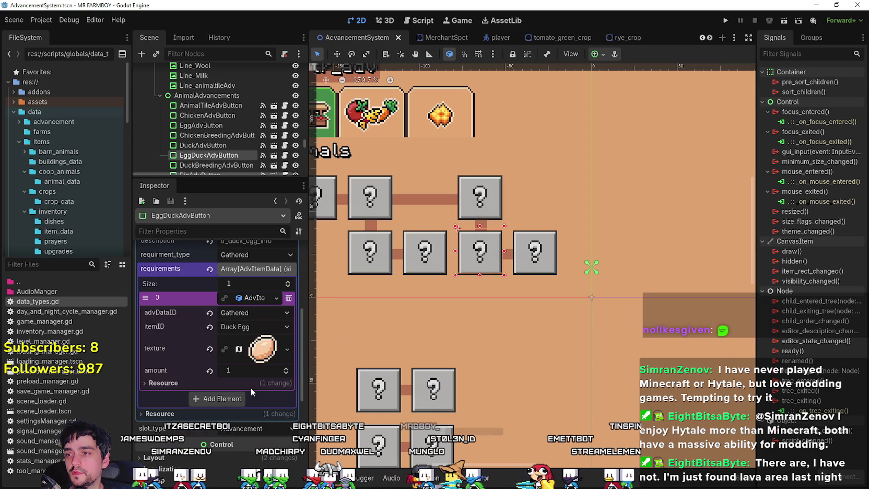
- Back on DuckBreedingAdvButton, expand requirement 0 and bring up its resource options
{"action": "left_click", "coordinate": [519, 260]}
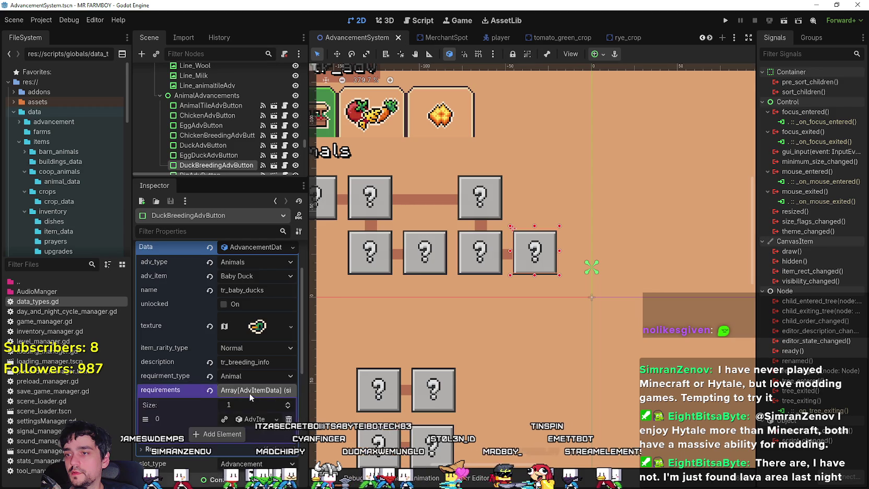
{"action": "scroll", "coordinate": [250, 389], "scroll_direction": "down", "scroll_amount": 4}
{"action": "left_click", "coordinate": [249, 328]}
{"action": "left_click", "coordinate": [275, 328]}
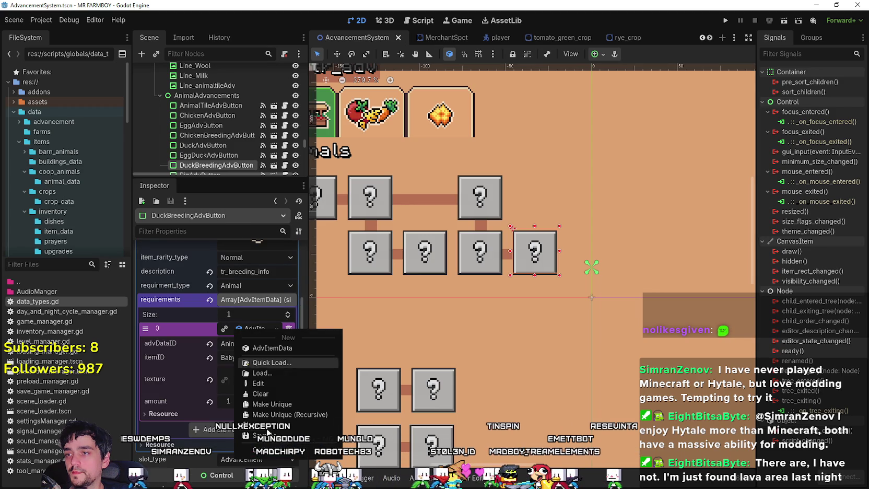
- Make the requirement resource unique, set its itemID to Baby Duck, and save the scene
{"action": "left_click", "coordinate": [275, 399]}
{"action": "left_click", "coordinate": [265, 358]}
{"action": "scroll", "coordinate": [319, 204], "scroll_direction": "down", "scroll_amount": 3}
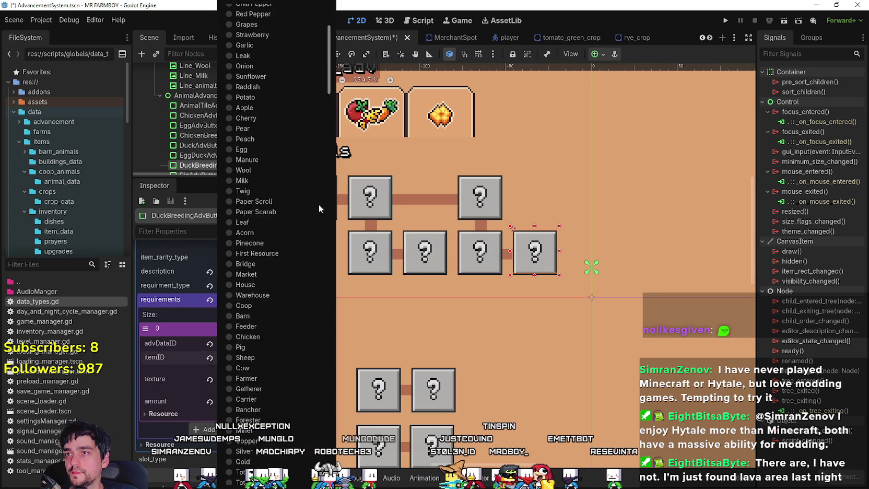
{"action": "scroll", "coordinate": [319, 204], "scroll_direction": "down", "scroll_amount": 15}
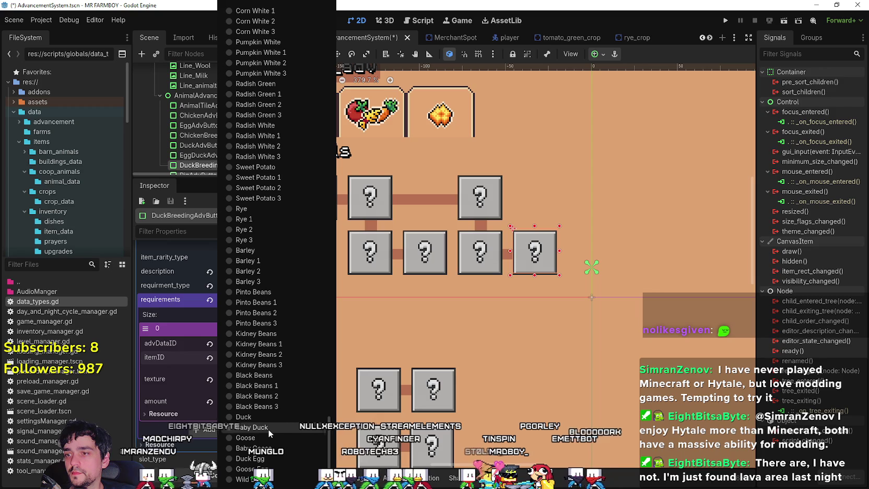
{"action": "left_click", "coordinate": [218, 422]}
{"action": "left_click", "coordinate": [292, 357]}
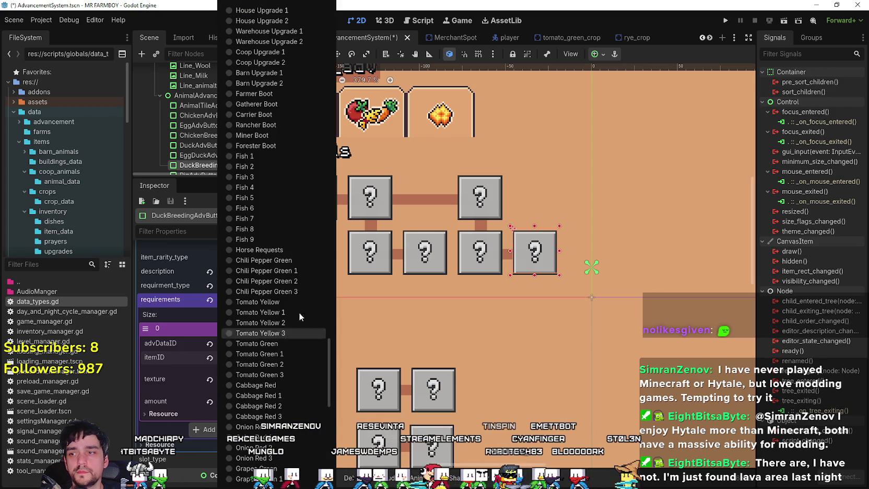
{"action": "scroll", "coordinate": [276, 336], "scroll_direction": "down", "scroll_amount": 15}
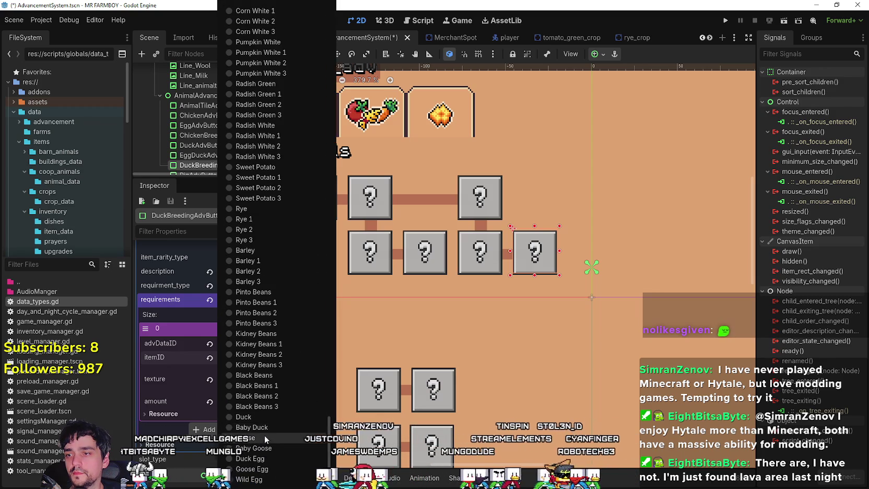
{"action": "left_click", "coordinate": [263, 427]}
{"action": "key", "text": "ctrl+s"}
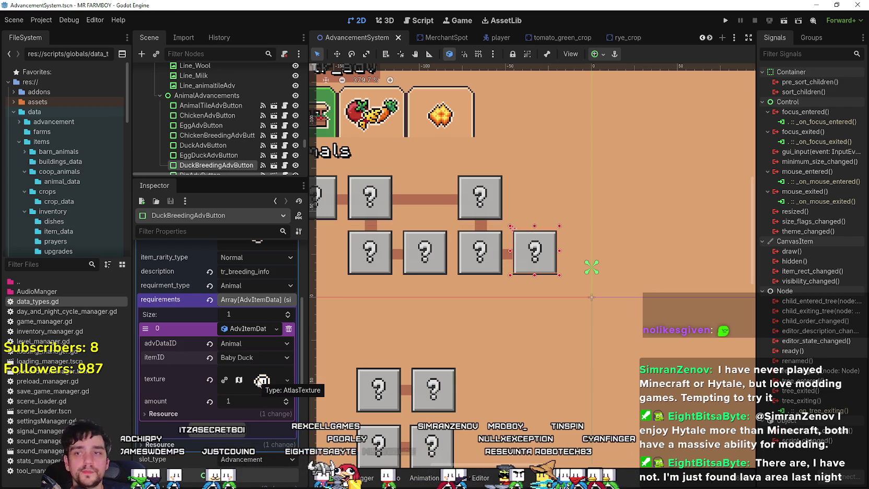
{"action": "left_click", "coordinate": [258, 383]}
- Set the requirement texture's atlas region to the green sprite and save the scene
{"action": "right_click", "coordinate": [256, 372]}
{"action": "key", "text": "Escape"}
{"action": "scroll", "coordinate": [254, 413], "scroll_direction": "down", "scroll_amount": 3}
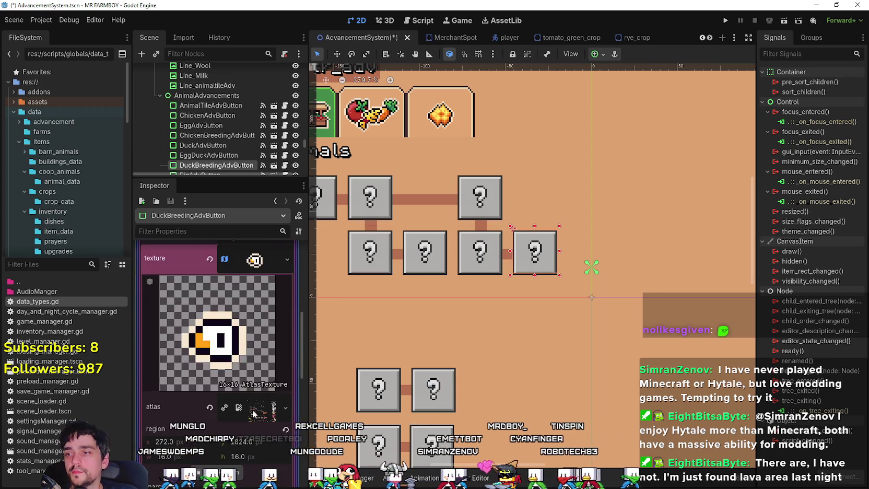
{"action": "scroll", "coordinate": [253, 413], "scroll_direction": "down", "scroll_amount": 3}
{"action": "left_click", "coordinate": [219, 412]}
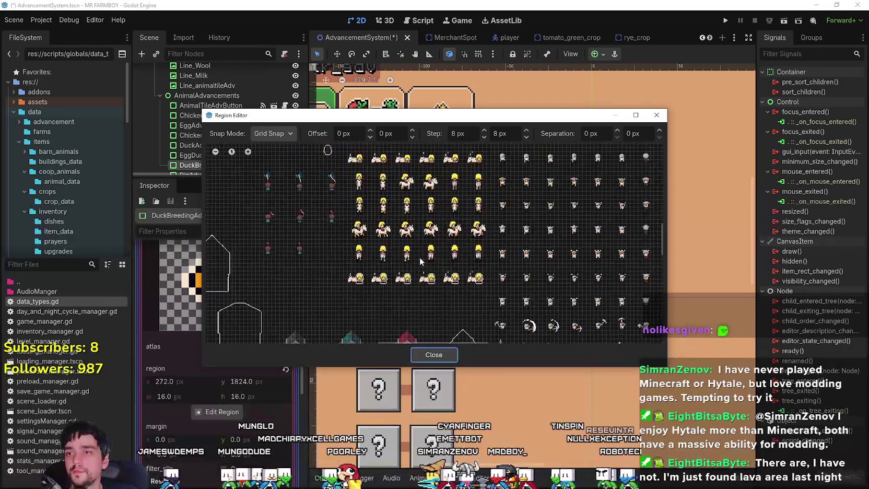
{"action": "scroll", "coordinate": [420, 256], "scroll_direction": "down", "scroll_amount": 6}
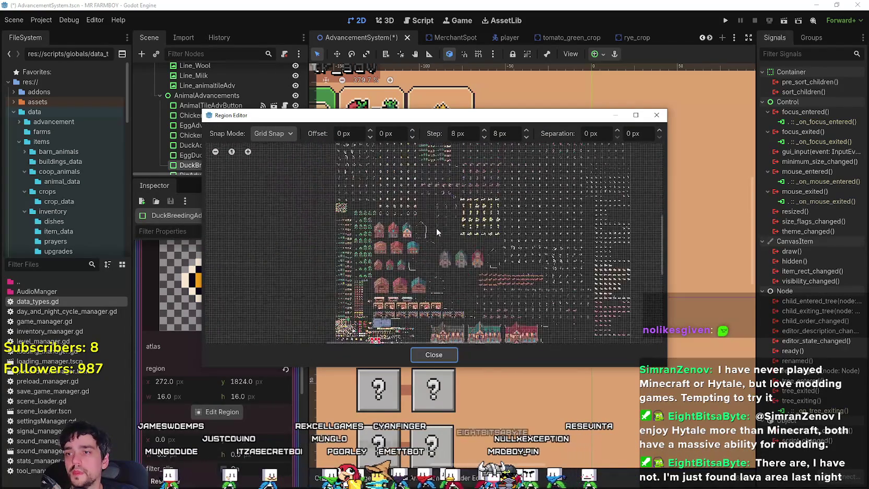
{"action": "scroll", "coordinate": [434, 245], "scroll_direction": "up", "scroll_amount": 5}
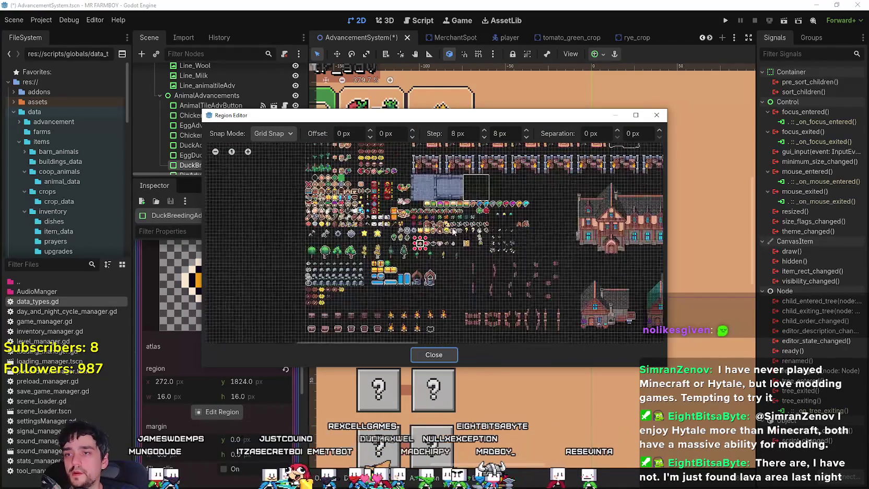
{"action": "scroll", "coordinate": [451, 239], "scroll_direction": "up", "scroll_amount": 2}
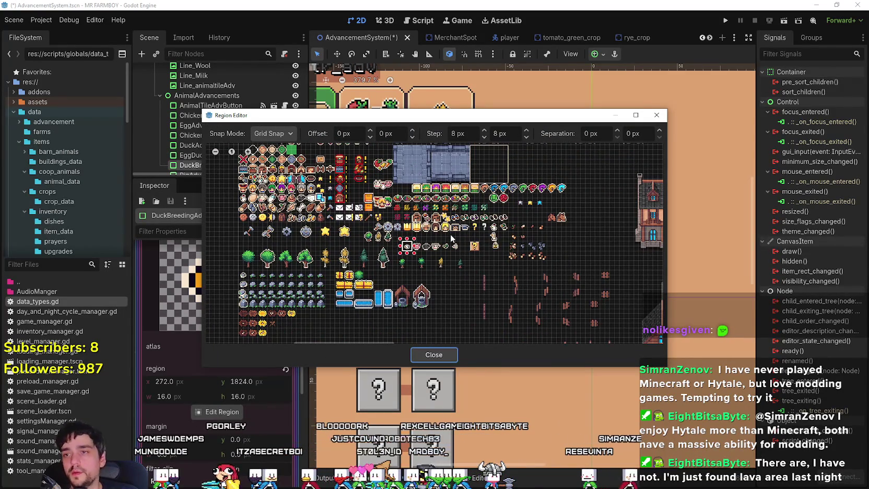
{"action": "scroll", "coordinate": [458, 239], "scroll_direction": "up", "scroll_amount": 1}
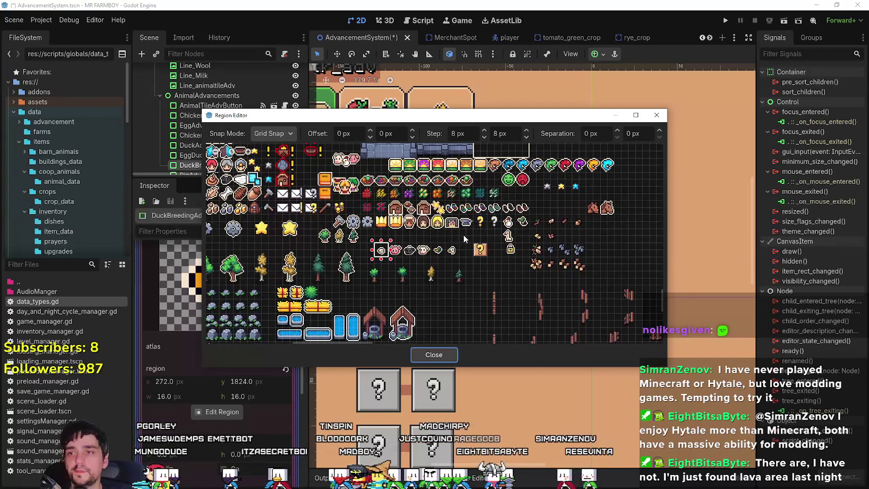
{"action": "scroll", "coordinate": [462, 236], "scroll_direction": "up", "scroll_amount": 3}
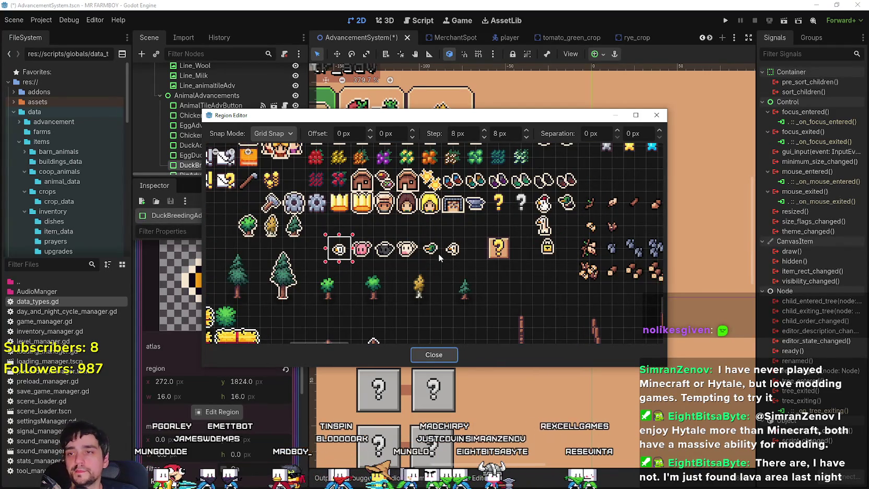
{"action": "left_click", "coordinate": [438, 255]}
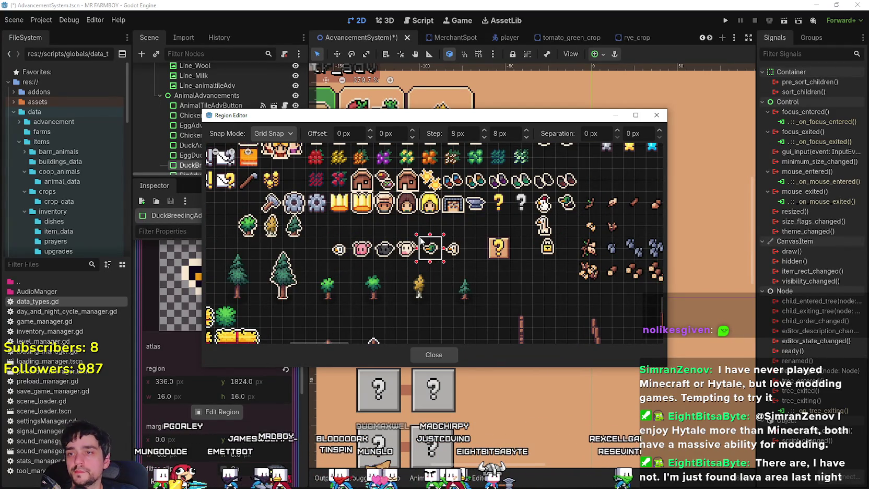
{"action": "left_click", "coordinate": [432, 355]}
{"action": "key", "text": "ctrl+s"}
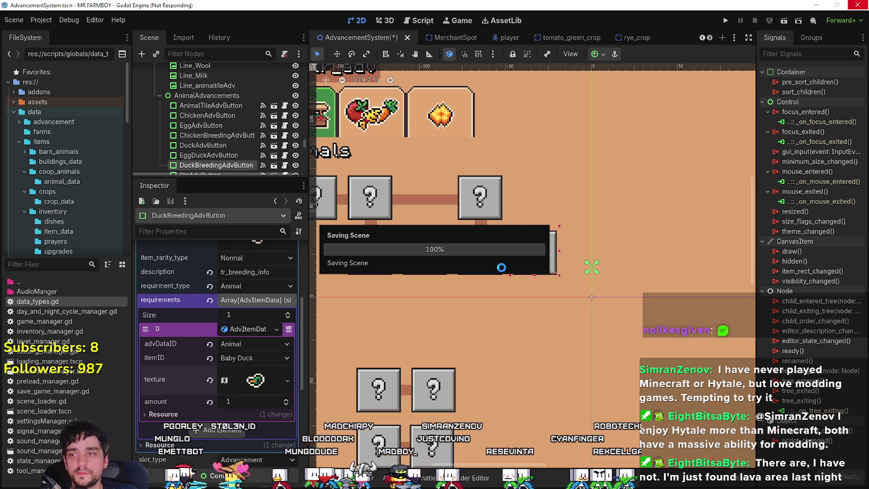
- Compare EggDuckAdvButton's settings, then return to DuckBreedingAdvButton
{"action": "scroll", "coordinate": [250, 407], "scroll_direction": "up", "scroll_amount": 5}
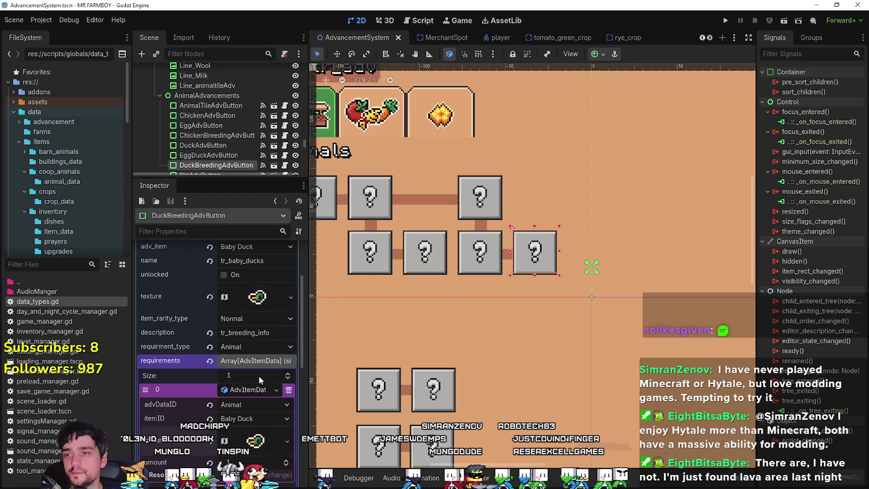
{"action": "left_click", "coordinate": [466, 272]}
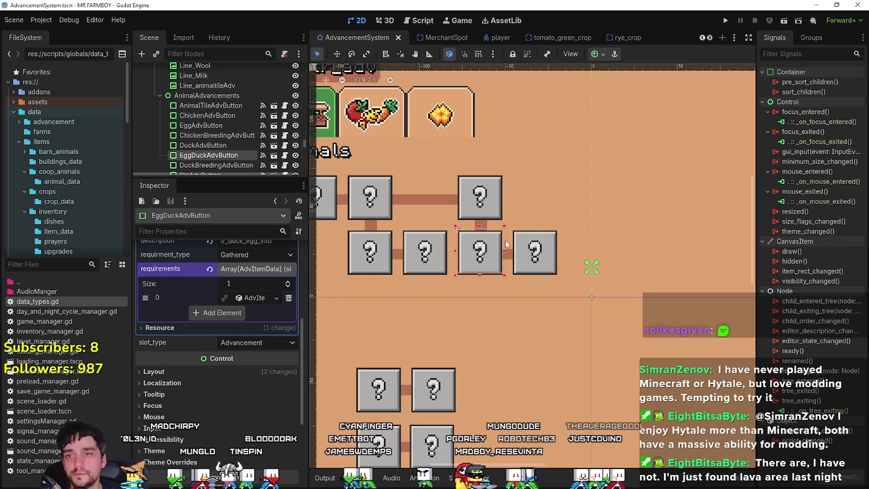
{"action": "left_click", "coordinate": [527, 249]}
- Select the tr_breeding_info description key and switch to the localization spreadsheet
{"action": "scroll", "coordinate": [257, 355], "scroll_direction": "up", "scroll_amount": 3}
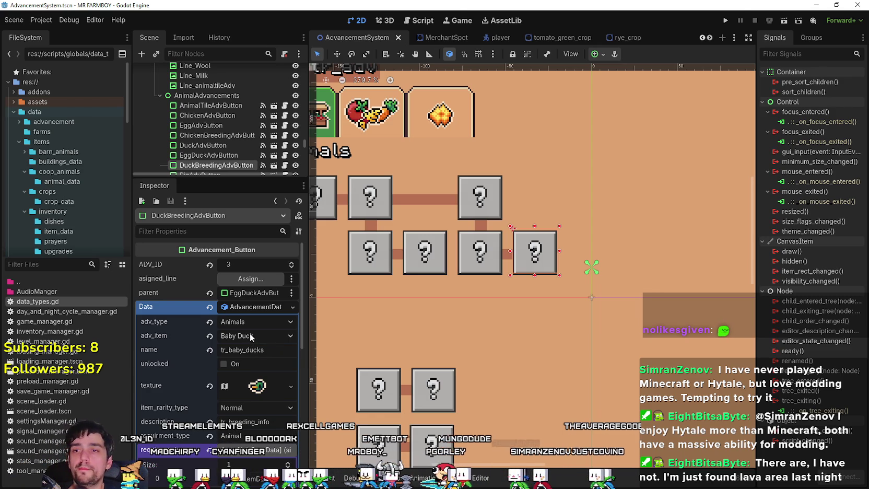
{"action": "scroll", "coordinate": [262, 387], "scroll_direction": "down", "scroll_amount": 1}
{"action": "left_click", "coordinate": [262, 390]}
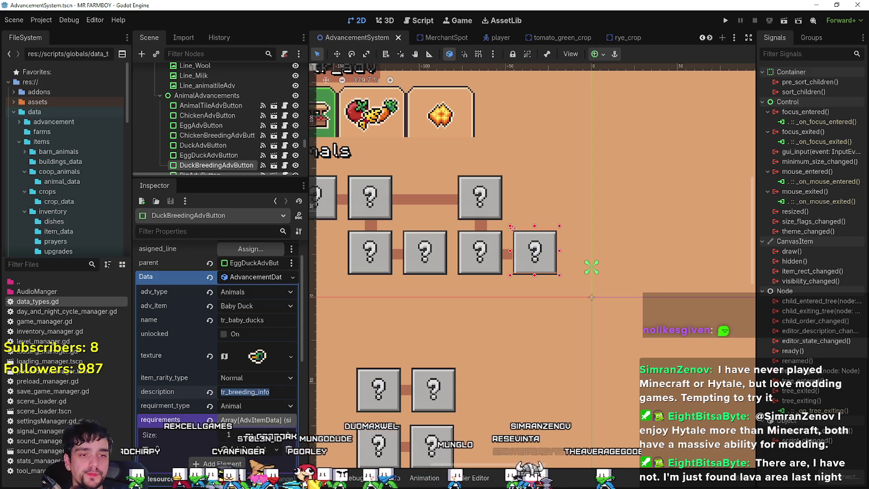
{"action": "key", "text": "alt+Tab"}
{"action": "key", "text": "alt+Tab"}
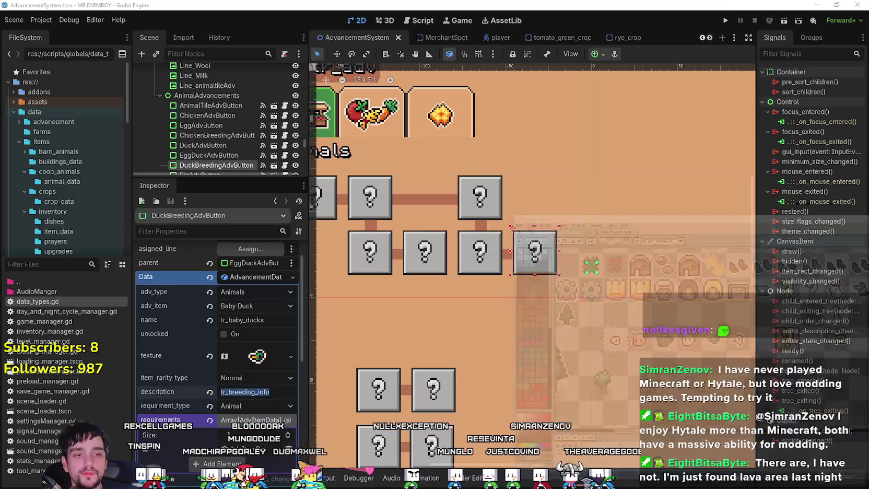
{"action": "key", "text": "alt+Tab"}
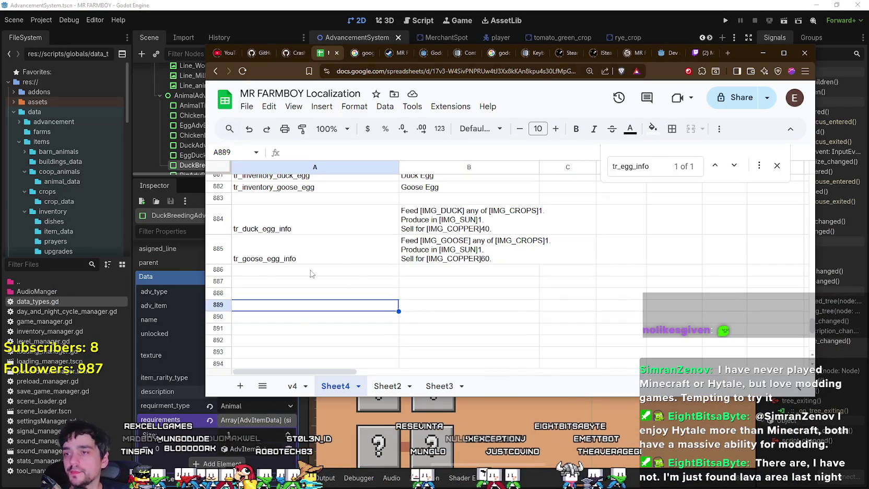
- Locate the tr_breeding_info key in row 879 and select its empty text cell
{"action": "left_click", "coordinate": [365, 270]}
{"action": "scroll", "coordinate": [355, 301], "scroll_direction": "up", "scroll_amount": 1}
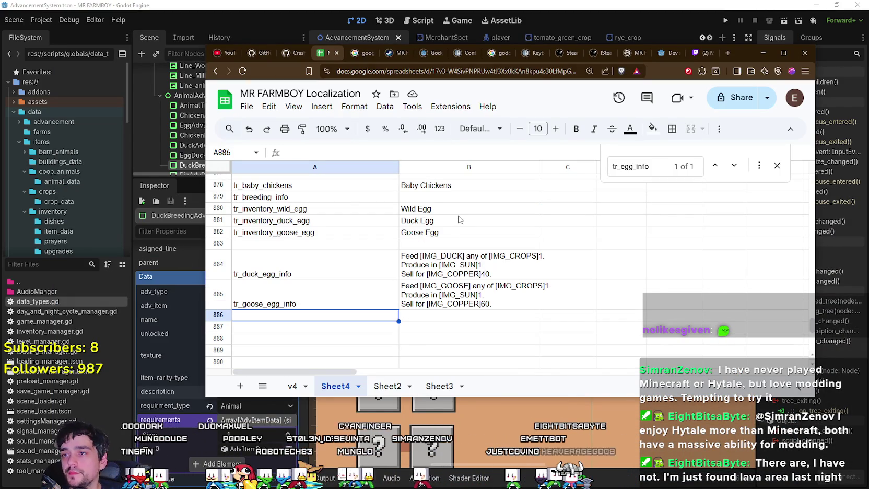
{"action": "left_click", "coordinate": [285, 199]}
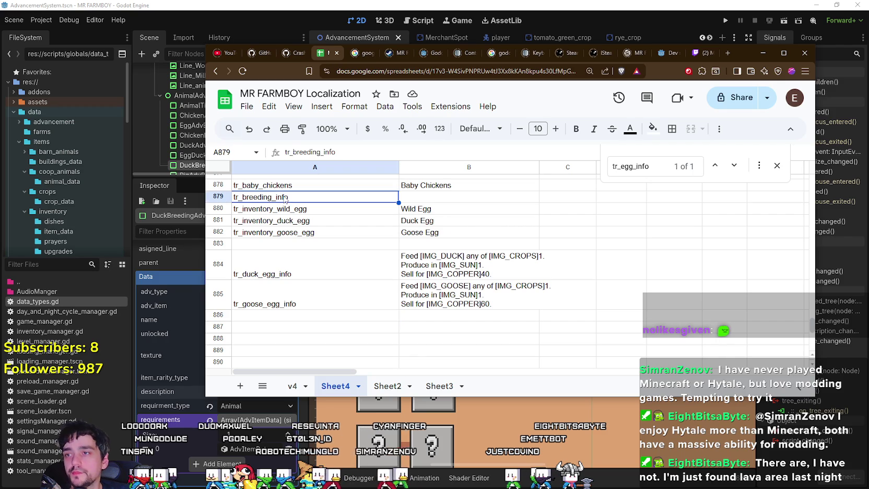
{"action": "left_click", "coordinate": [447, 197]}
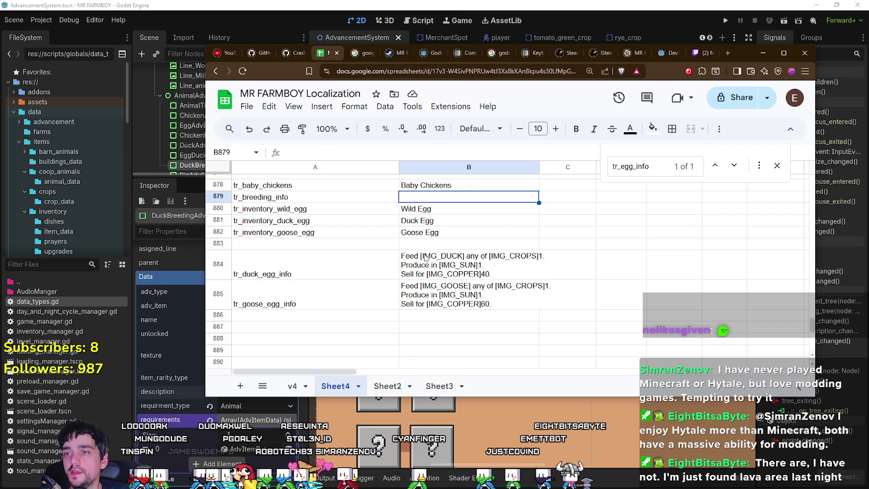
- Start the breeding info text in B879 with "If [IMG_CHICKEN]2"
{"action": "double_click", "coordinate": [428, 201]}
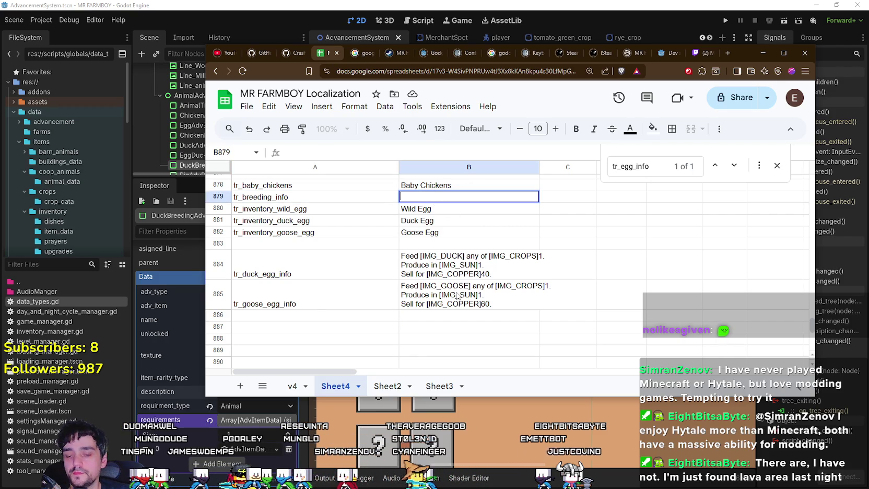
{"action": "type", "text": "if"}
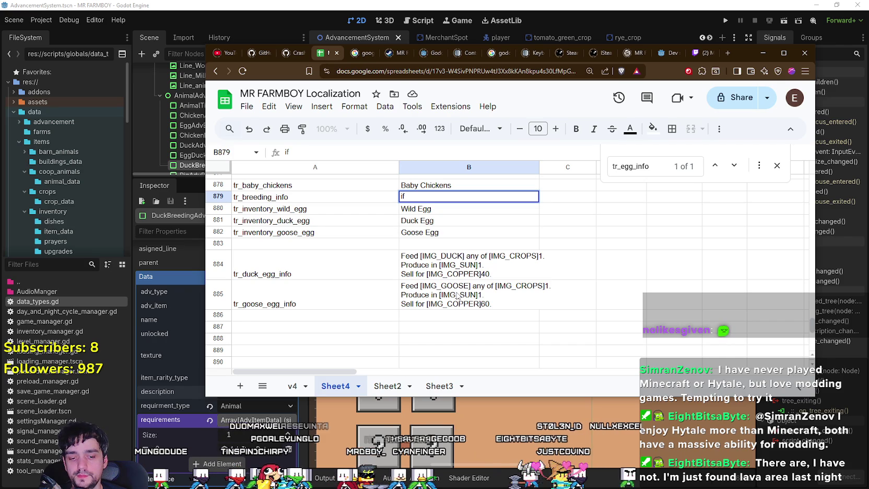
{"action": "type", "text": " ["}
{"action": "key", "text": "BackSpace"}
{"action": "key", "text": "BackSpace"}
{"action": "key", "text": "BackSpace"}
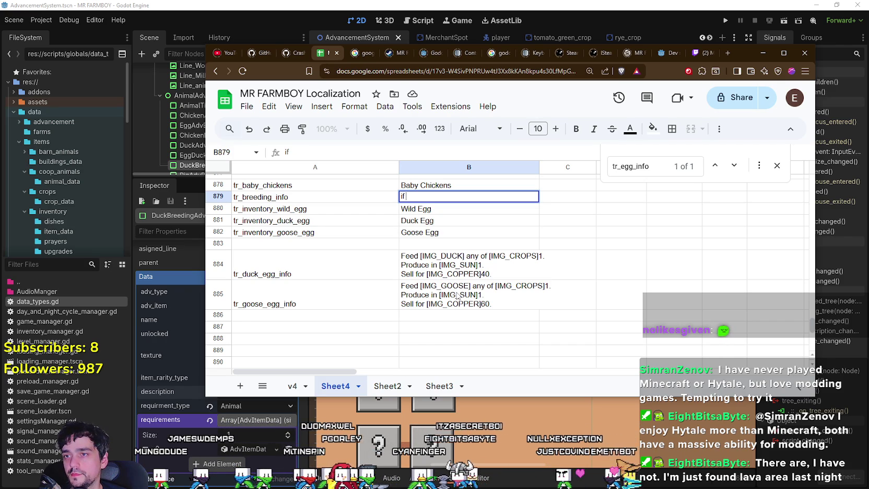
{"action": "type", "text": "If 2"}
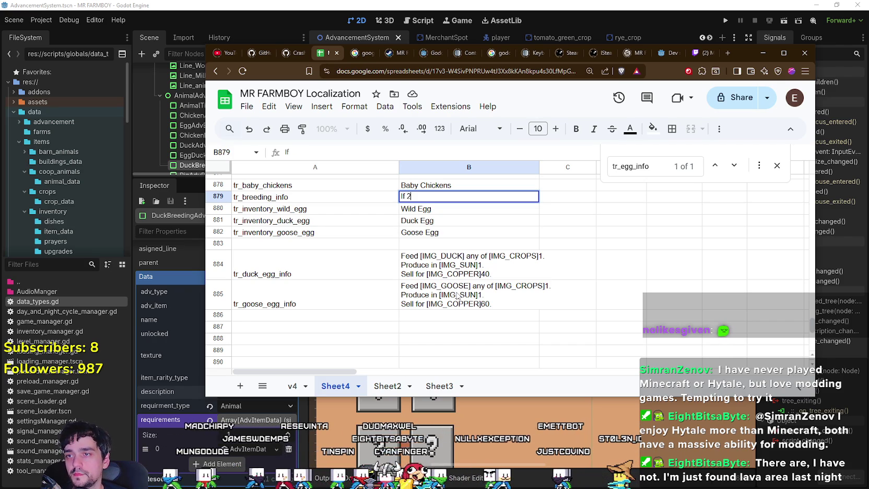
{"action": "key", "text": "BackSpace"}
{"action": "type", "text": "[IMG_"}
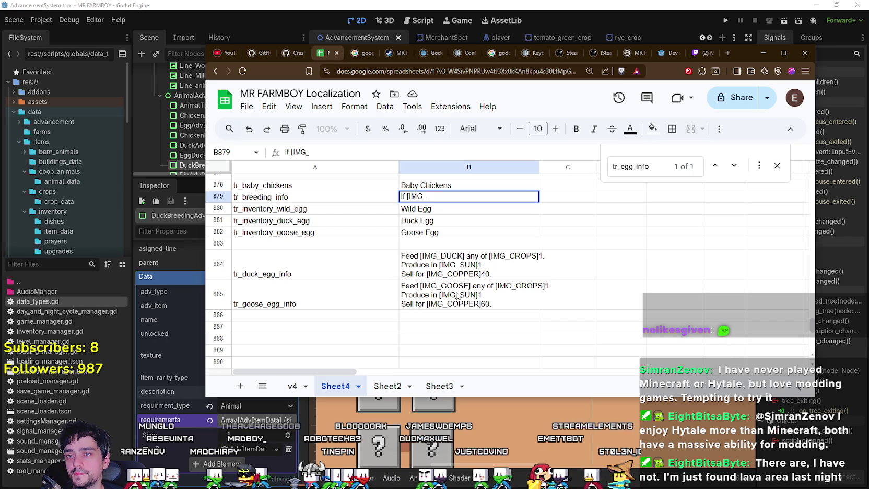
{"action": "type", "text": "CHICKEN2"}
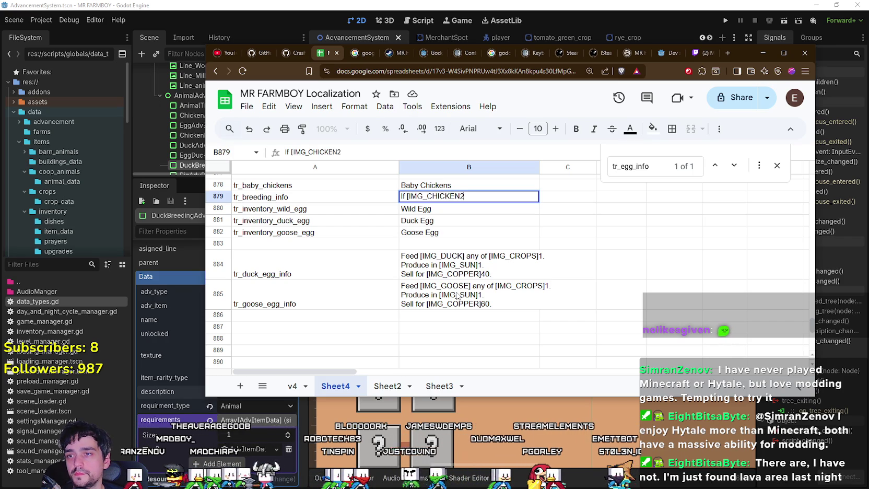
{"action": "key", "text": "BackSpace"}
{"action": "type", "text": "]2"}
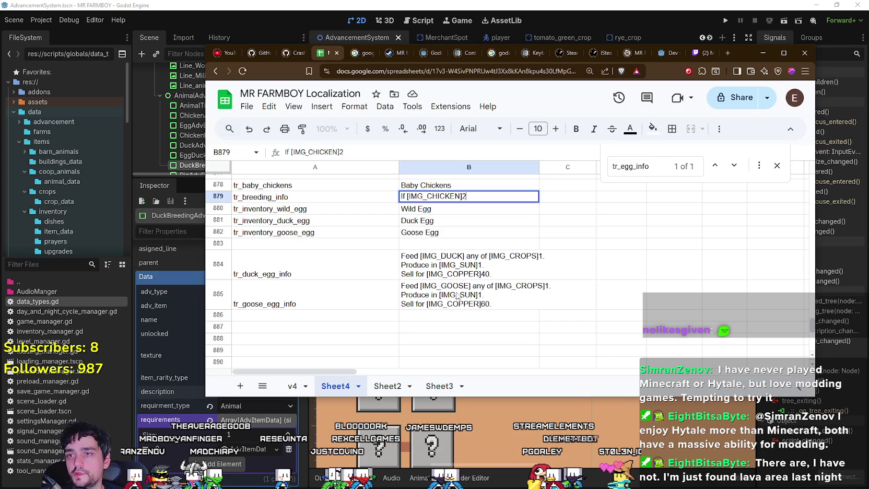
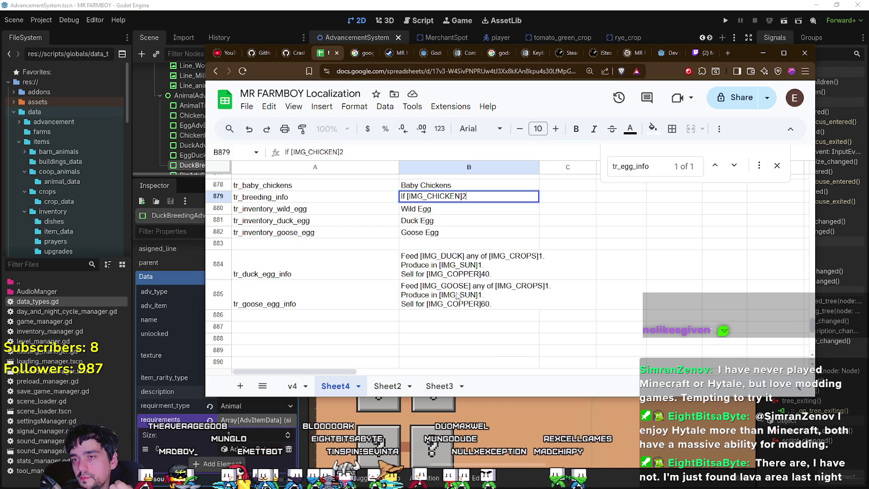
- In B879, erase the old 'If [IMG_CHICKEN]2' text and type 'If there are 2 of the same animal,'
{"action": "key", "text": "BackSpace"}
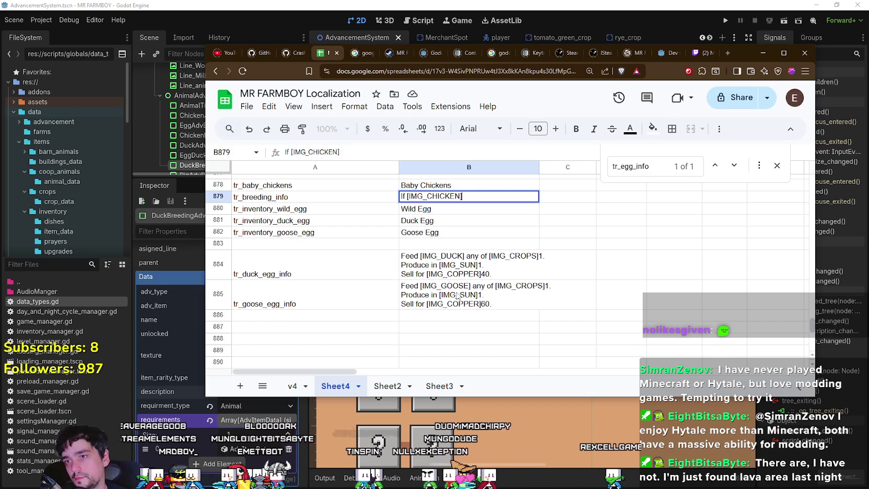
{"action": "key", "text": "BackSpace"}
{"action": "key", "text": "BackSpace"}
{"action": "key", "text": "BackSpace"}
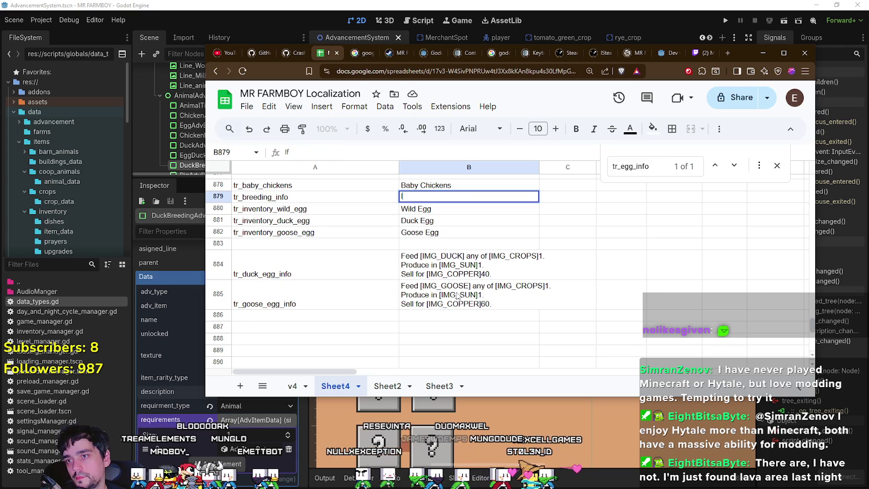
{"action": "type", "text": " 2 of th"}
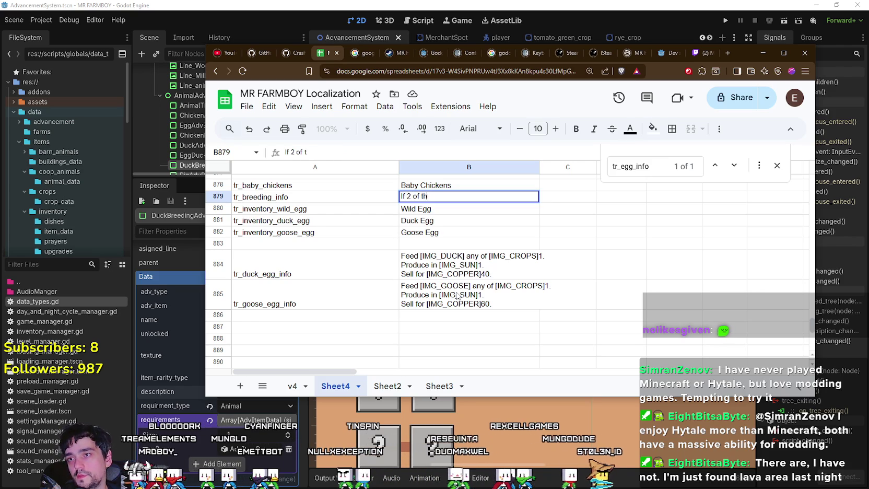
{"action": "type", "text": "e same animal"}
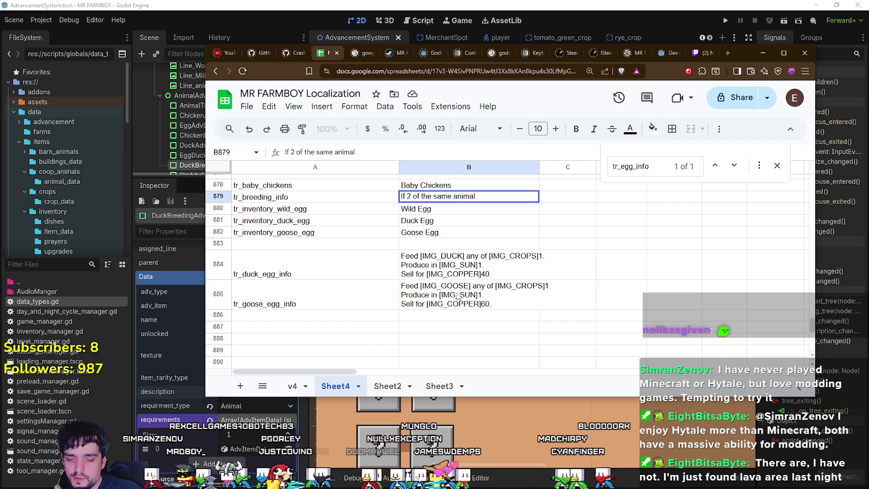
{"action": "type", "text": " occupy"}
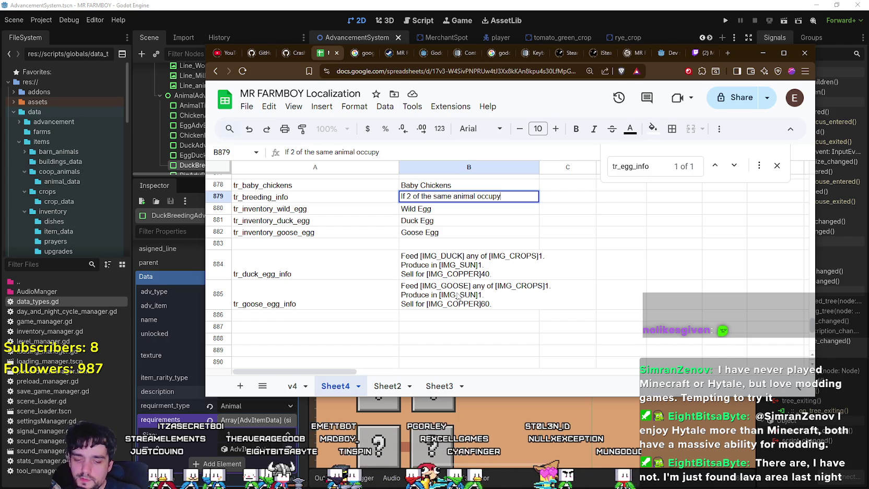
{"action": "key", "text": "BackSpace"}
{"action": "key", "text": "BackSpace"}
{"action": "key", "text": "BackSpace"}
{"action": "key", "text": "BackSpace"}
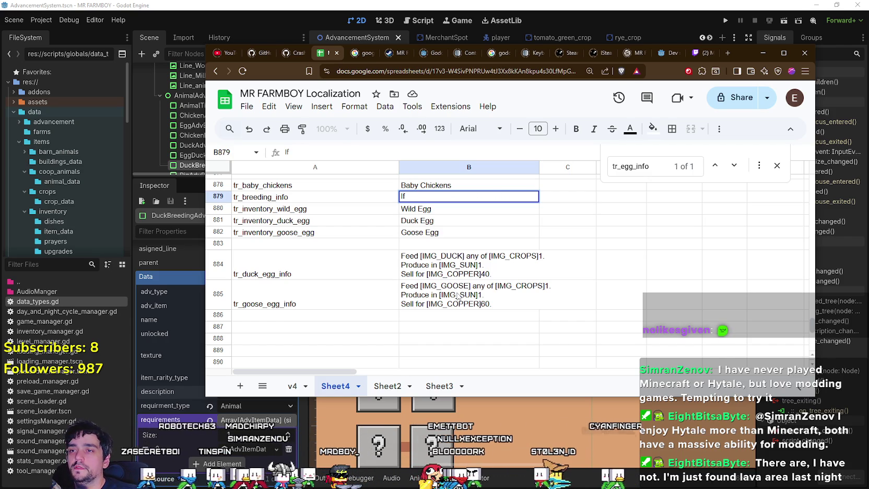
{"action": "type", "text": " there ar"}
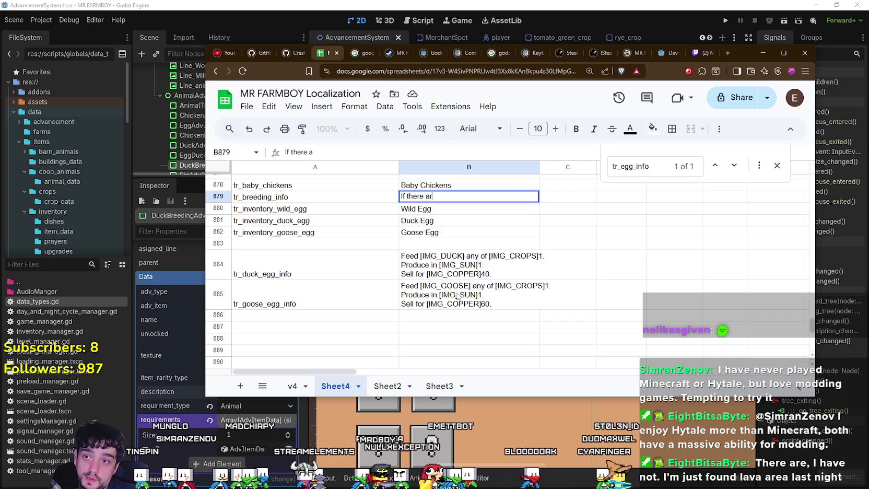
{"action": "type", "text": "e 2of the asm"}
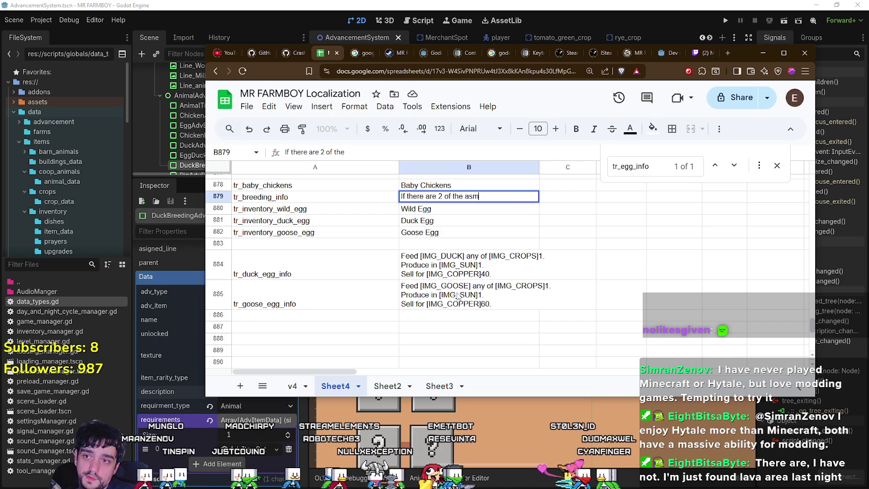
{"action": "key", "text": "BackSpace"}
{"action": "key", "text": "BackSpace"}
{"action": "key", "text": "BackSpace"}
{"action": "type", "text": "same a"}
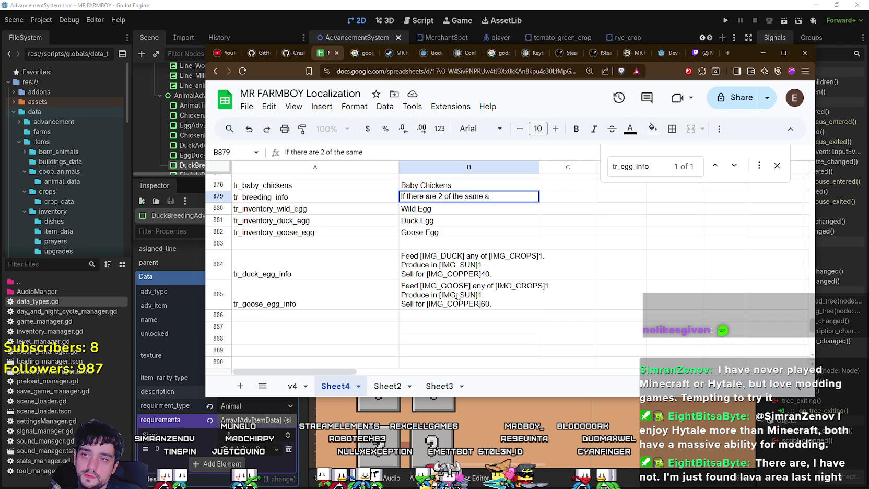
{"action": "type", "text": "nimal"}
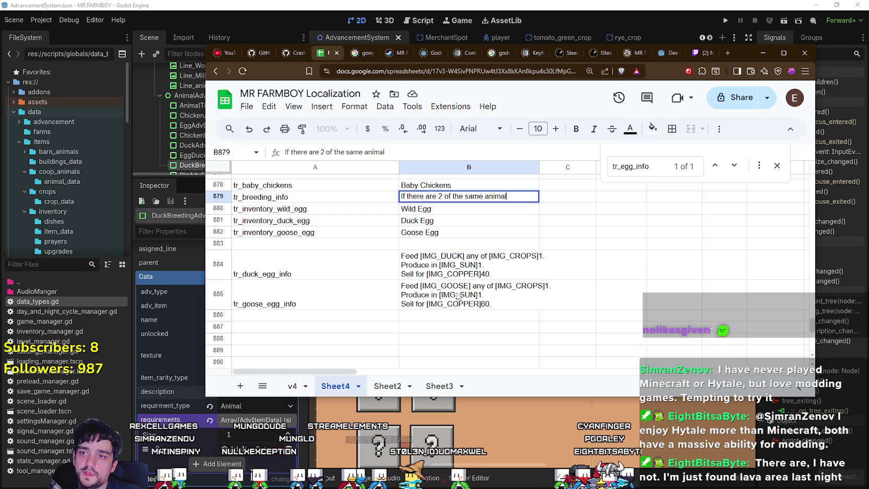
{"action": "type", "text": " yo"}
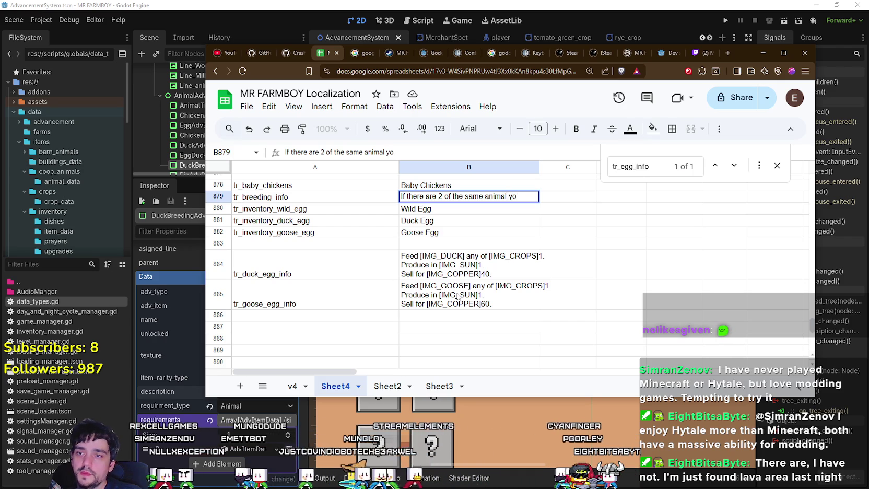
{"action": "key", "text": "BackSpace"}
{"action": "type", "text": ","}
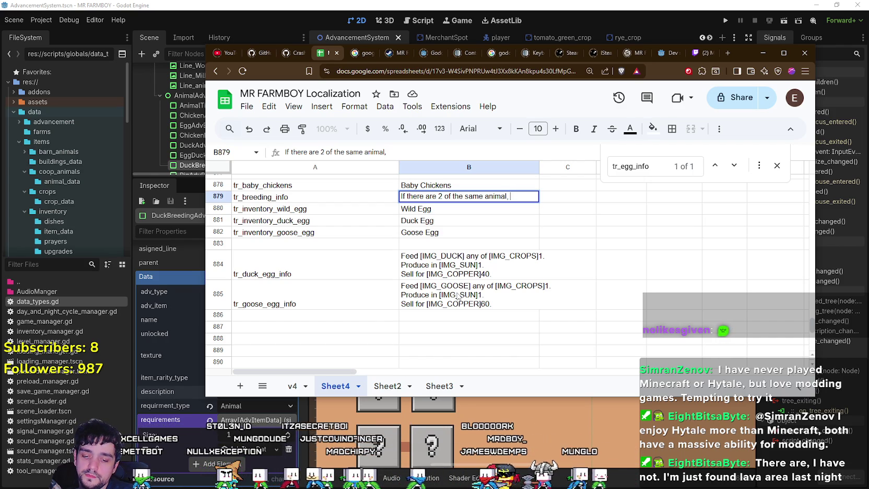
- Append ' babies.' after the comma in cell B879
{"action": "type", "text": "babies."}
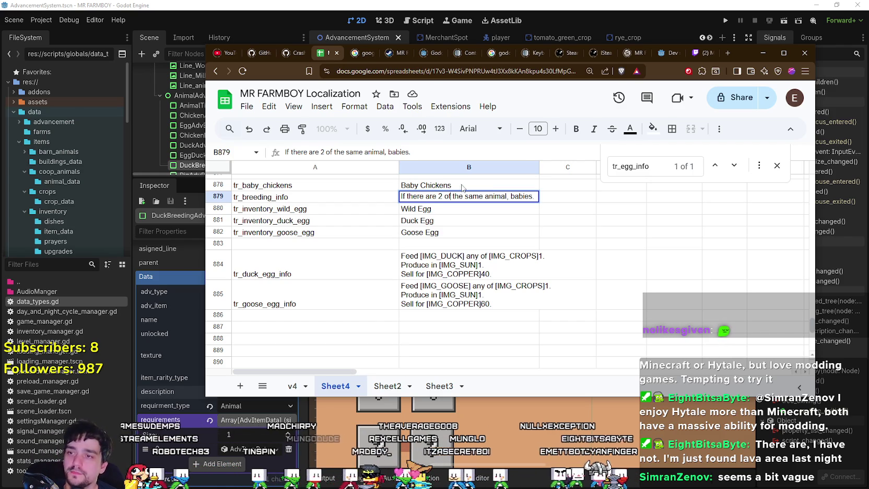
- Change the sentence ending in B879 from 'babies.' to 'babies can spawn.'
{"action": "left_click", "coordinate": [475, 224]}
{"action": "left_click", "coordinate": [463, 201]}
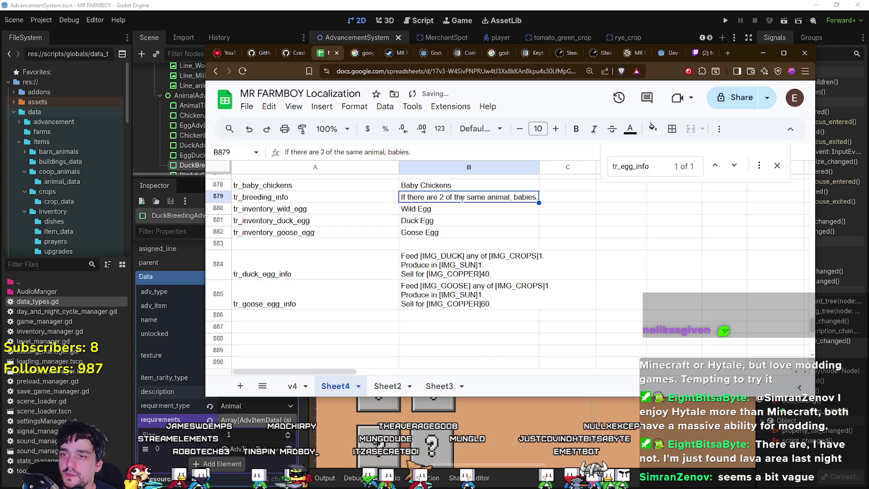
{"action": "double_click", "coordinate": [462, 198]}
{"action": "left_click_drag", "start_coordinate": [535, 197], "coordinate": [368, 211]}
{"action": "left_click", "coordinate": [501, 265]}
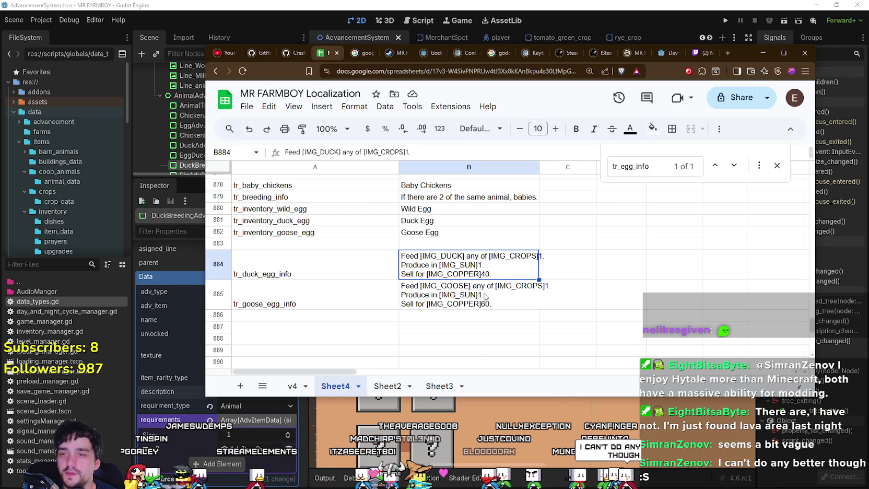
{"action": "left_click", "coordinate": [517, 209]}
{"action": "double_click", "coordinate": [531, 196]}
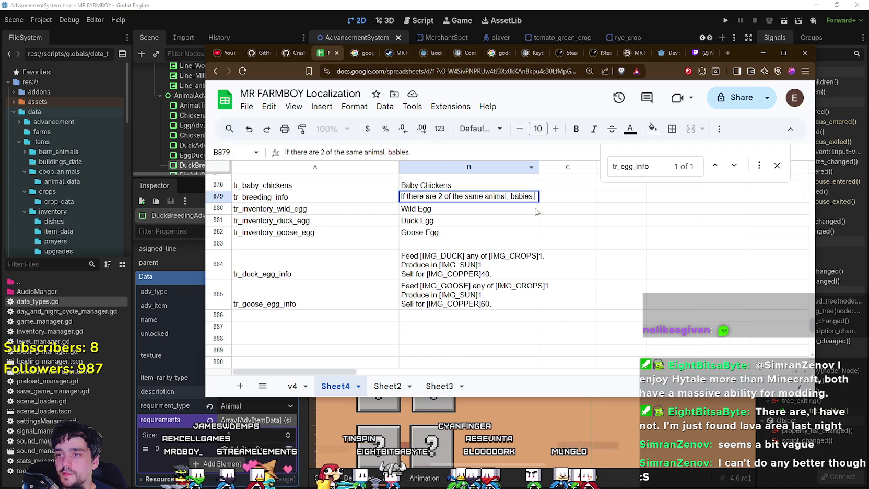
{"action": "left_click_drag", "start_coordinate": [536, 196], "coordinate": [360, 214]}
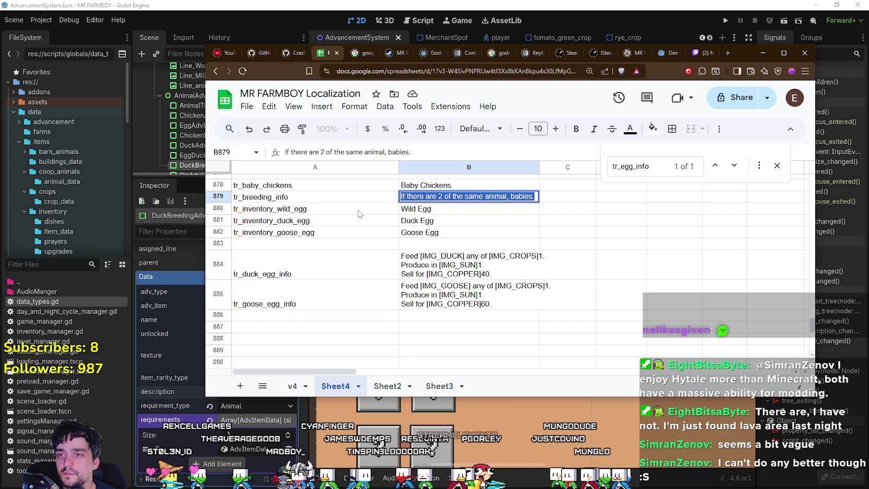
{"action": "left_click_drag", "start_coordinate": [534, 196], "coordinate": [513, 197]}
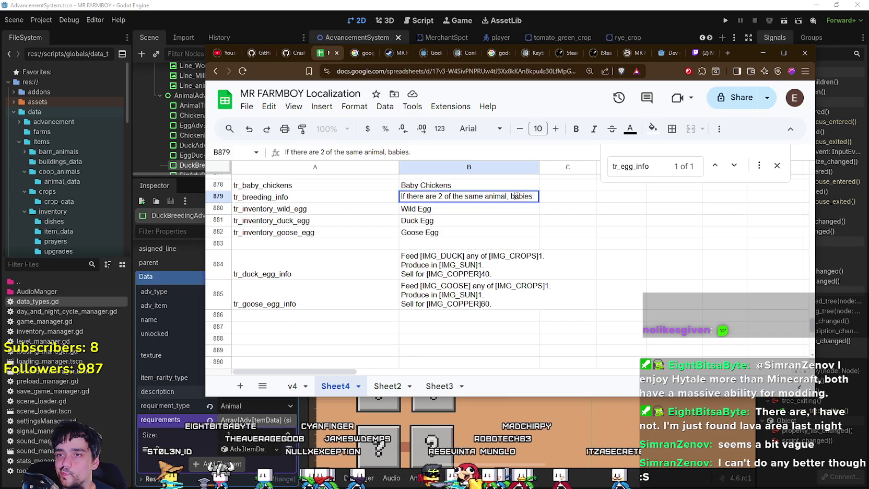
{"action": "double_click", "coordinate": [514, 197]}
{"action": "key", "text": "Right"}
{"action": "type", "text": "can"}
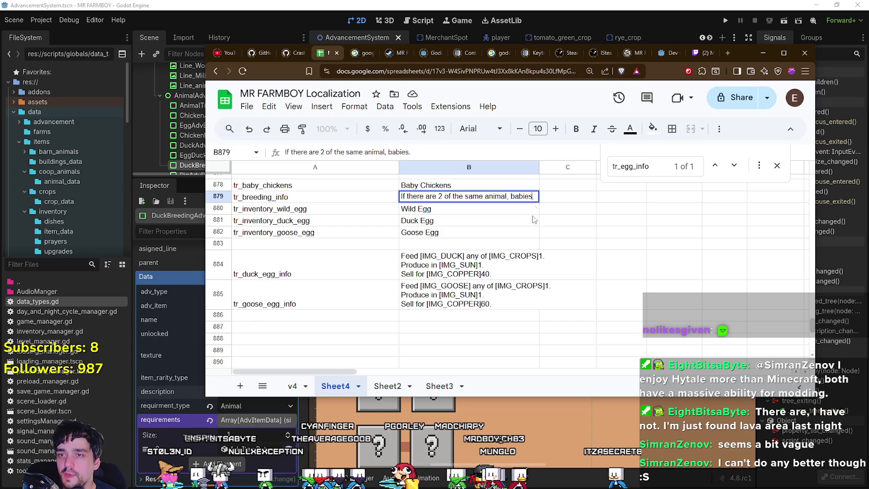
{"action": "type", "text": " spawn."}
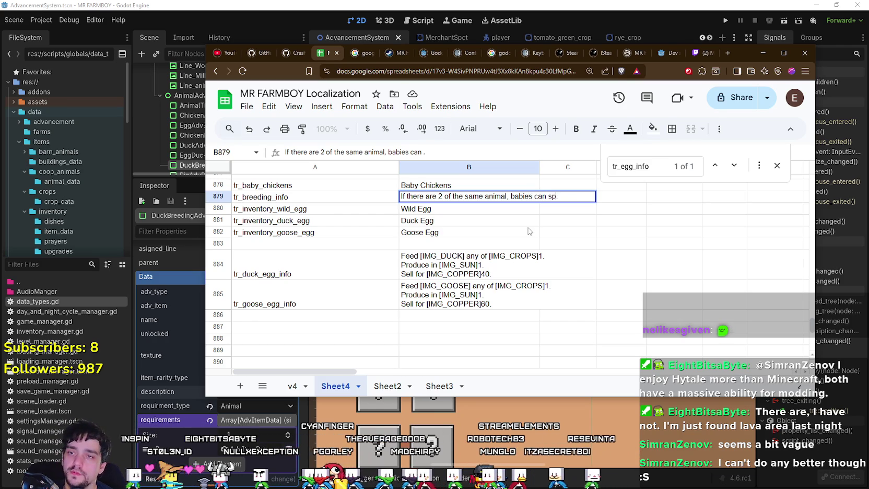
{"action": "left_click", "coordinate": [528, 231]}
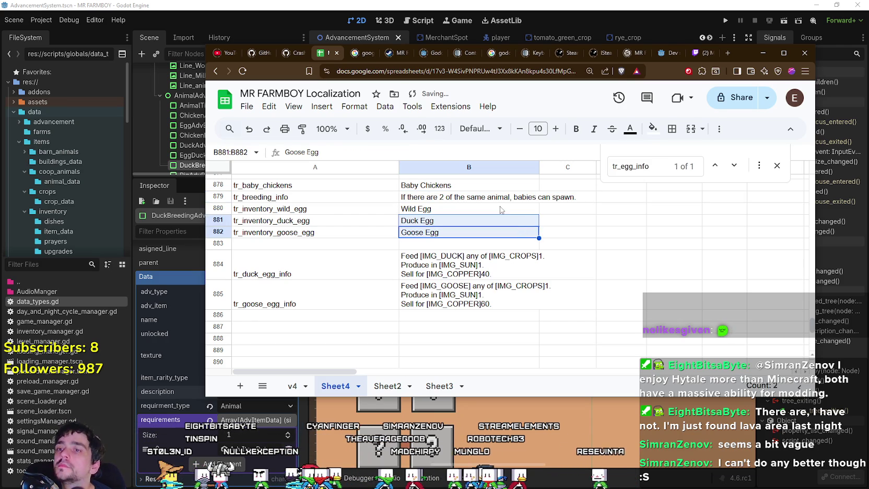
- Insert ' if theres available' before the final period of the breeding sentence
{"action": "key", "text": "Up"}
{"action": "key", "text": "Up"}
{"action": "key", "text": "Up"}
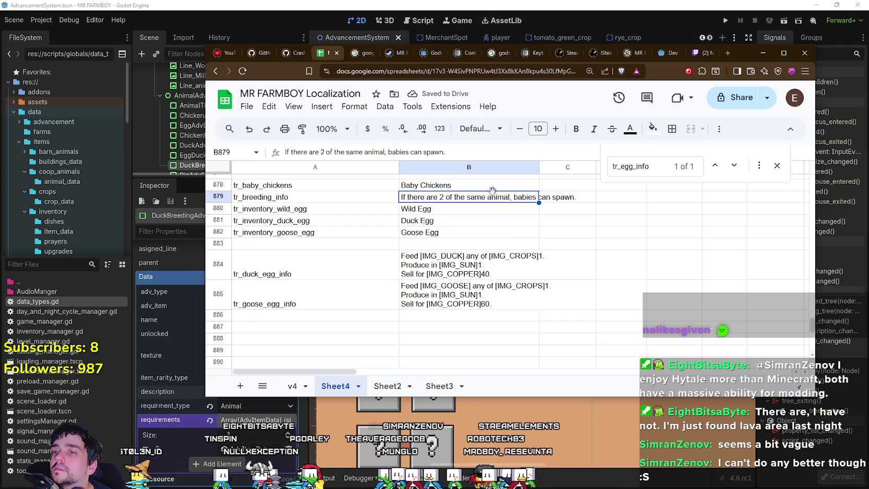
{"action": "key", "text": "Return"}
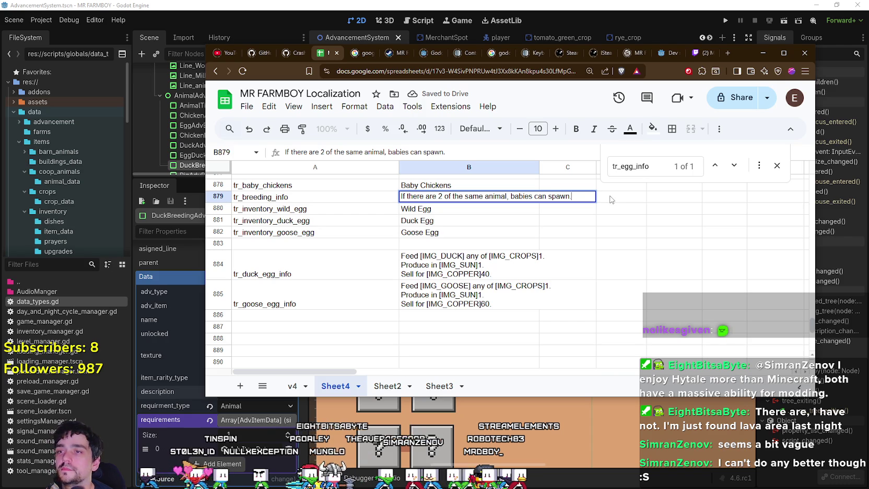
{"action": "key", "text": "Left"}
{"action": "type", "text": "if "}
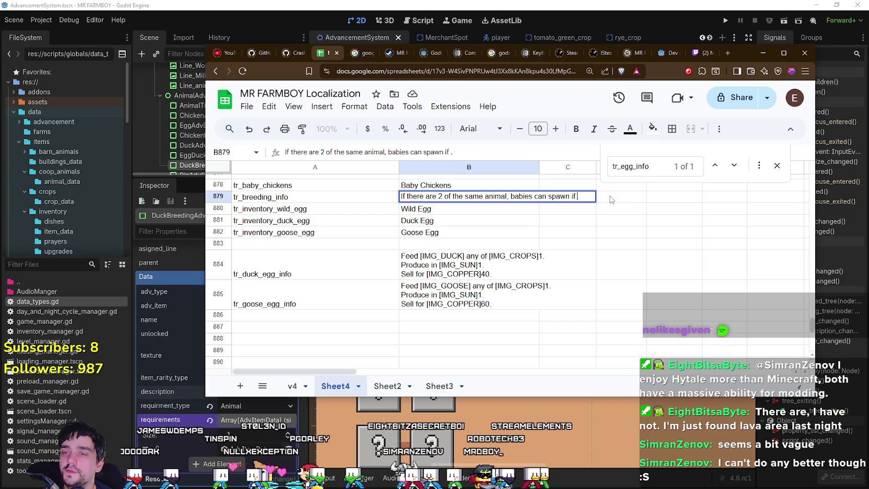
{"action": "type", "text": "theres "}
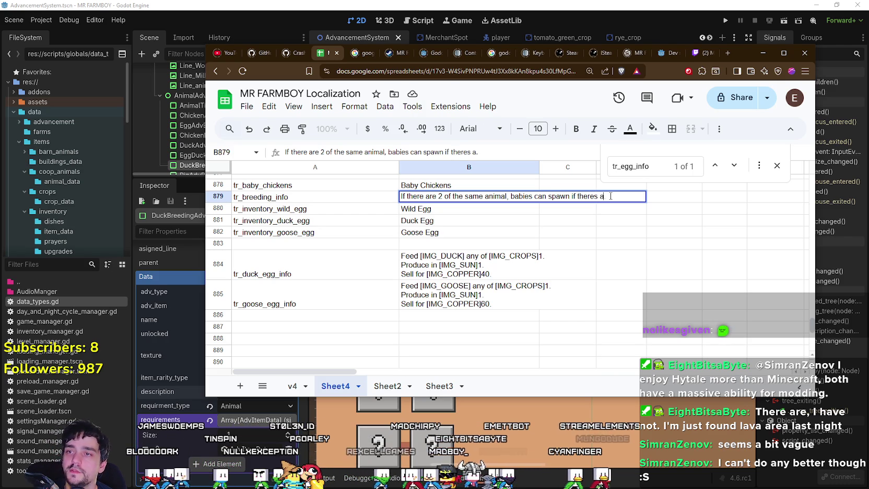
{"action": "type", "text": "avao"}
{"action": "key", "text": "BackSpace"}
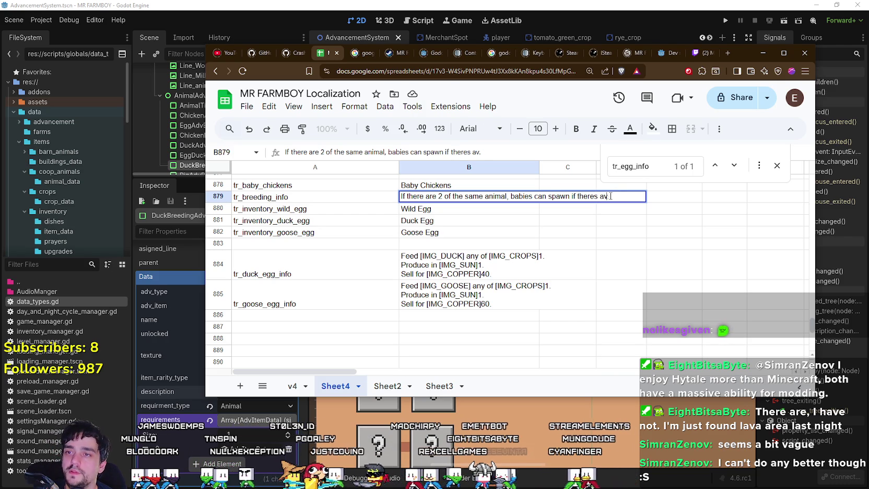
{"action": "type", "text": "ilable ne"}
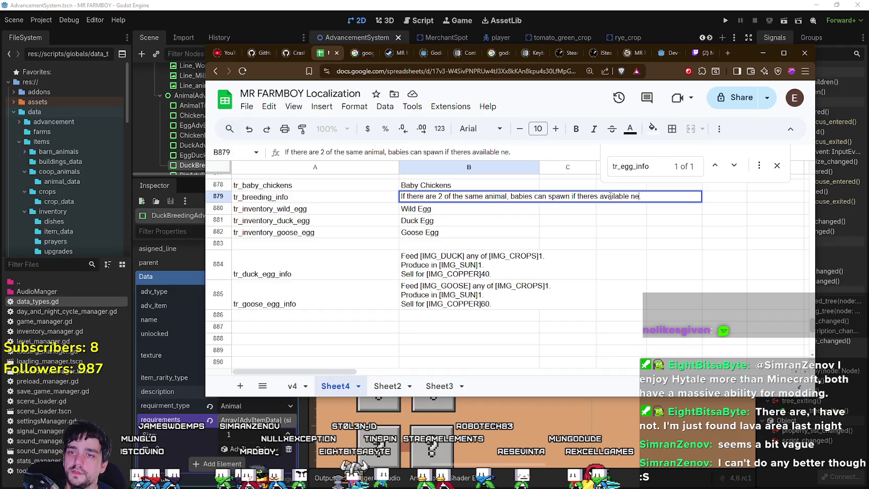
{"action": "type", "text": " sp"}
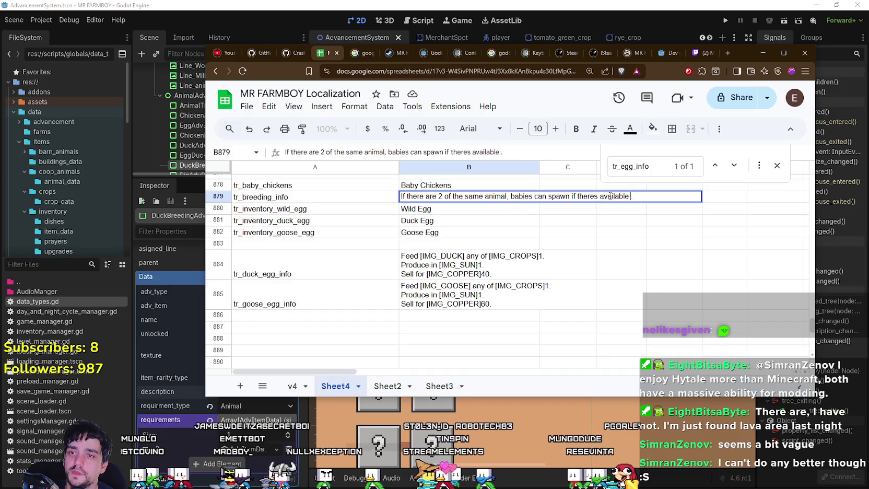
{"action": "key", "text": "BackSpace"}
{"action": "key", "text": "BackSpace"}
{"action": "key", "text": "BackSpace"}
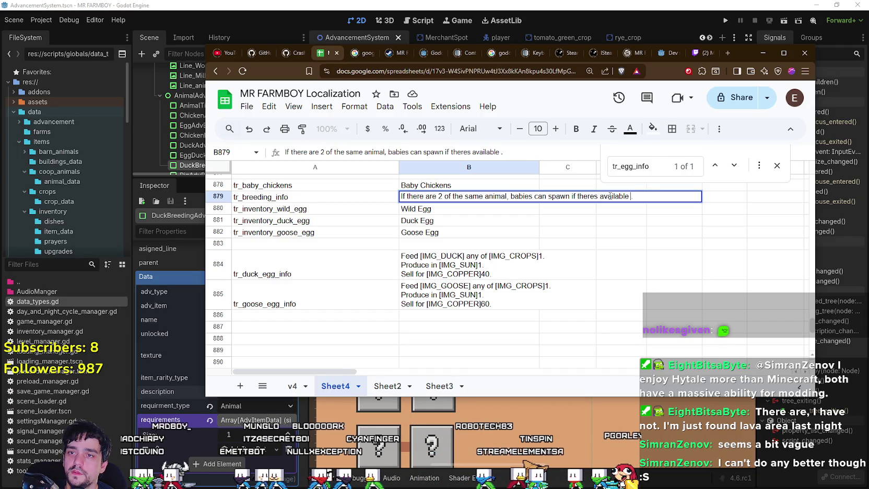
- Finish the [IMG_COOP] tag and replace the opening clause with a capital 'B'
{"action": "type", "text": "[CO"}
{"action": "key", "text": "BackSpace"}
{"action": "key", "text": "BackSpace"}
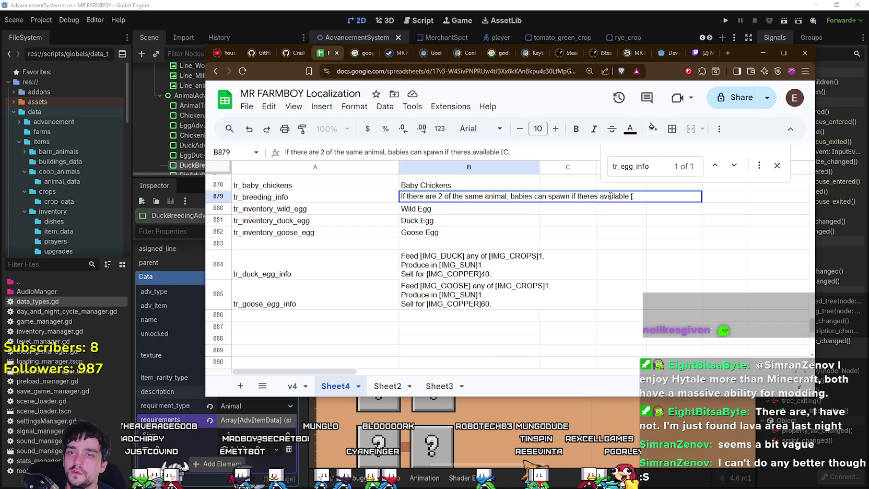
{"action": "type", "text": "IMG_COOP]"}
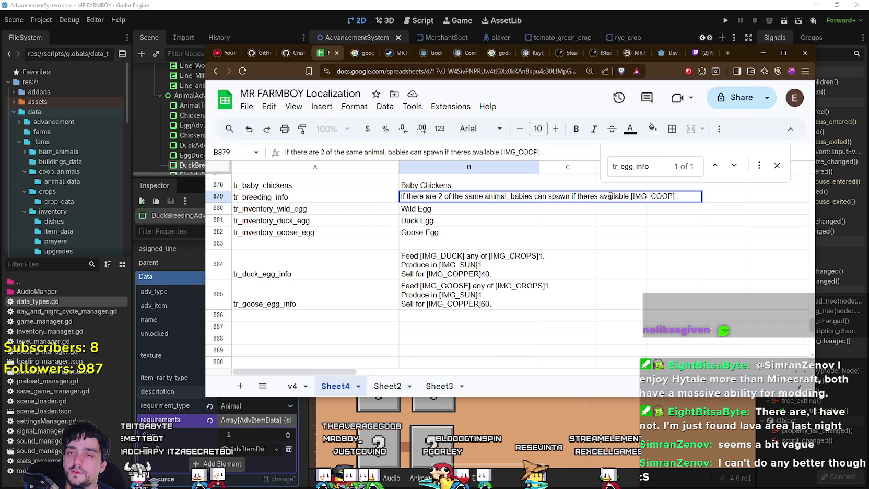
{"action": "type", "text": " Space"}
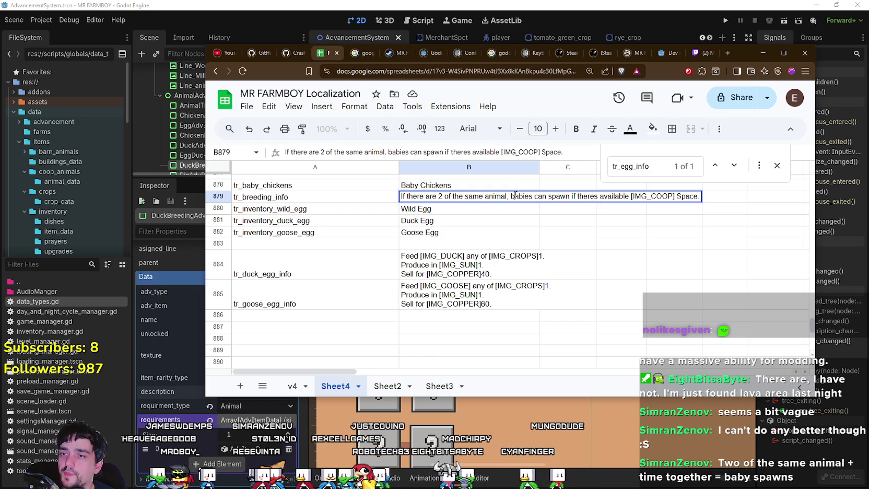
{"action": "left_click_drag", "start_coordinate": [515, 195], "coordinate": [373, 188]}
{"action": "type", "text": "B"}
{"action": "left_click", "coordinate": [422, 224]}
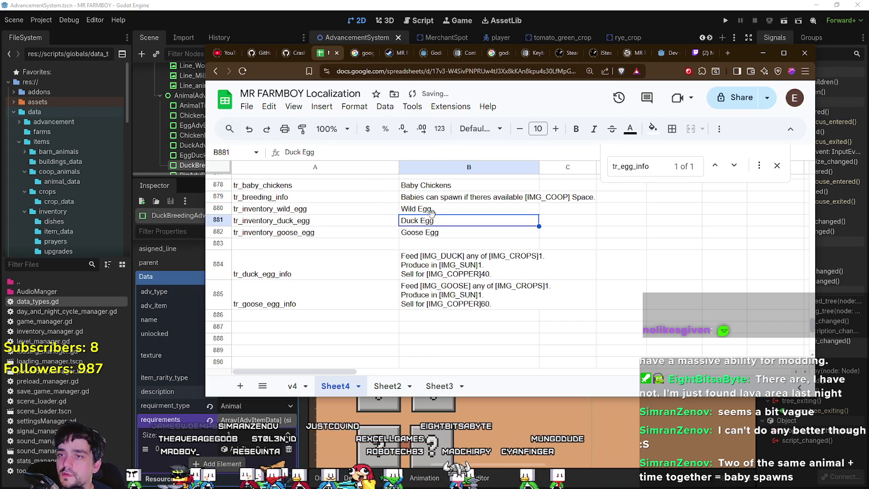
- Make the first word 'Babies', reverting the garbled 'Bacanbies' attempt
{"action": "double_click", "coordinate": [421, 200]}
{"action": "double_click", "coordinate": [418, 196]}
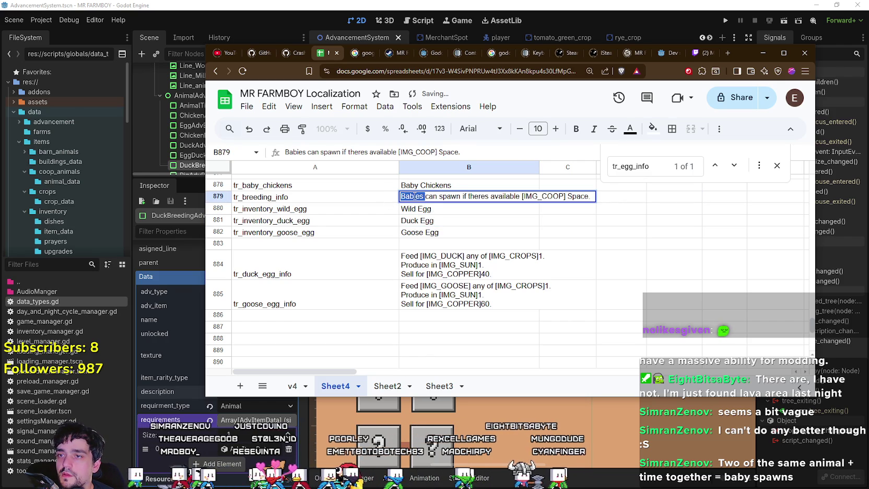
{"action": "type", "text": "Babies"}
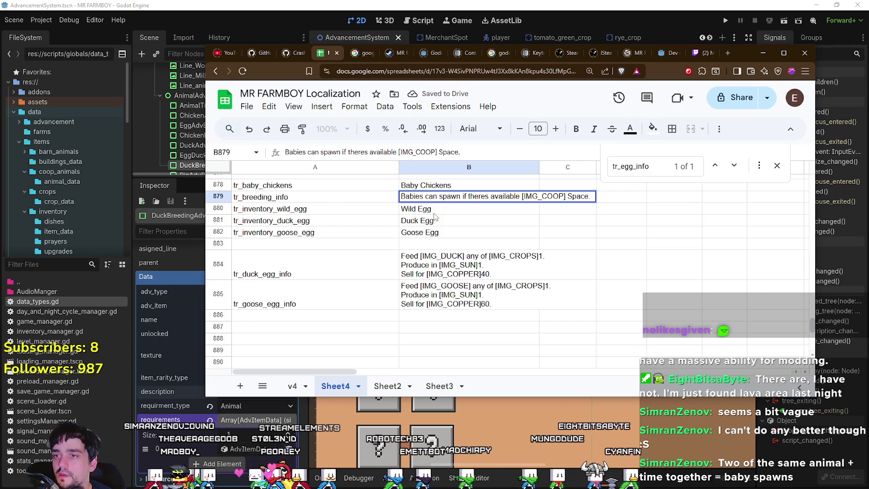
{"action": "double_click", "coordinate": [418, 196]}
{"action": "type", "text": "Bacan"}
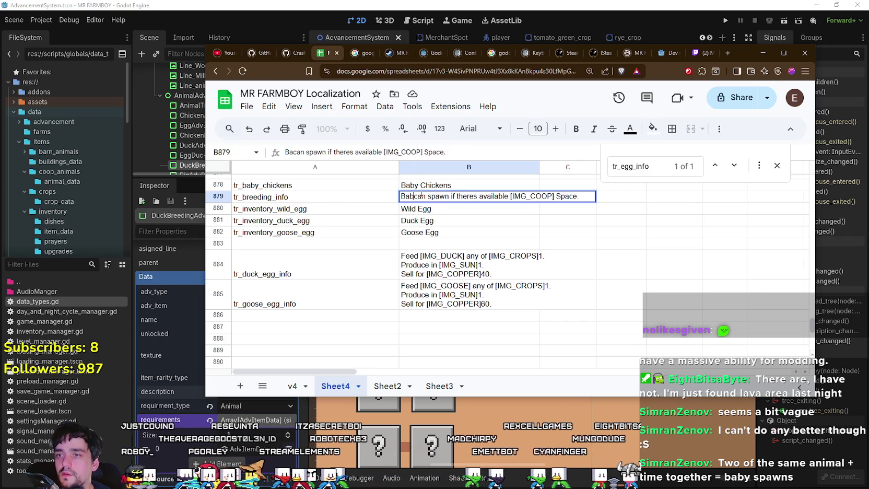
{"action": "type", "text": "bies"}
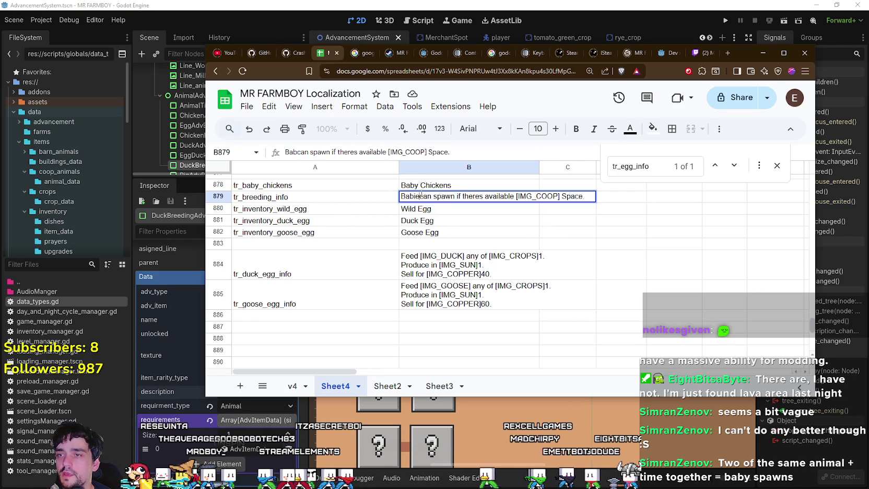
{"action": "key", "text": "Return"}
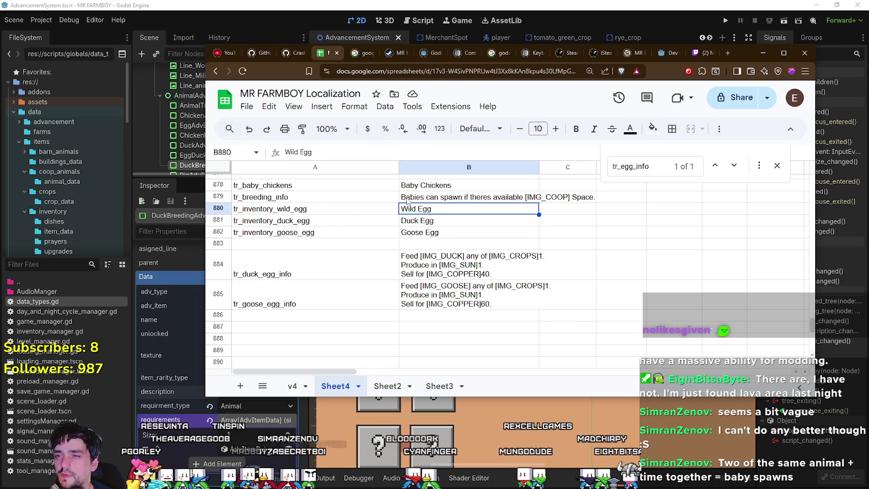
{"action": "key", "text": "Up"}
{"action": "key", "text": "Return"}
{"action": "key", "text": "Return"}
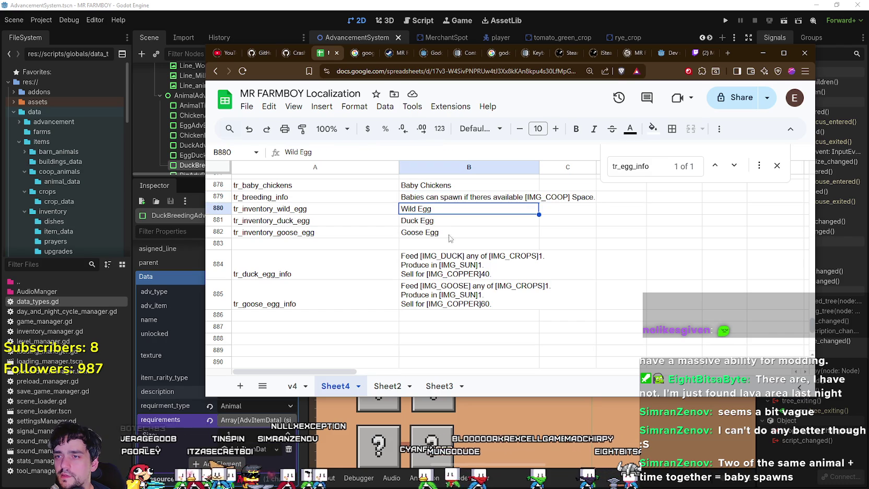
{"action": "key", "text": "Up"}
{"action": "key", "text": "Return"}
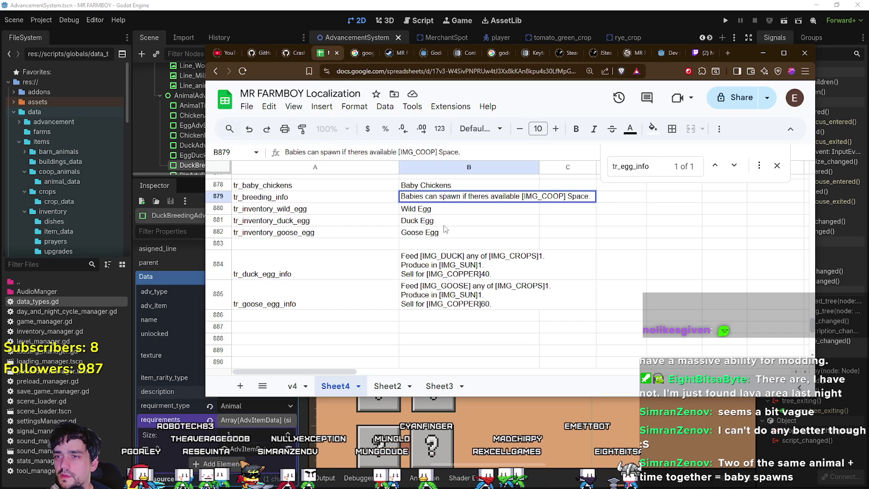
{"action": "key", "text": "Return"}
- Reopen B879 to review the breeding sentence, leaving it unchanged
{"action": "left_click", "coordinate": [458, 200]}
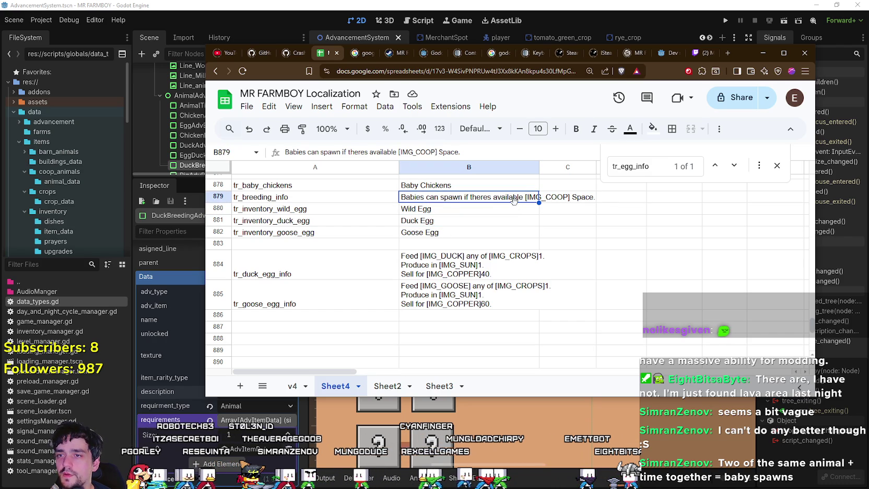
{"action": "double_click", "coordinate": [495, 200]}
{"action": "left_click", "coordinate": [478, 221]}
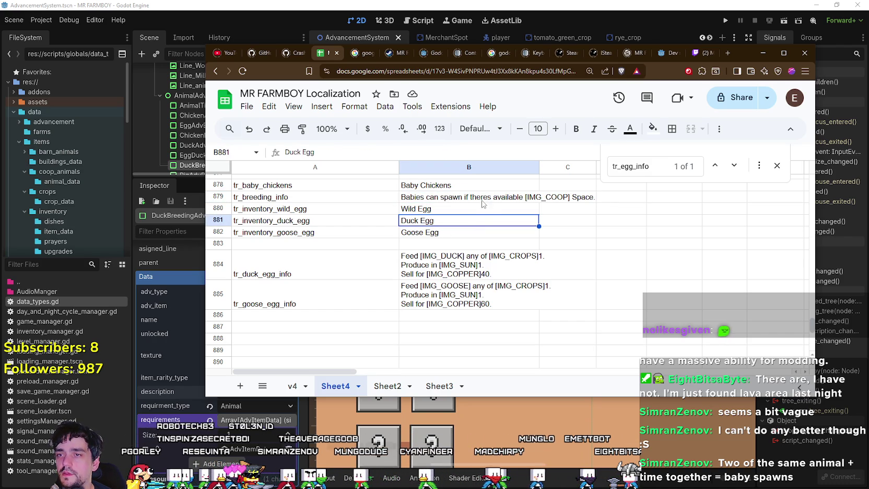
{"action": "double_click", "coordinate": [483, 198]}
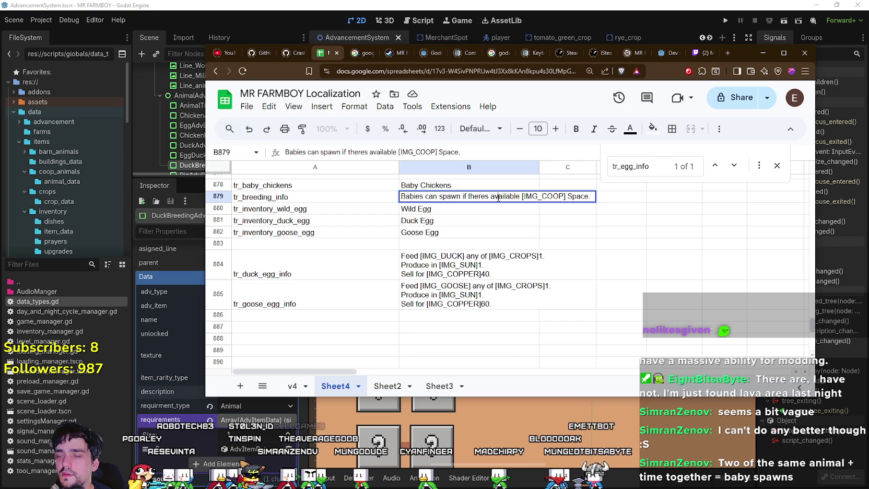
{"action": "double_click", "coordinate": [499, 197]}
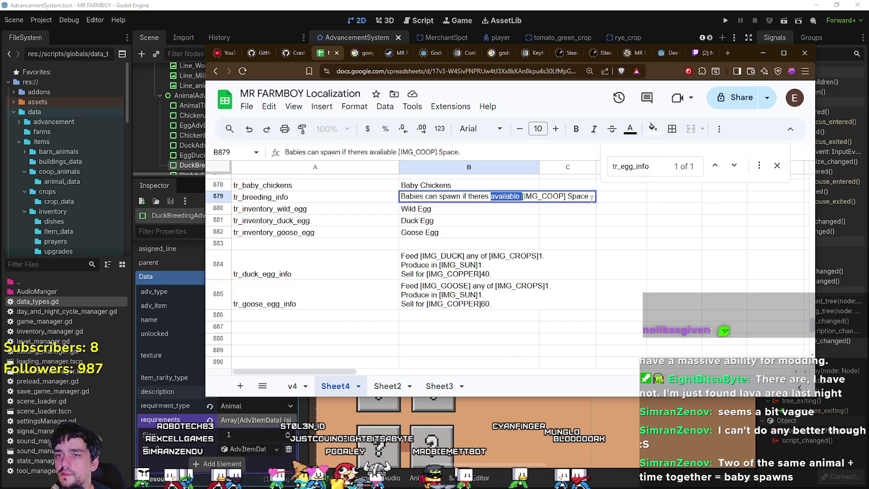
{"action": "key", "text": "Escape"}
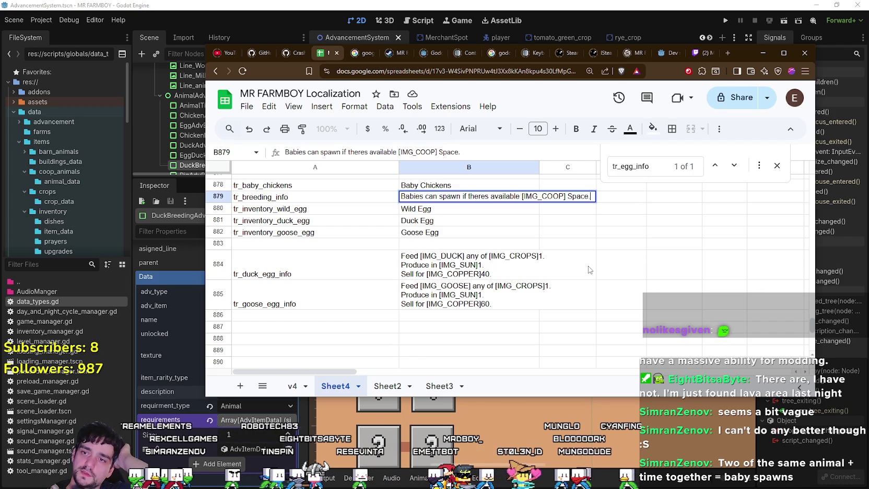
{"action": "left_click", "coordinate": [570, 209]}
{"action": "double_click", "coordinate": [437, 200]}
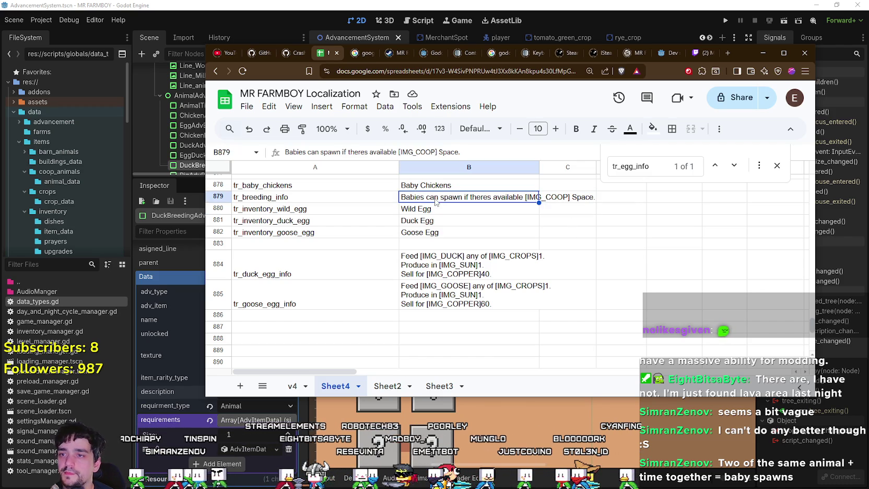
{"action": "key", "text": "Return"}
- Replace the word 'Space' so the sentence reads '...available space in the [IMG_COOP].'
{"action": "left_click", "coordinate": [436, 198]}
{"action": "double_click", "coordinate": [436, 199]}
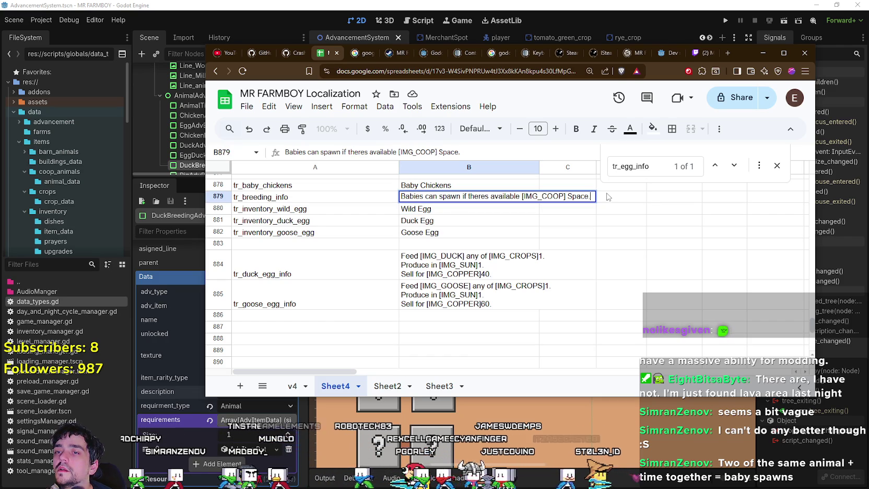
{"action": "key", "text": "ctrl+shift+Left"}
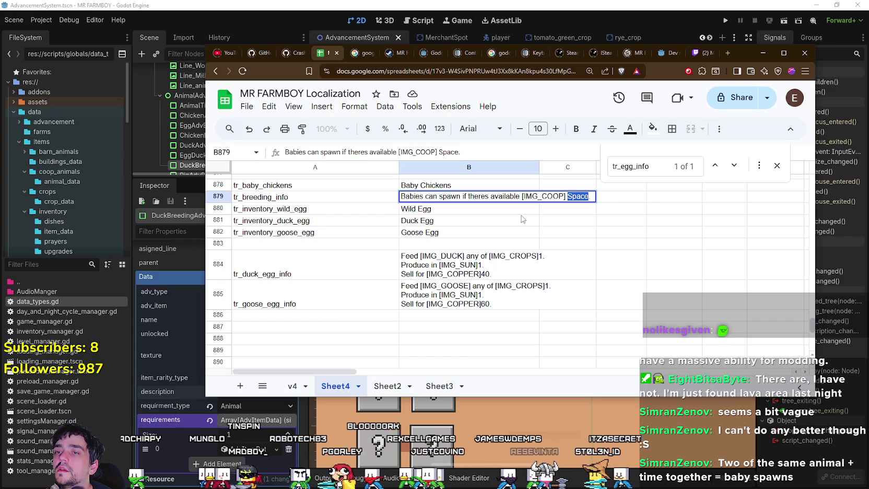
{"action": "key", "text": "BackSpace"}
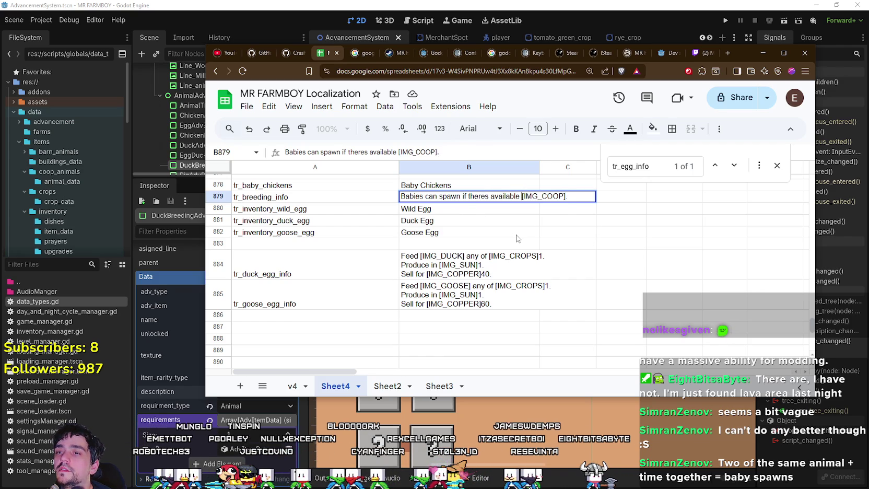
{"action": "type", "text": "space in the"}
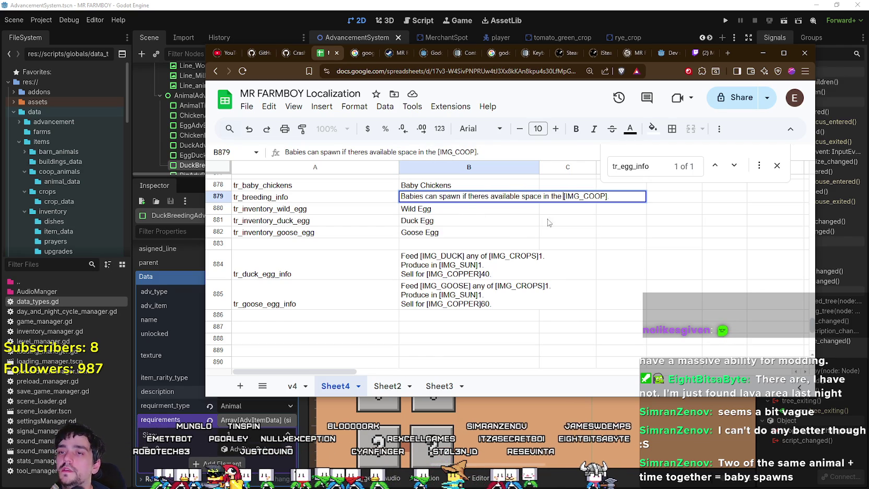
{"action": "left_click", "coordinate": [559, 214]}
{"action": "left_click", "coordinate": [493, 201]}
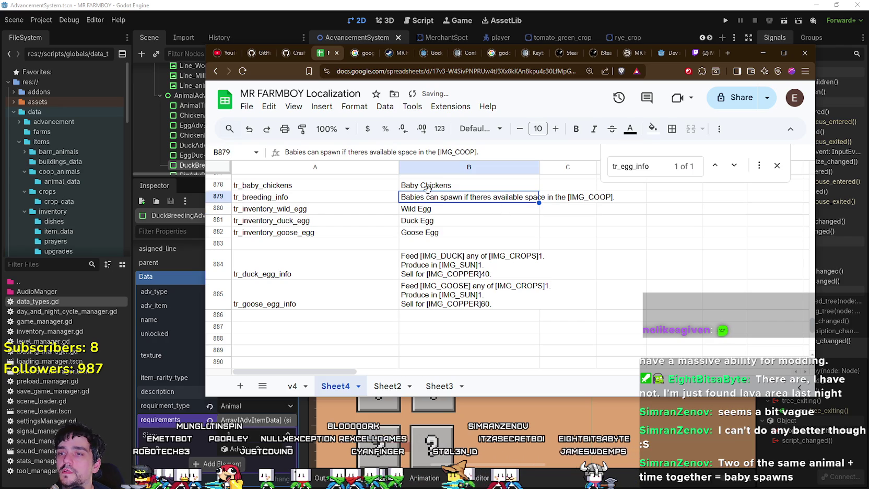
{"action": "double_click", "coordinate": [422, 202]}
- Add a second line 'Requires 2 Parents.' inside cell B879 and commit it
{"action": "left_click", "coordinate": [496, 225]}
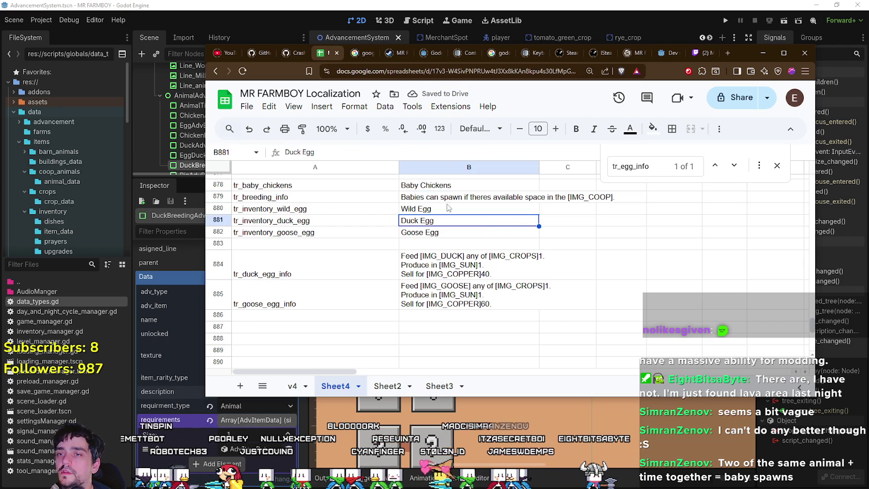
{"action": "left_click", "coordinate": [446, 202]}
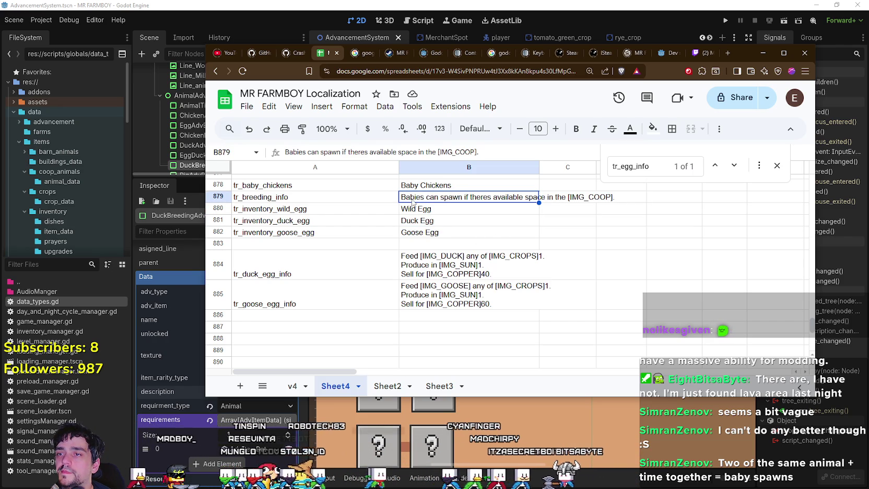
{"action": "key", "text": "Return"}
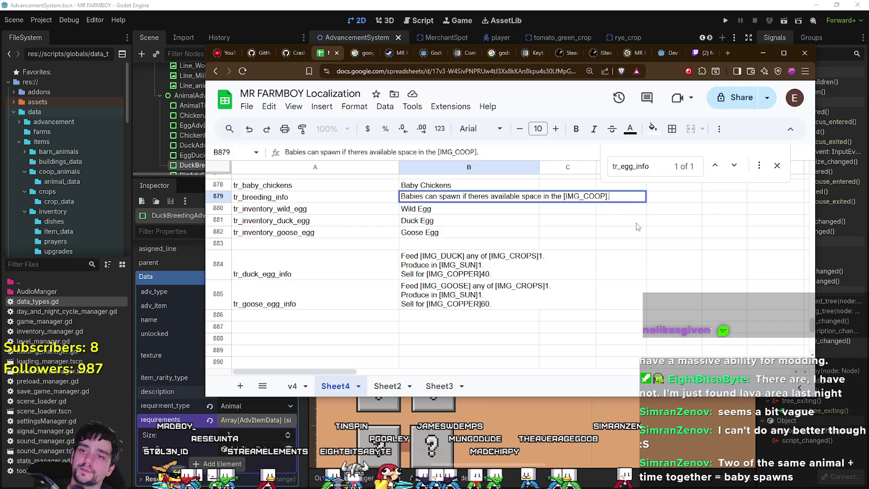
{"action": "key", "text": "alt+Return"}
{"action": "type", "text": "Requires 2 Parents."}
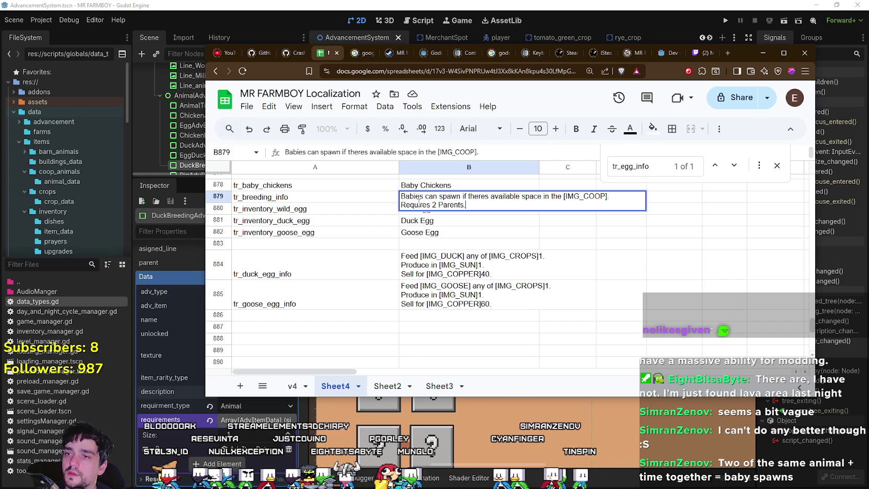
{"action": "right_click", "coordinate": [419, 203]}
{"action": "key", "text": "Escape"}
{"action": "left_click", "coordinate": [471, 224]}
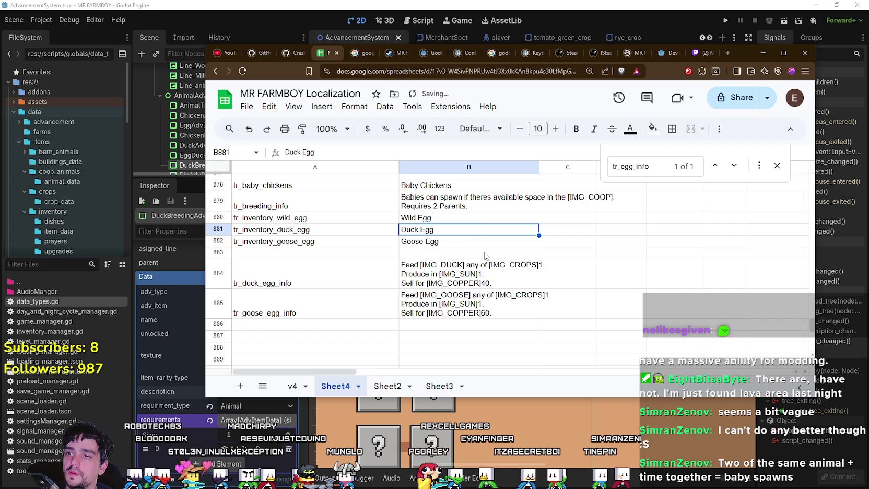
{"action": "left_click", "coordinate": [479, 204]}
- Compare B879 with the duck egg and Wild Egg cells, leaving the text unchanged
{"action": "left_click", "coordinate": [493, 261]}
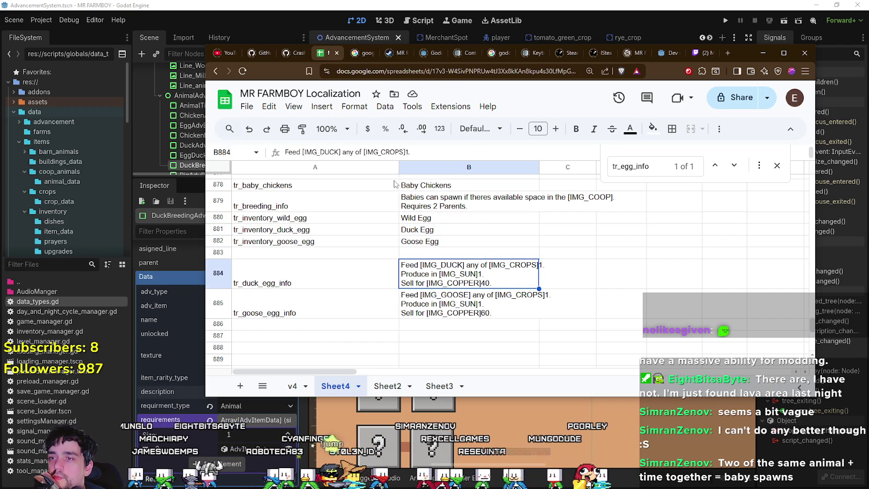
{"action": "left_click", "coordinate": [422, 207]}
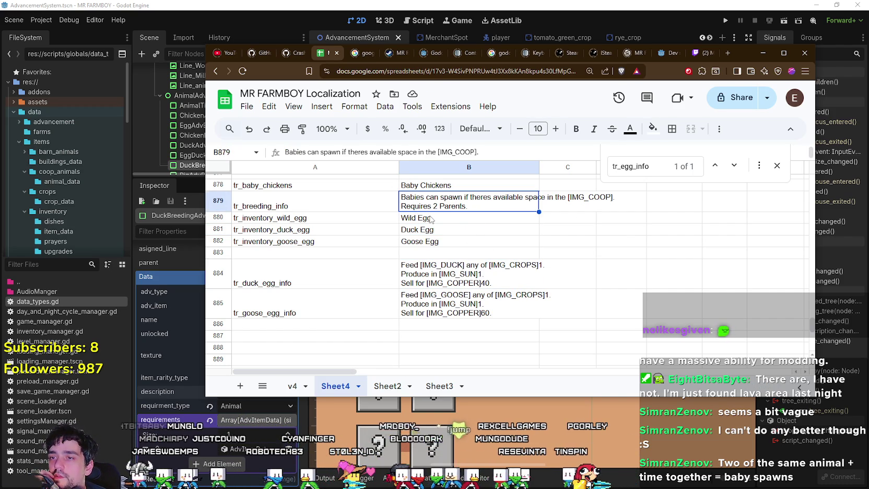
{"action": "left_click", "coordinate": [432, 218]}
{"action": "left_click", "coordinate": [445, 202]}
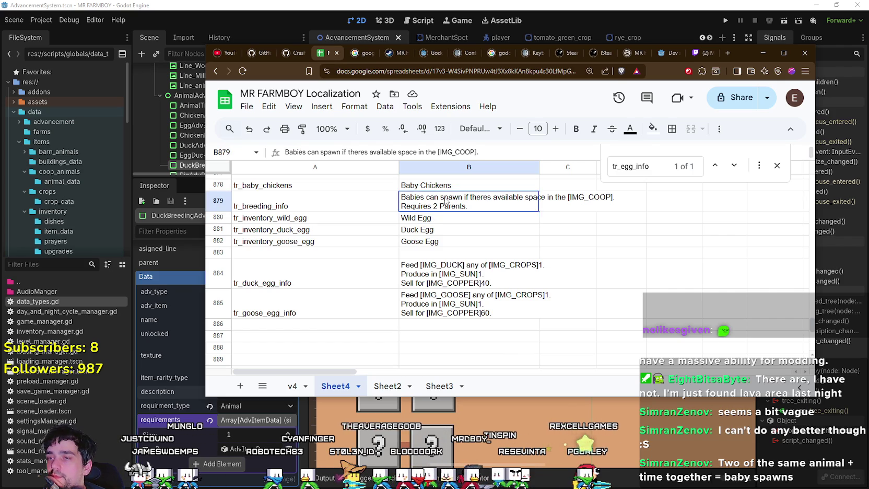
{"action": "double_click", "coordinate": [446, 202]}
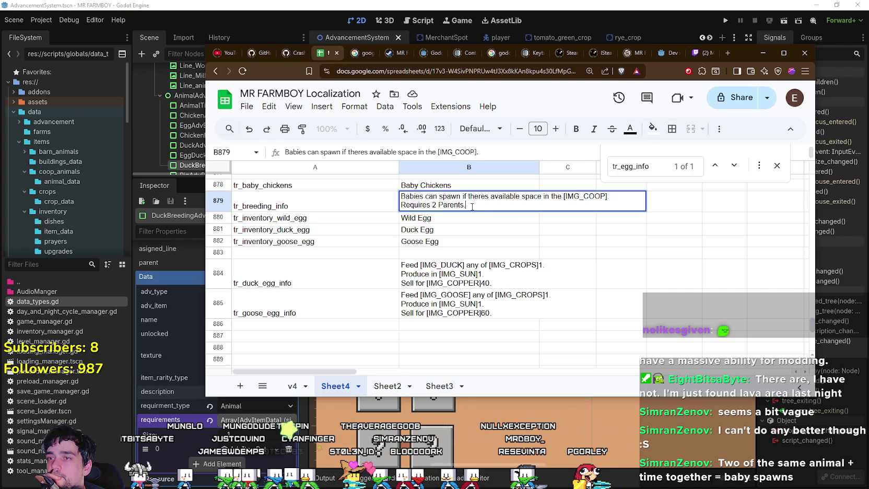
{"action": "left_click", "coordinate": [459, 220]}
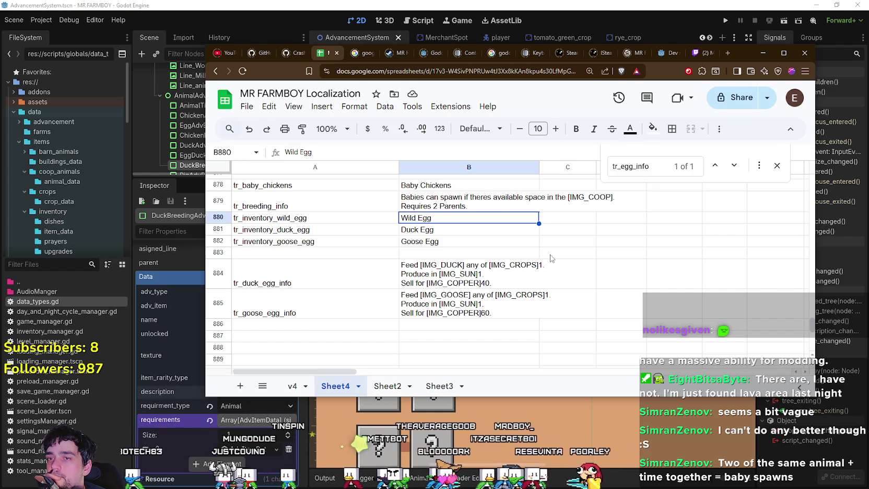
{"action": "left_click", "coordinate": [467, 209]}
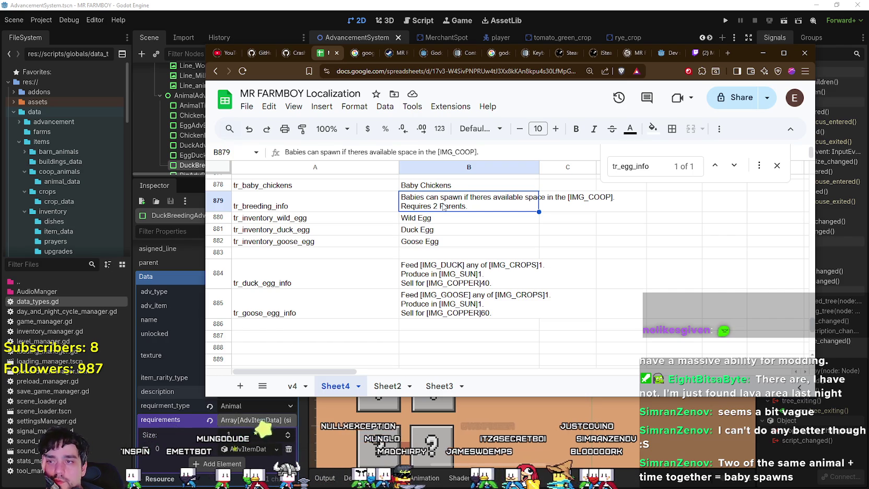
{"action": "double_click", "coordinate": [466, 205]}
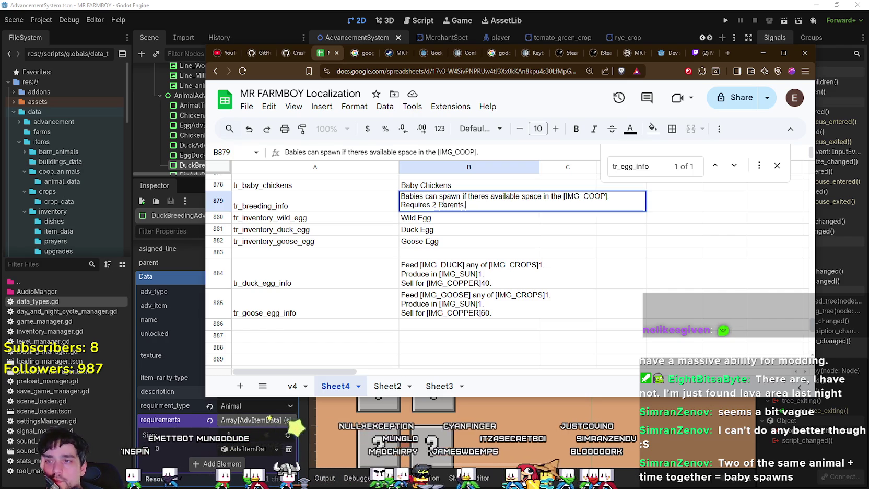
{"action": "left_click", "coordinate": [470, 230]}
{"action": "double_click", "coordinate": [470, 201]}
{"action": "left_click", "coordinate": [492, 243]}
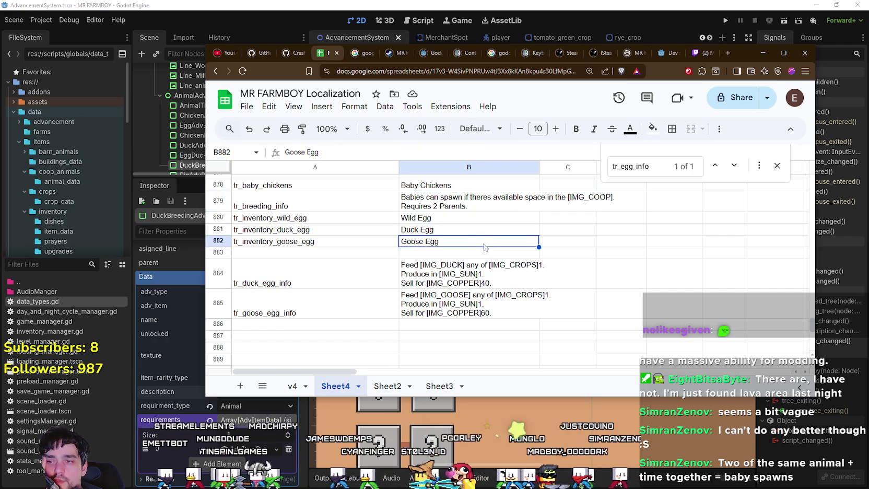
- Re-edit and commit the B879 breeding description, then review the egg name cells below it
{"action": "double_click", "coordinate": [455, 203]}
{"action": "key", "text": "Return"}
{"action": "double_click", "coordinate": [455, 204]}
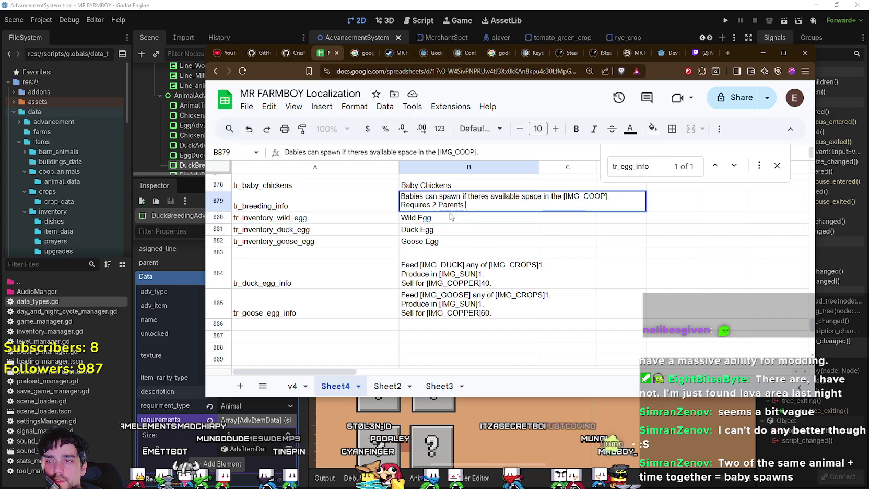
{"action": "key", "text": "Return"}
{"action": "double_click", "coordinate": [460, 205]}
{"action": "key", "text": "Return"}
{"action": "double_click", "coordinate": [460, 206]}
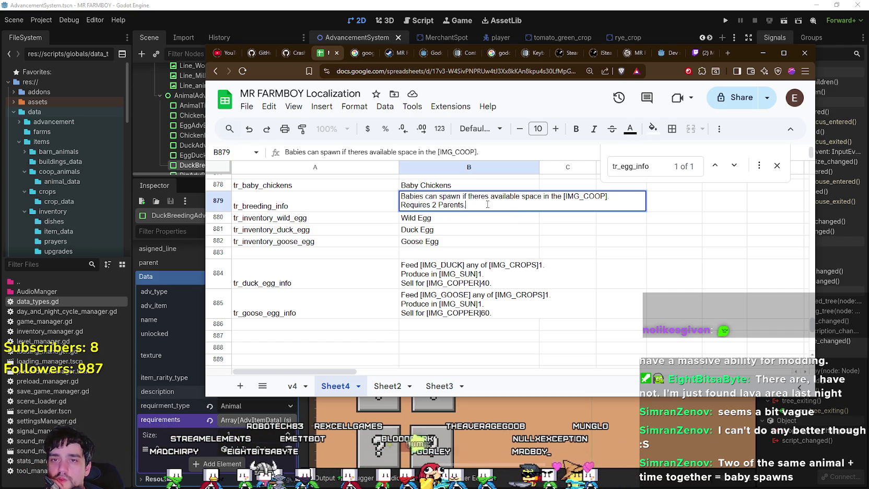
{"action": "key", "text": "Return"}
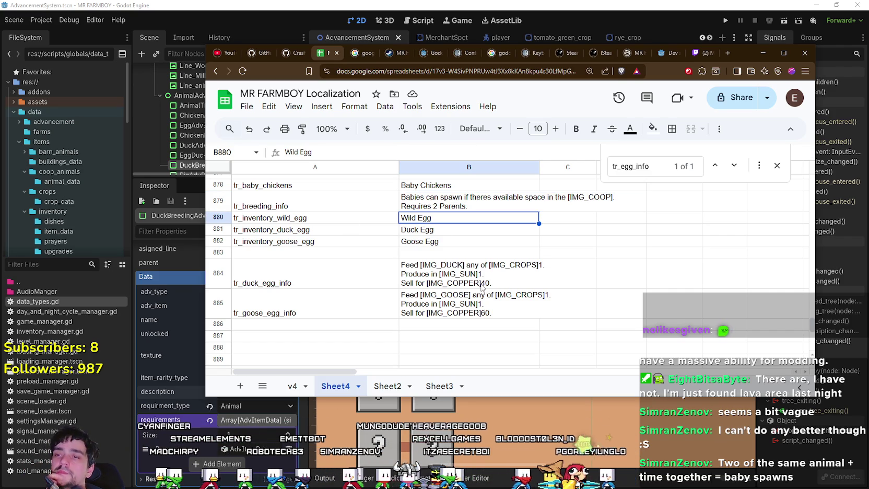
{"action": "left_click", "coordinate": [417, 197]}
{"action": "left_click", "coordinate": [421, 221]}
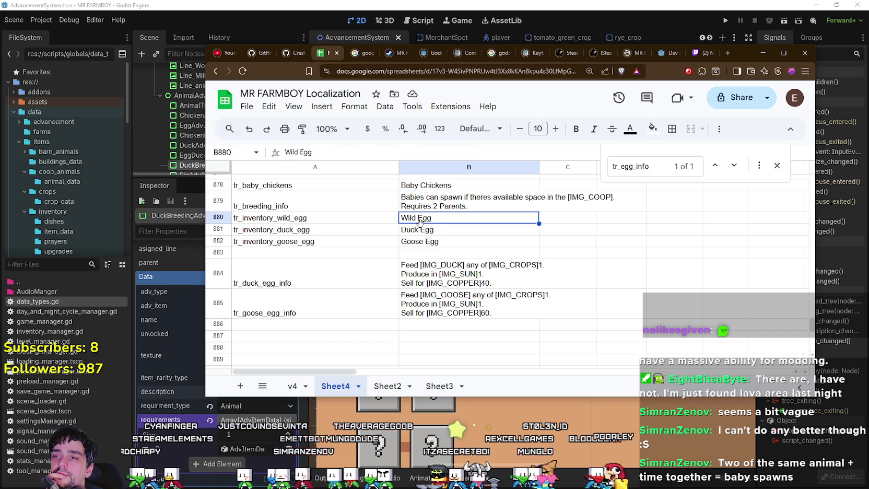
{"action": "left_click", "coordinate": [422, 233]}
{"action": "left_click", "coordinate": [422, 242]}
{"action": "left_click", "coordinate": [432, 208]}
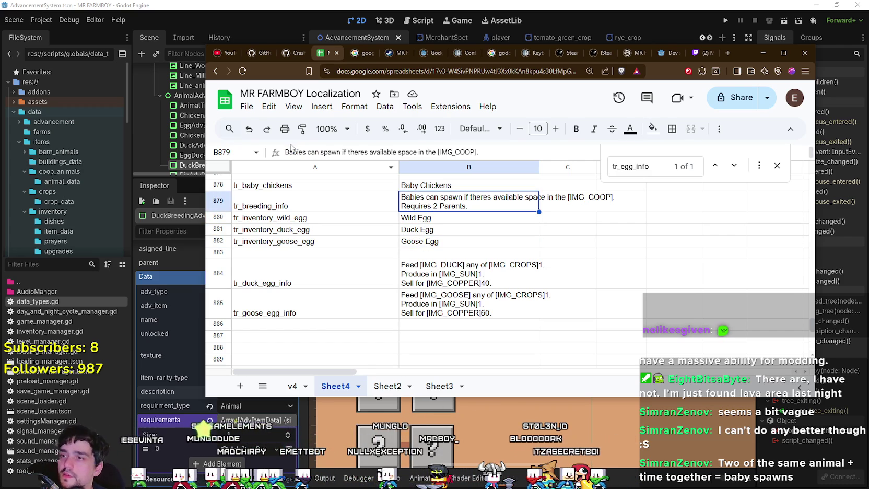
- Change the second line of B879 to 'Requires 2 of the same parents.'
{"action": "left_click", "coordinate": [267, 107]}
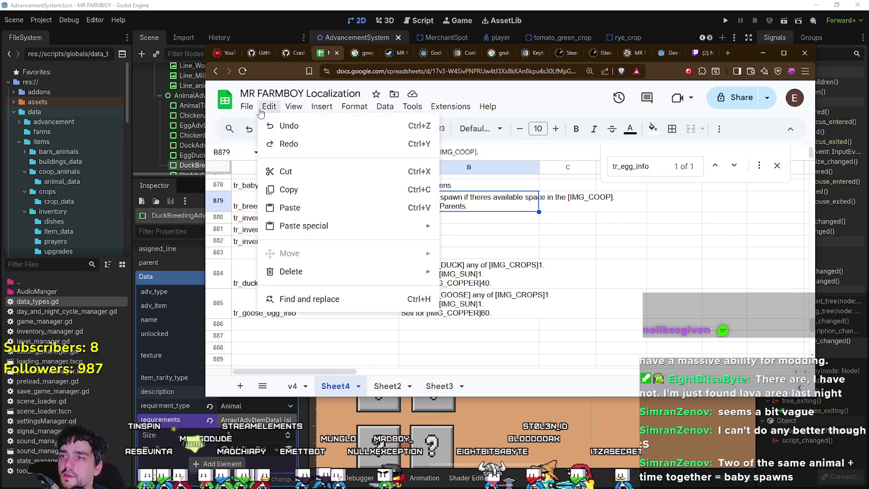
{"action": "key", "text": "alt+Tab"}
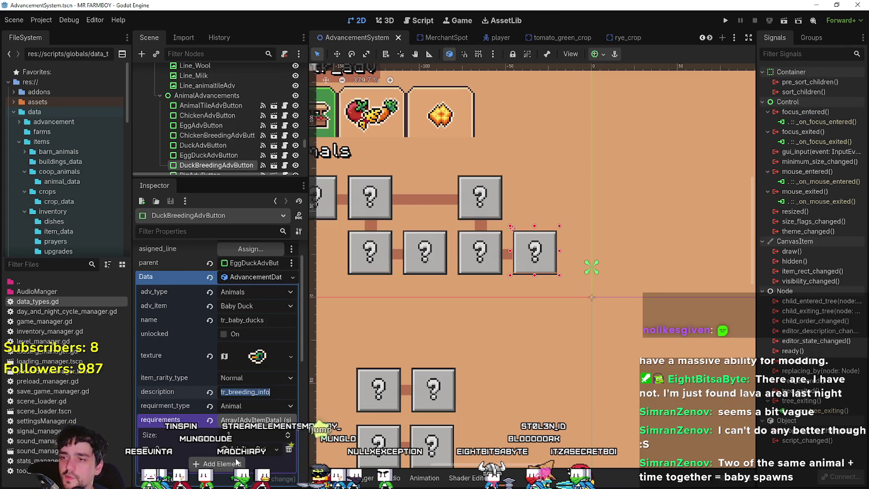
{"action": "key", "text": "alt+Tab"}
{"action": "key", "text": "alt+Tab"}
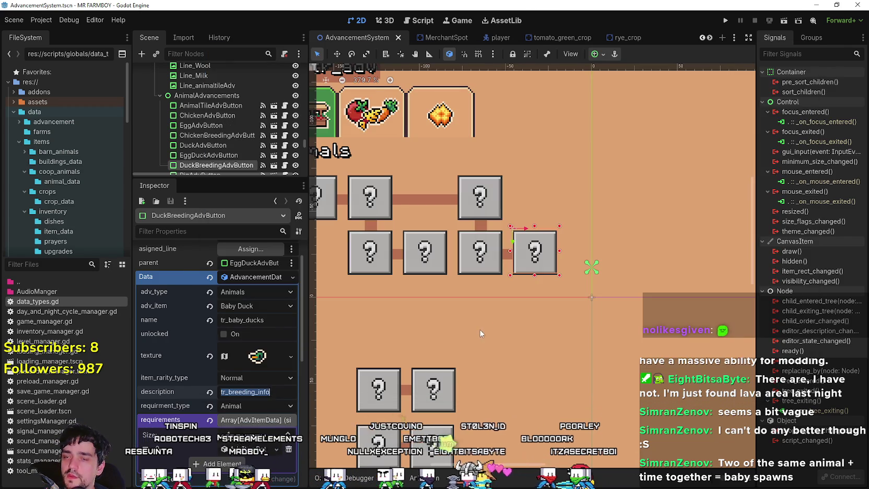
{"action": "key", "text": "alt+Tab"}
{"action": "left_click", "coordinate": [463, 221]}
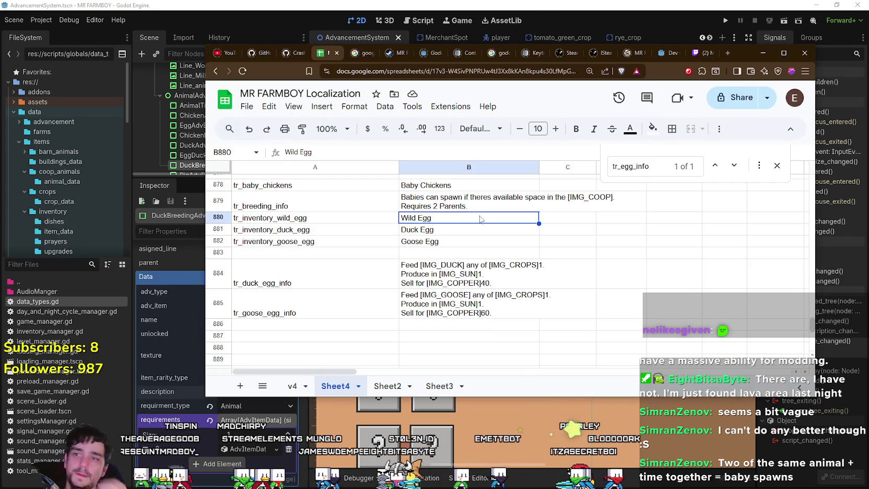
{"action": "left_click", "coordinate": [467, 208]}
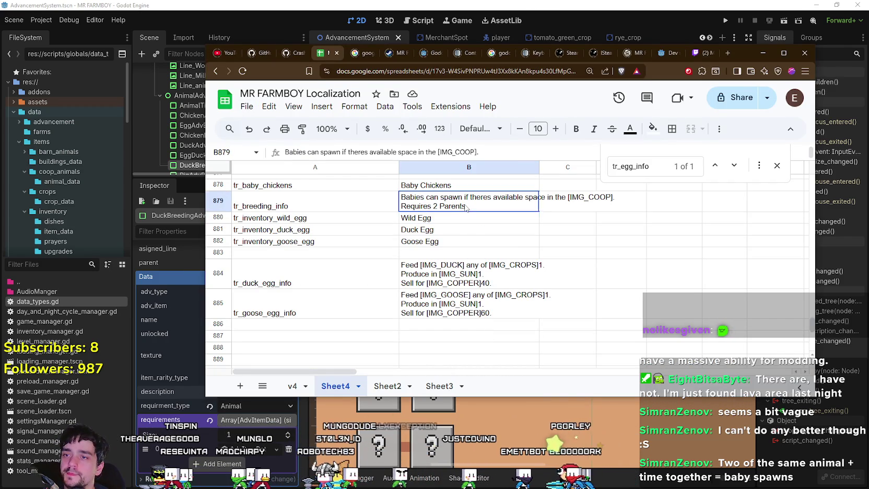
{"action": "double_click", "coordinate": [453, 208]}
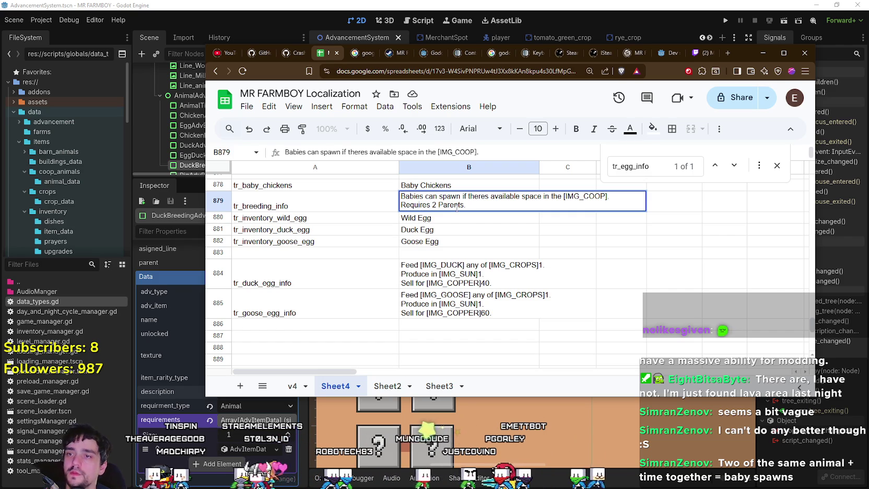
{"action": "type", "text": "of the same"}
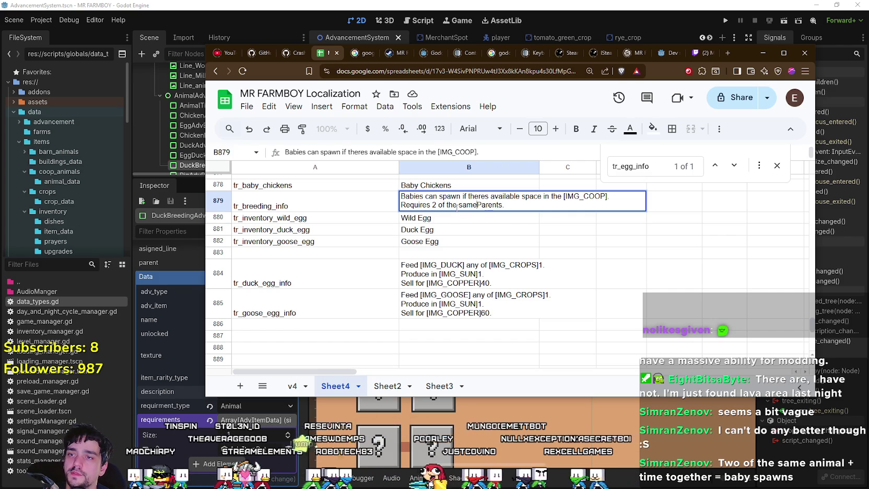
{"action": "key", "text": "shift+Right"}
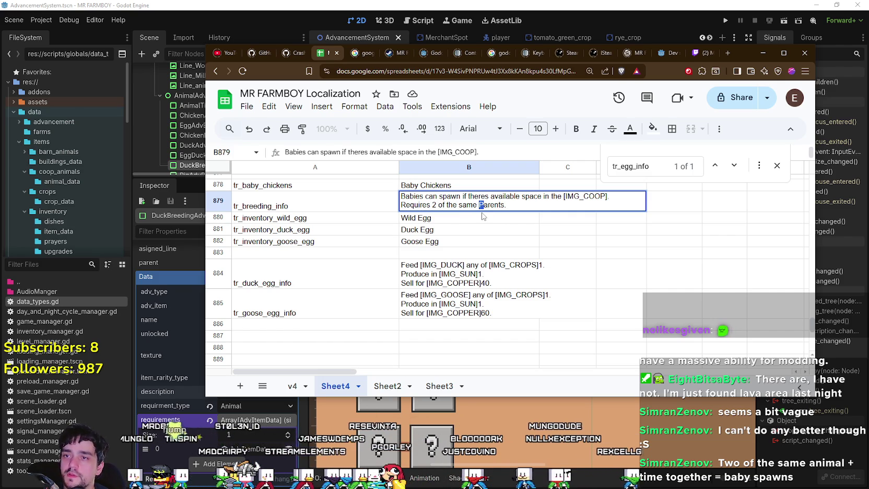
{"action": "type", "text": "p"}
{"action": "left_click", "coordinate": [489, 230]}
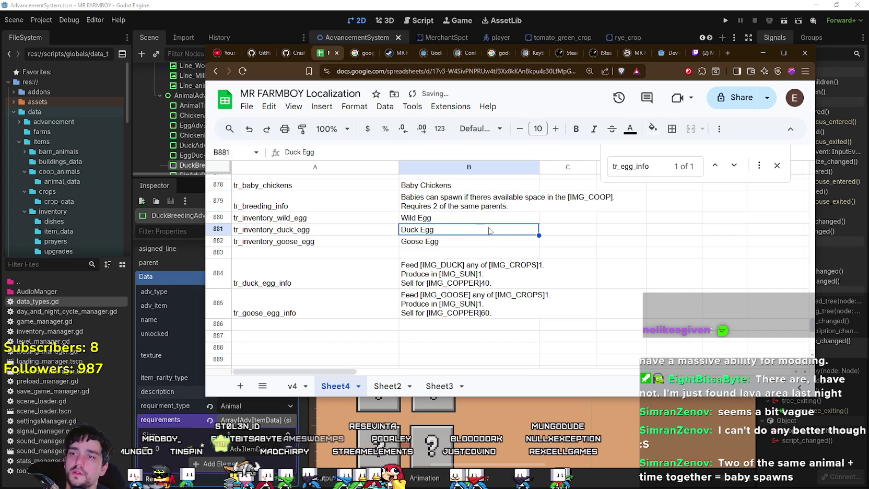
- In Godot, inspect the EggDuck, ChickenBreeding and DuckBreeding buttons and save the AdvancementSystem scene
{"action": "key", "text": "alt+Tab"}
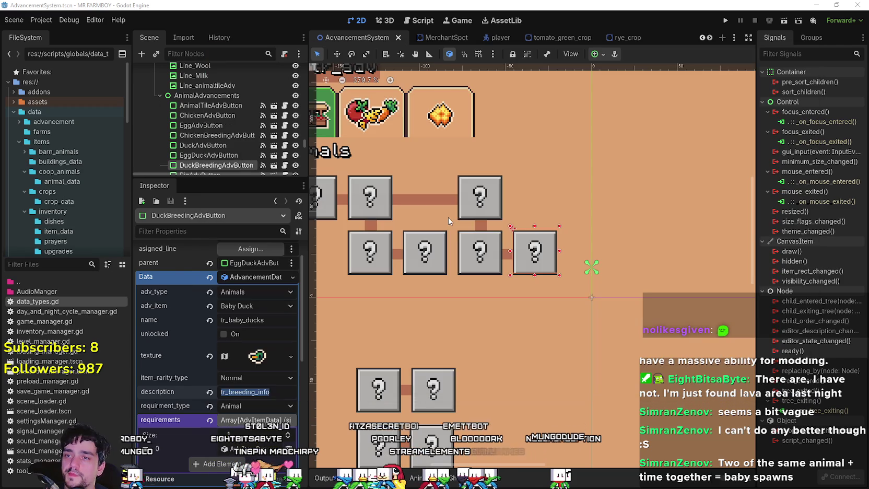
{"action": "scroll", "coordinate": [554, 329], "scroll_direction": "down", "scroll_amount": 3}
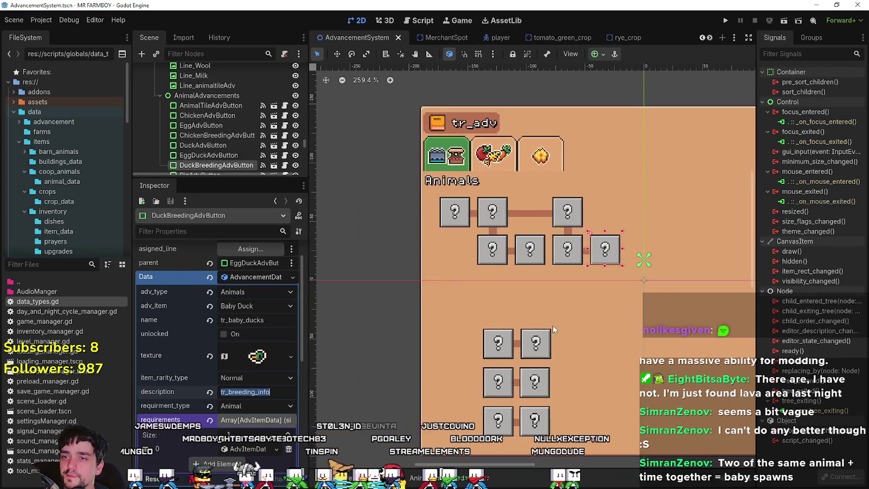
{"action": "scroll", "coordinate": [561, 303], "scroll_direction": "up", "scroll_amount": 2}
{"action": "left_click", "coordinate": [570, 235]}
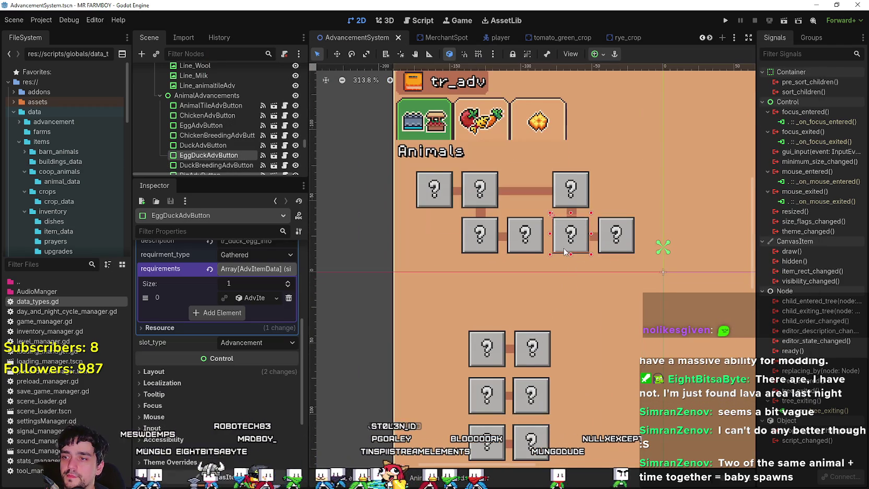
{"action": "left_click", "coordinate": [528, 246]}
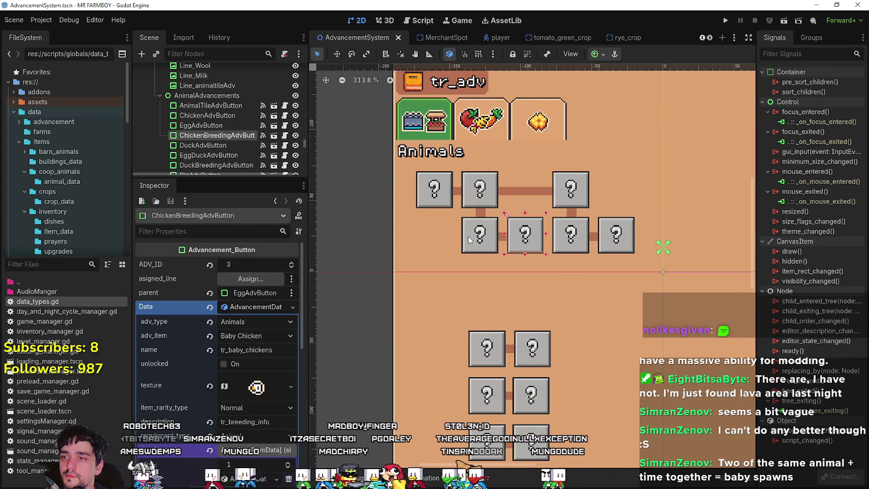
{"action": "left_click", "coordinate": [468, 237]}
{"action": "left_click", "coordinate": [615, 242]}
{"action": "scroll", "coordinate": [616, 242], "scroll_direction": "up", "scroll_amount": 1}
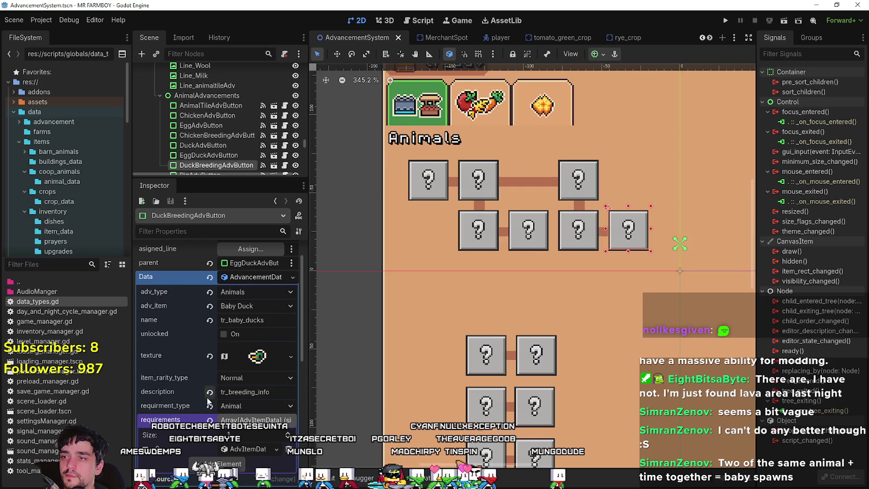
{"action": "scroll", "coordinate": [365, 277], "scroll_direction": "down", "scroll_amount": 3}
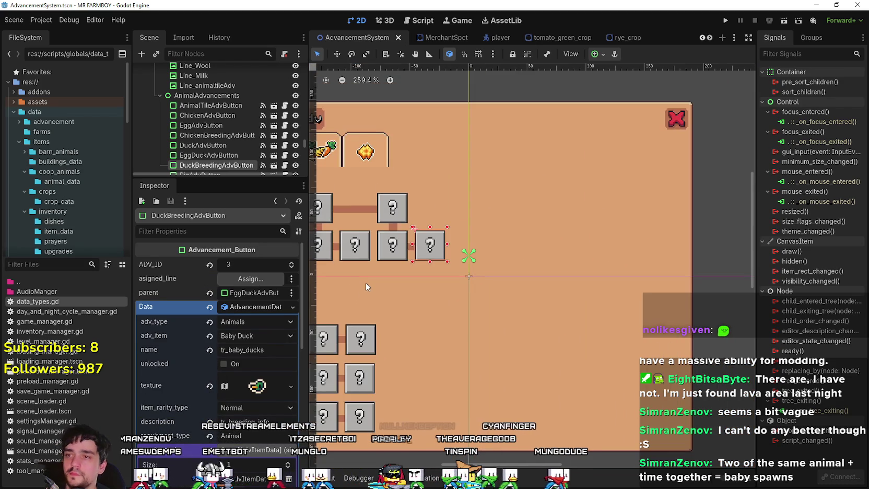
{"action": "key", "text": "ctrl+s"}
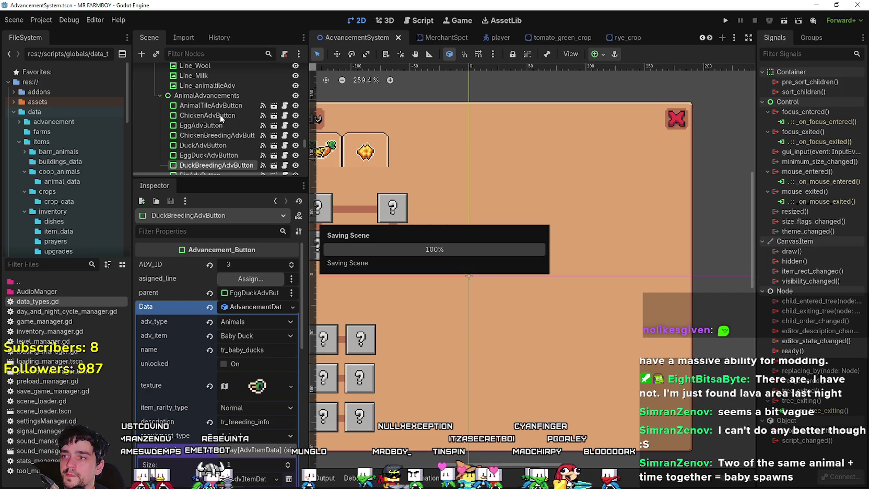
{"action": "scroll", "coordinate": [214, 112], "scroll_direction": "down", "scroll_amount": 2}
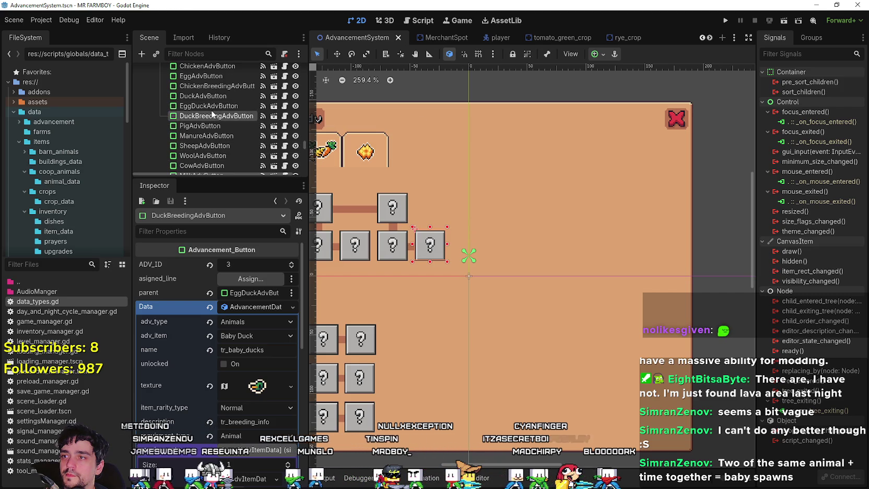
{"action": "key", "text": "Up"}
{"action": "key", "text": "Up"}
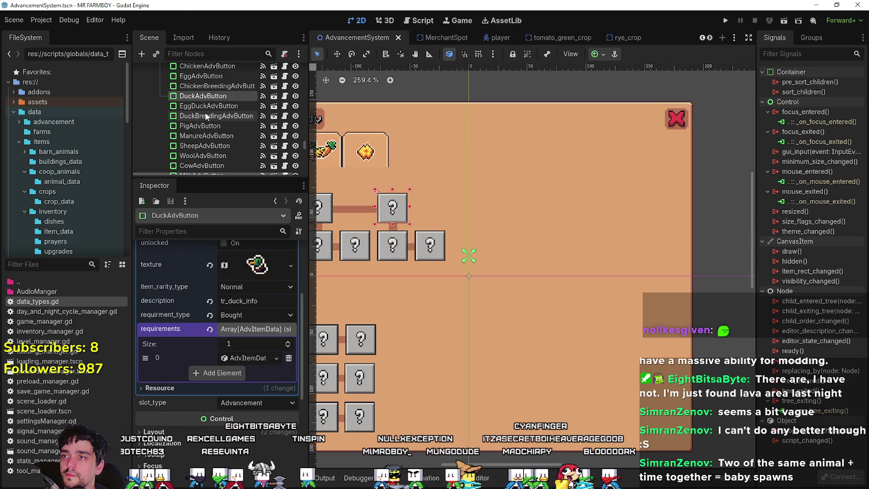
- Select the copied duck buttons with Line_Egg4 and Line_Egg5 and nudge them right four times
{"action": "left_click", "coordinate": [206, 113], "text": "shift"}
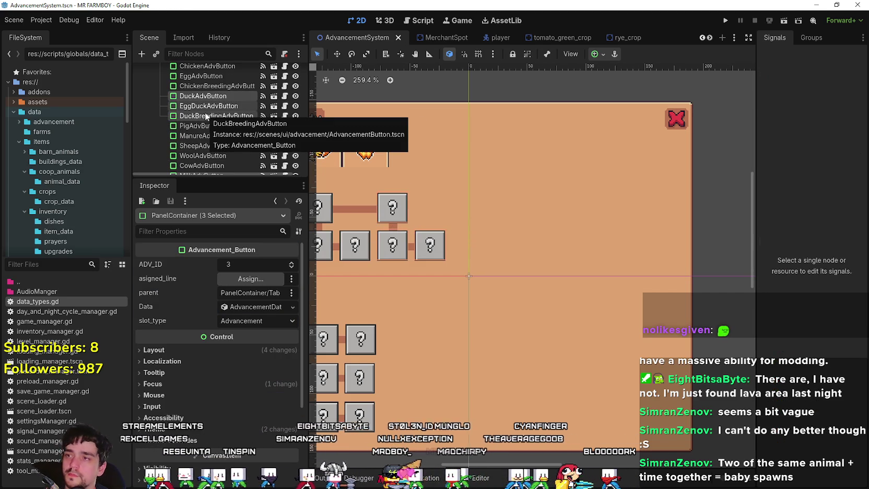
{"action": "scroll", "coordinate": [456, 229], "scroll_direction": "up", "scroll_amount": 4}
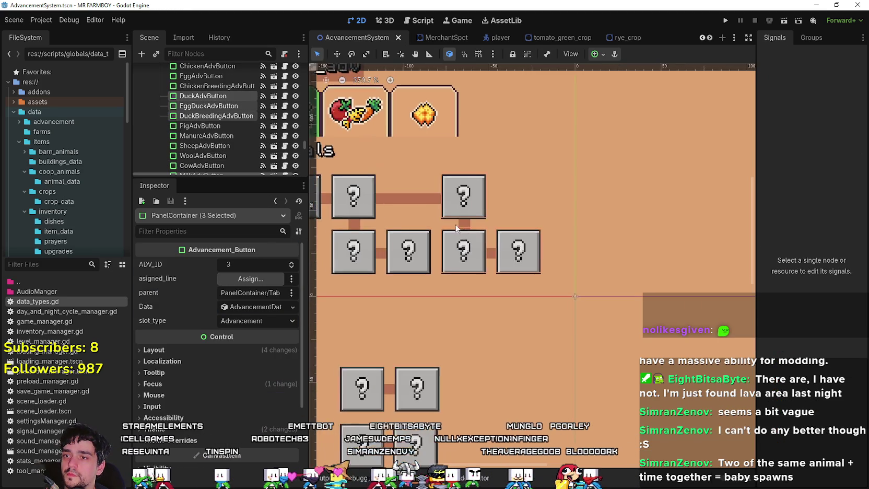
{"action": "scroll", "coordinate": [460, 228], "scroll_direction": "up", "scroll_amount": 2}
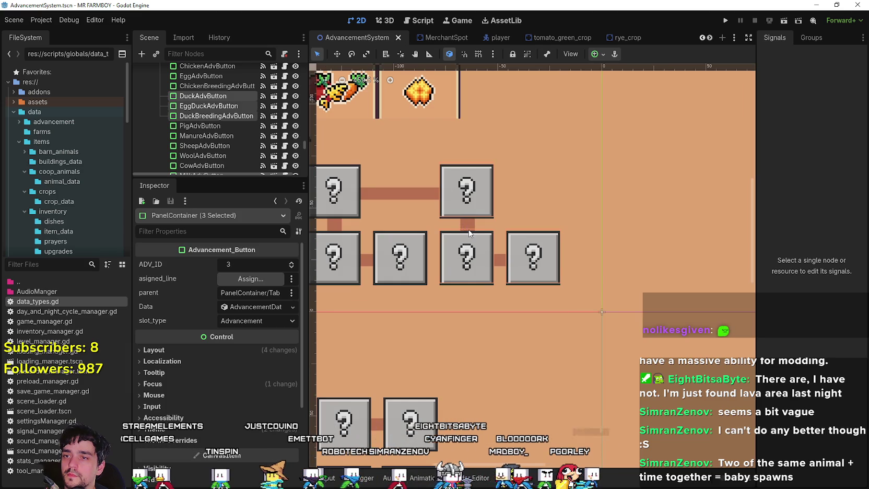
{"action": "left_click", "coordinate": [467, 229], "text": "shift"}
{"action": "left_click", "coordinate": [500, 264], "text": "shift"}
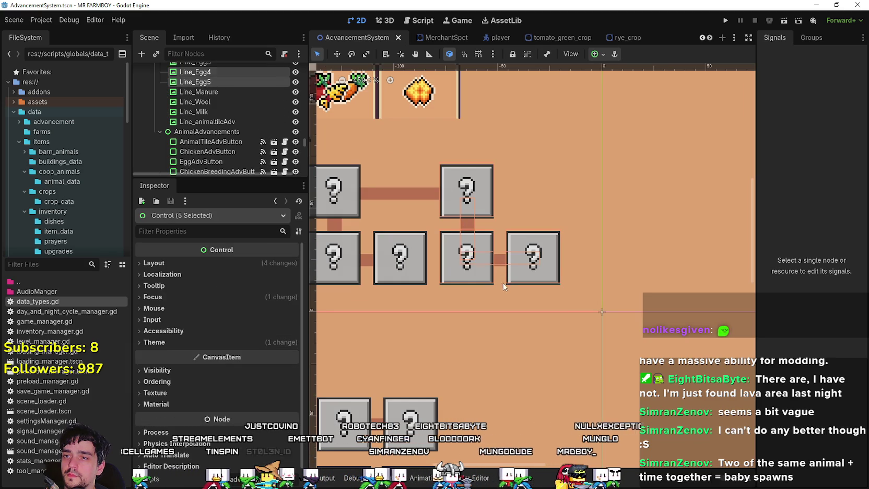
{"action": "scroll", "coordinate": [227, 125], "scroll_direction": "down", "scroll_amount": 2}
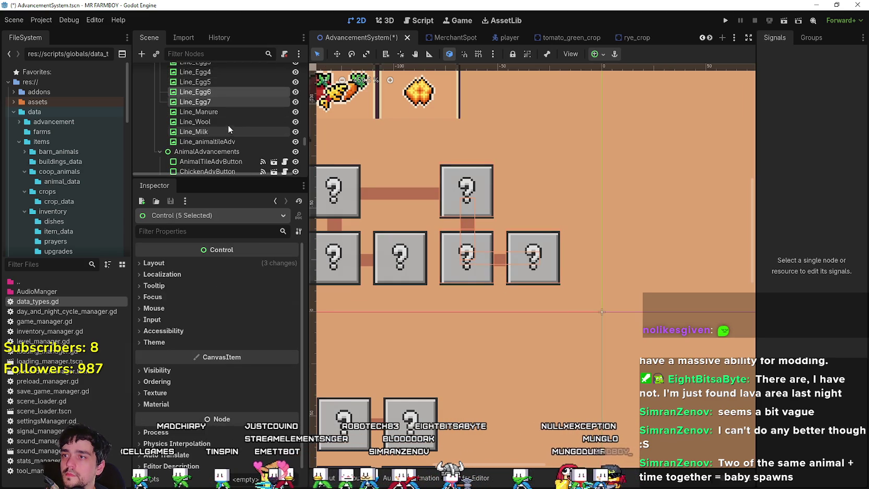
{"action": "scroll", "coordinate": [228, 122], "scroll_direction": "down", "scroll_amount": 4}
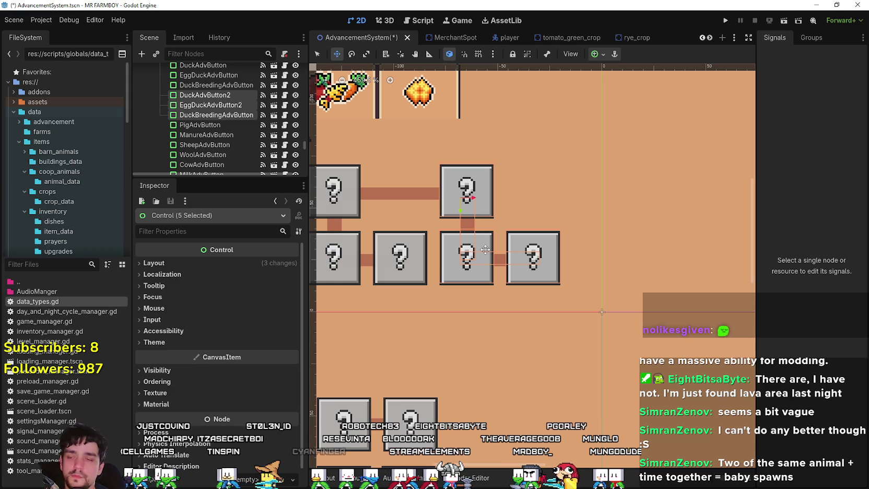
{"action": "key", "text": "Right"}
{"action": "key", "text": "Right"}
{"action": "key", "text": "Right"}
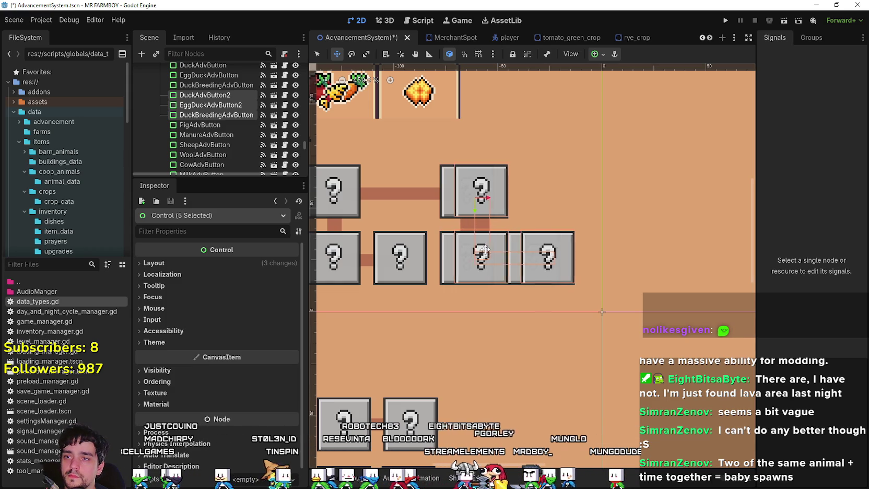
{"action": "key", "text": "Right"}
{"action": "key", "text": "Right"}
{"action": "key", "text": "Right"}
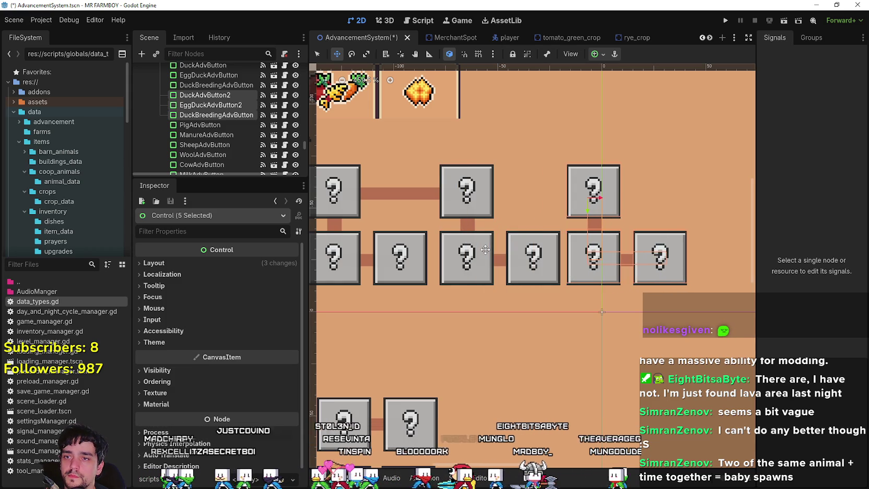
{"action": "key", "text": "Right"}
{"action": "key", "text": "Right"}
{"action": "key", "text": "Right"}
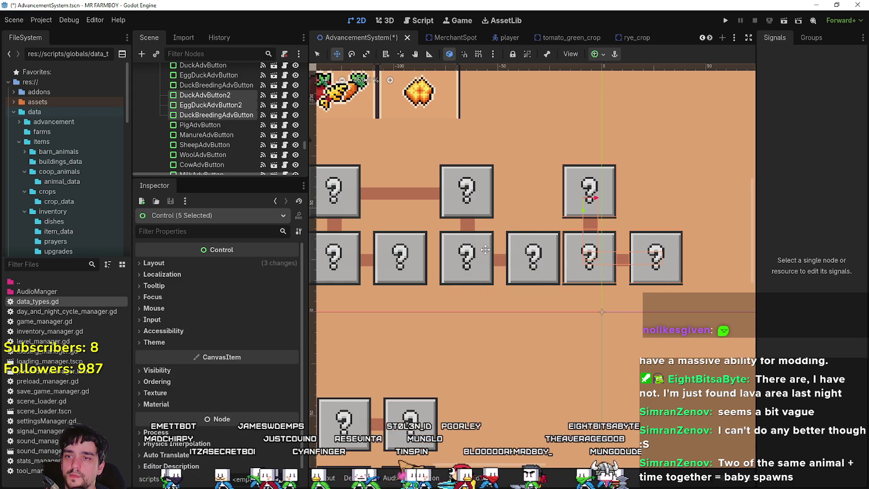
{"action": "key", "text": "Right"}
{"action": "key", "text": "Right"}
{"action": "key", "text": "Right"}
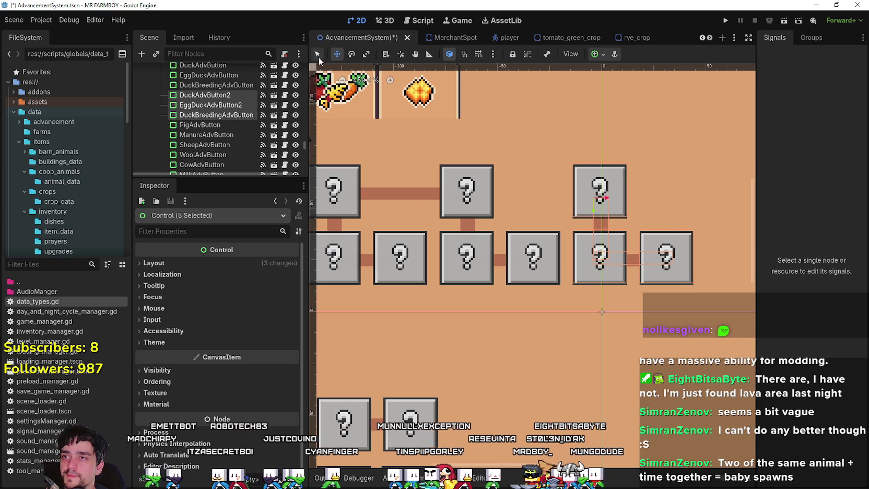
- Drag the Line_Egg8 connector right so it sits between the middle and right upper boxes
{"action": "left_click", "coordinate": [413, 195]}
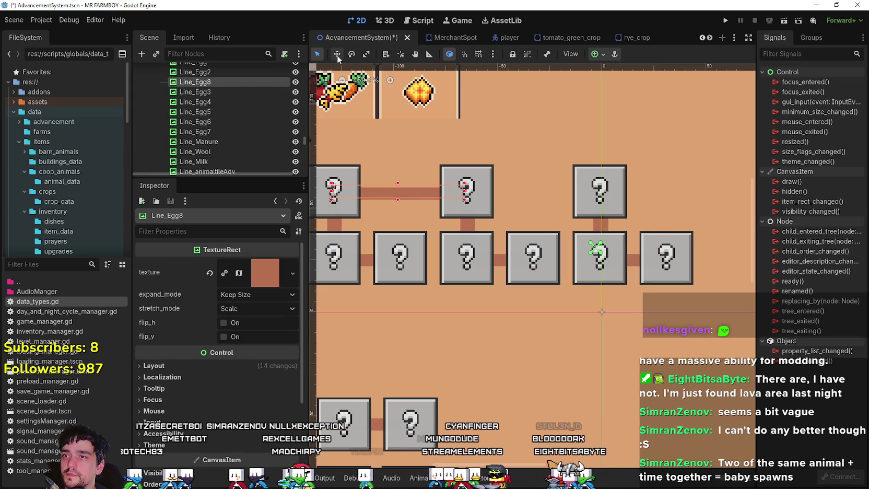
{"action": "mouse_move", "coordinate": [399, 198]}
{"action": "left_mouse_down"}
{"action": "mouse_move", "coordinate": [544, 192]}
{"action": "mouse_move", "coordinate": [535, 194]}
{"action": "left_mouse_up"}
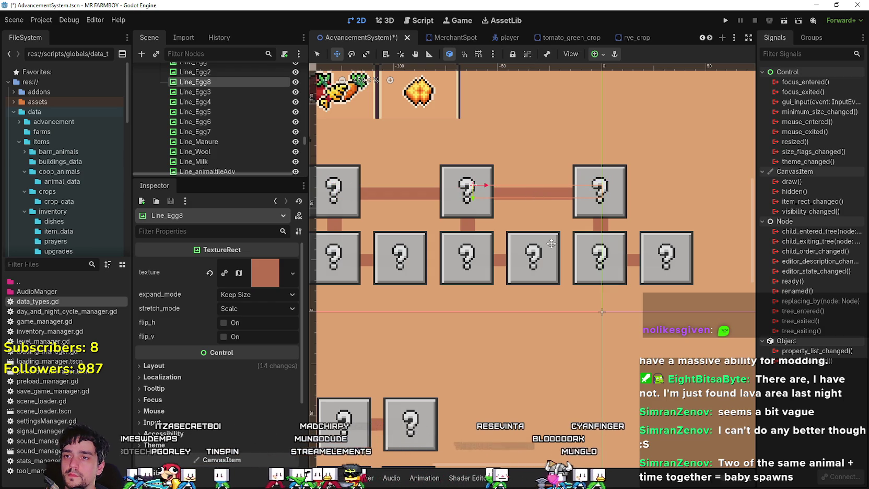
{"action": "scroll", "coordinate": [550, 241], "scroll_direction": "down", "scroll_amount": 2}
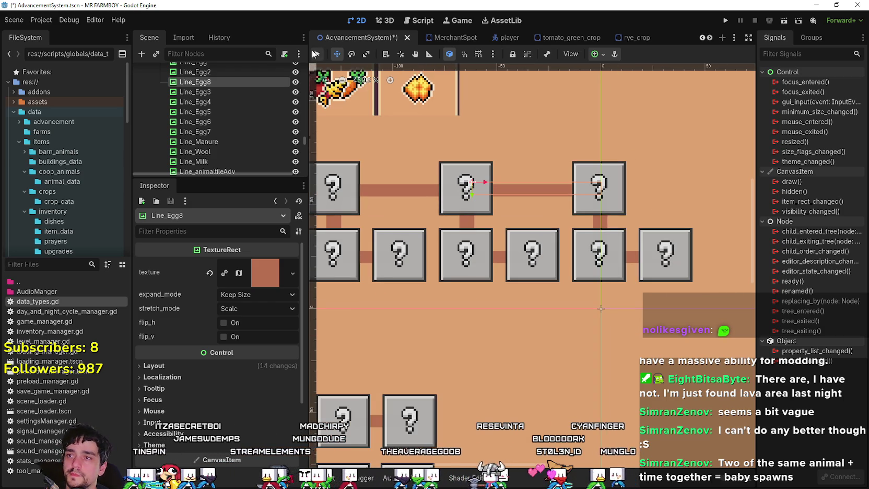
- Switch to Select mode and inspect the DuckBreedingAdvButton and EggDuckAdvButton2 boxes
{"action": "left_click", "coordinate": [315, 54]}
{"action": "scroll", "coordinate": [503, 326], "scroll_direction": "down", "scroll_amount": 4}
{"action": "scroll", "coordinate": [506, 308], "scroll_direction": "up", "scroll_amount": 3}
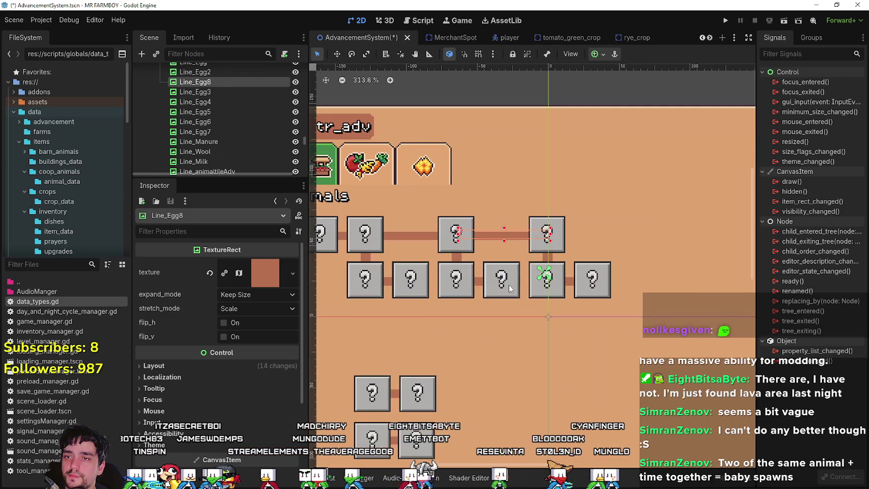
{"action": "left_click", "coordinate": [509, 284]}
{"action": "scroll", "coordinate": [470, 291], "scroll_direction": "down", "scroll_amount": 3}
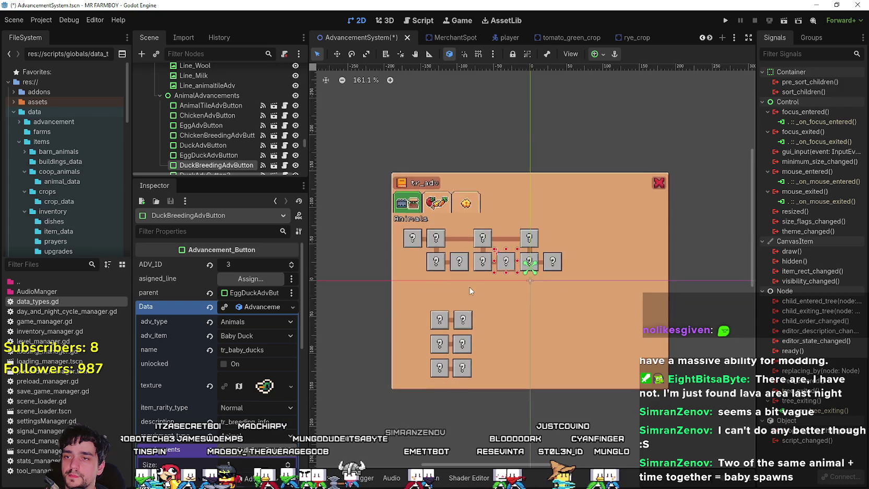
{"action": "scroll", "coordinate": [485, 270], "scroll_direction": "up", "scroll_amount": 4}
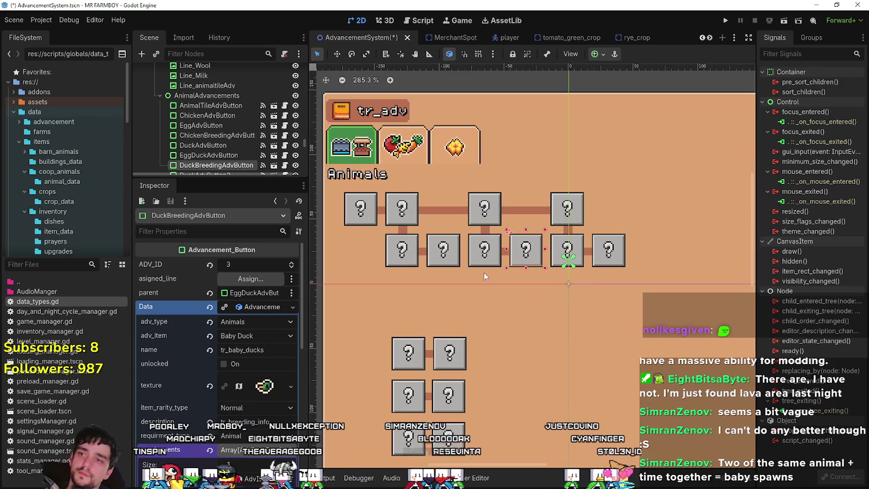
{"action": "scroll", "coordinate": [476, 278], "scroll_direction": "down", "scroll_amount": 3}
{"action": "scroll", "coordinate": [469, 281], "scroll_direction": "up", "scroll_amount": 3}
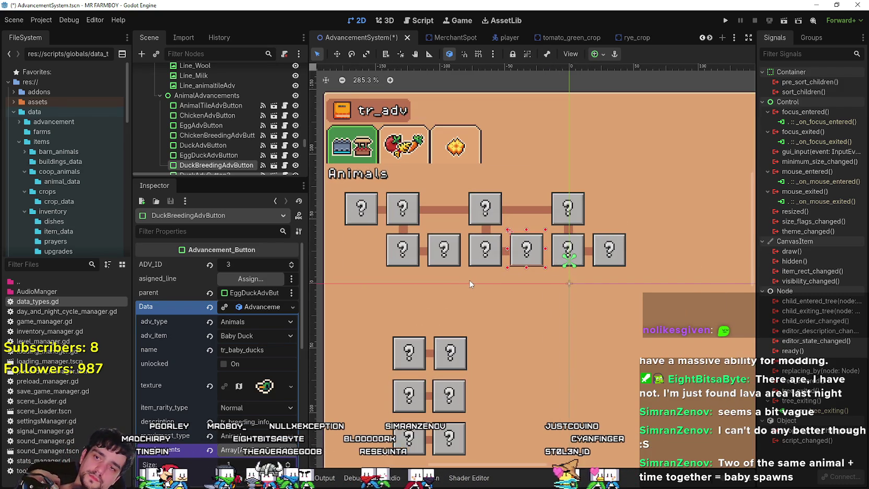
{"action": "left_click", "coordinate": [577, 241]}
- Rename DuckAdvButton2 to GooseAdvButton
{"action": "scroll", "coordinate": [585, 259], "scroll_direction": "up", "scroll_amount": 3}
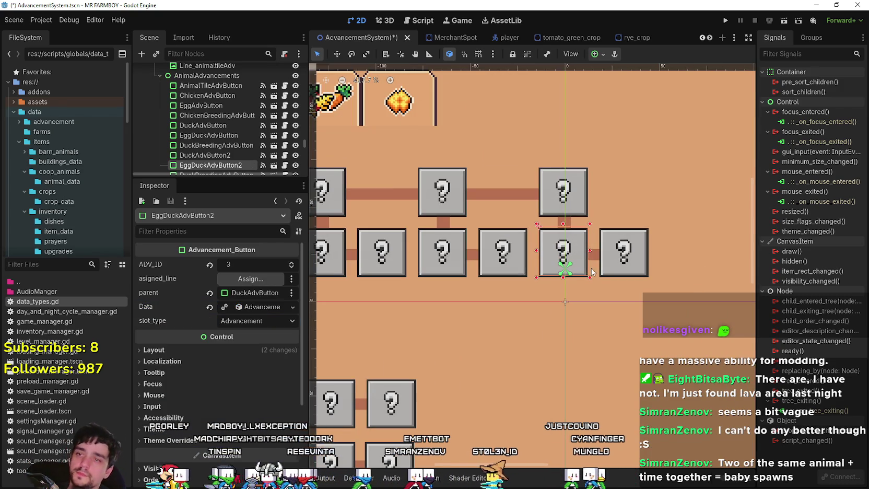
{"action": "scroll", "coordinate": [540, 298], "scroll_direction": "down", "scroll_amount": 2}
{"action": "scroll", "coordinate": [507, 263], "scroll_direction": "up", "scroll_amount": 2}
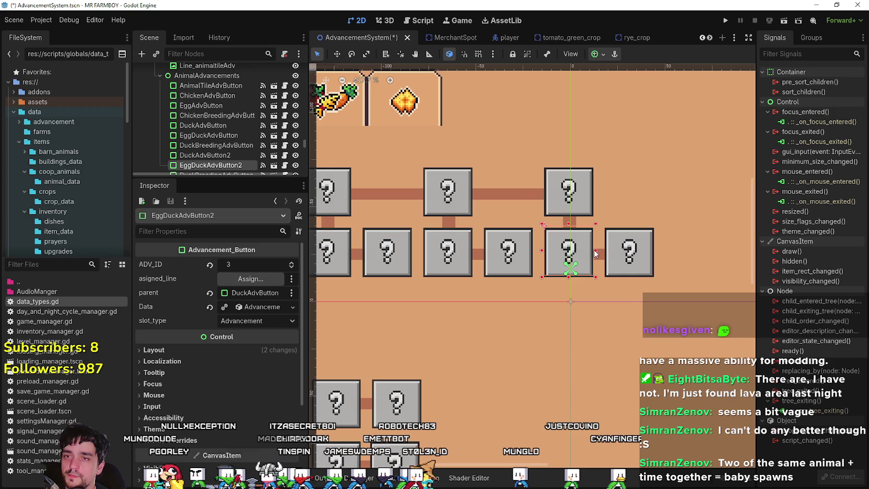
{"action": "left_click", "coordinate": [559, 203]}
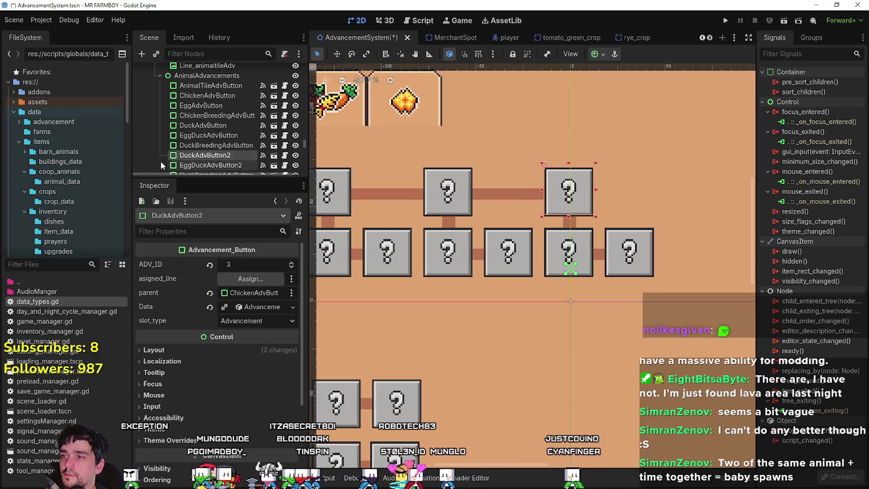
{"action": "double_click", "coordinate": [197, 156]}
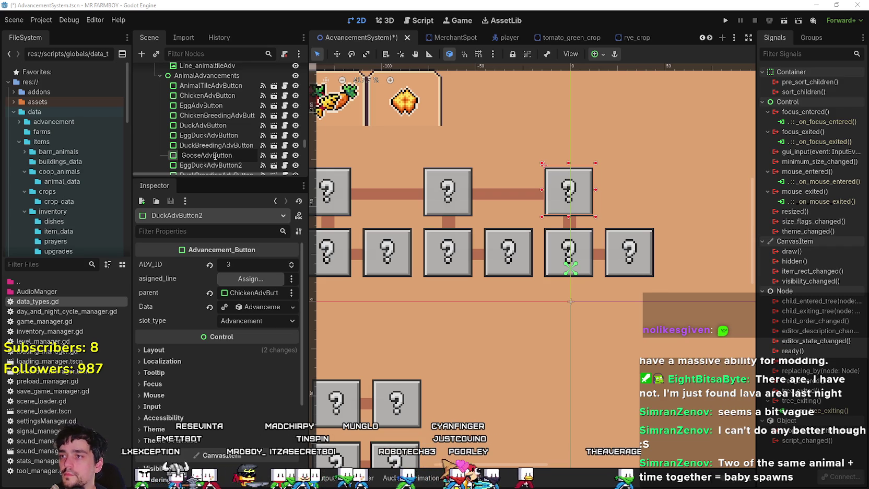
{"action": "key", "text": "Return"}
- Rename EggDuckAdvButton2 to EggGooseAdvButton2
{"action": "double_click", "coordinate": [193, 165]}
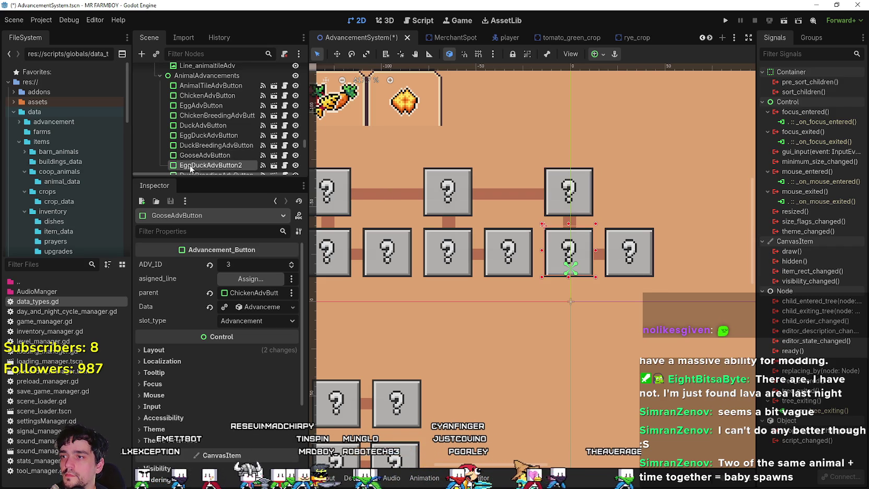
{"action": "left_click", "coordinate": [213, 165]}
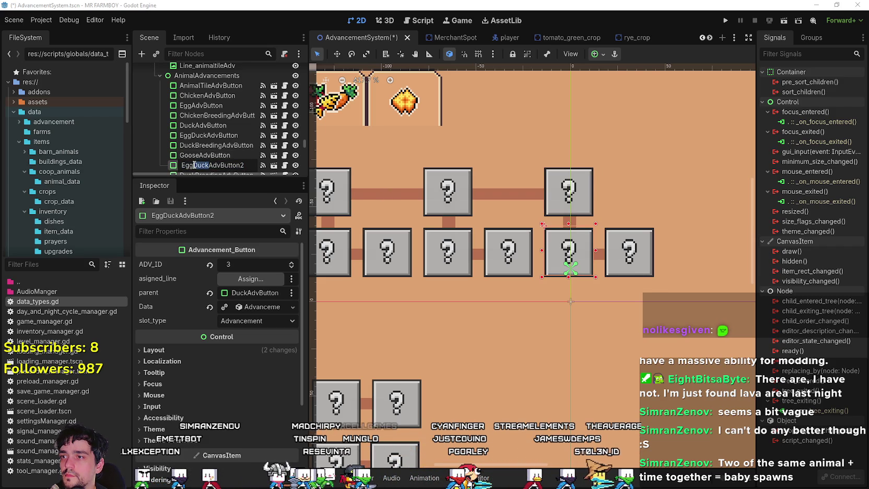
{"action": "key", "text": "BackSpace"}
{"action": "key", "text": "BackSpace"}
{"action": "key", "text": "BackSpace"}
{"action": "type", "text": "Goose"}
{"action": "key", "text": "Return"}
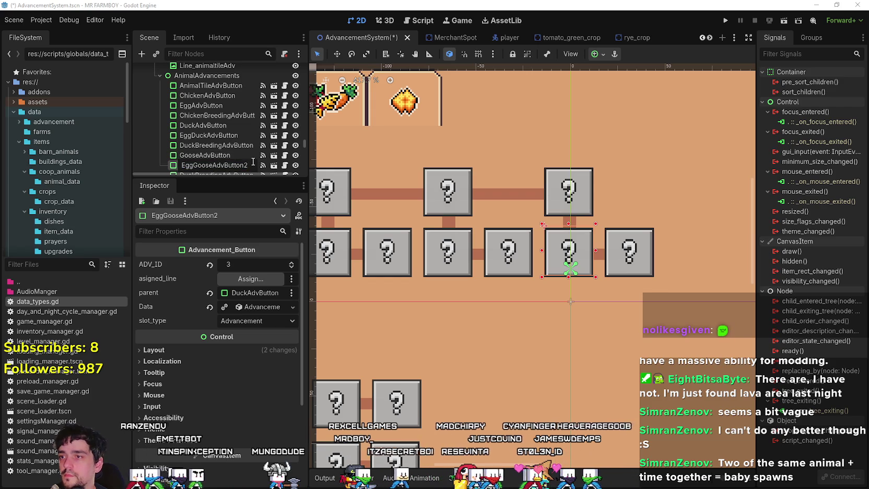
- Rename DuckBreedingAdvButton2 to GooseBreedingAdvButton, dropping the trailing 2
{"action": "scroll", "coordinate": [219, 152], "scroll_direction": "down", "scroll_amount": 2}
{"action": "left_click", "coordinate": [190, 152]}
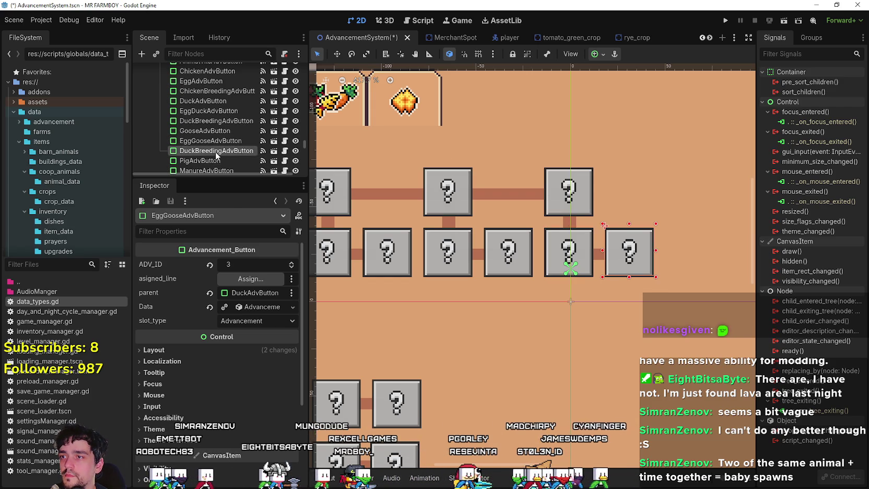
{"action": "left_click", "coordinate": [190, 151]}
{"action": "key", "text": "Home"}
{"action": "key", "text": "Delete"}
{"action": "key", "text": "Delete"}
{"action": "key", "text": "Delete"}
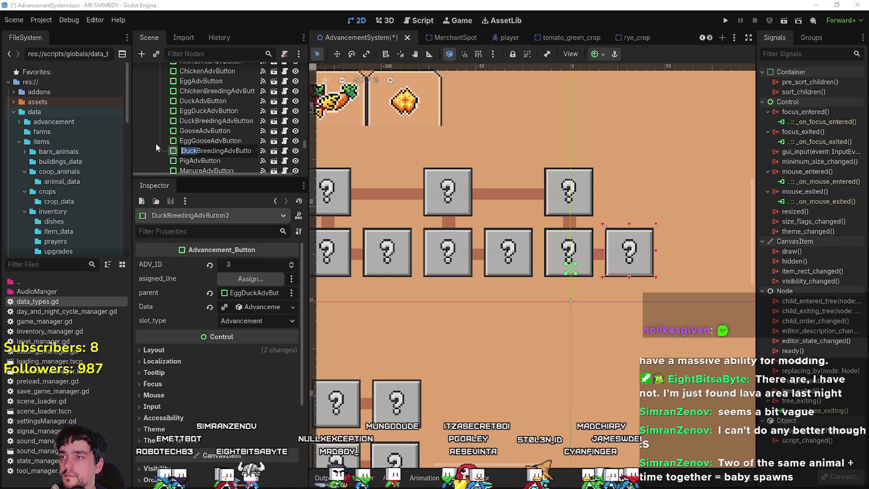
{"action": "type", "text": "Goose"}
{"action": "key", "text": "Return"}
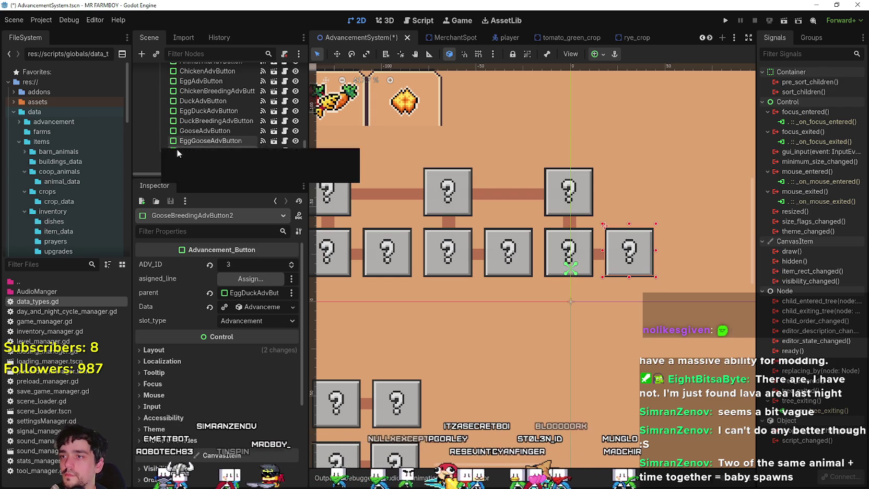
{"action": "left_click", "coordinate": [213, 152]}
{"action": "left_click", "coordinate": [246, 149]}
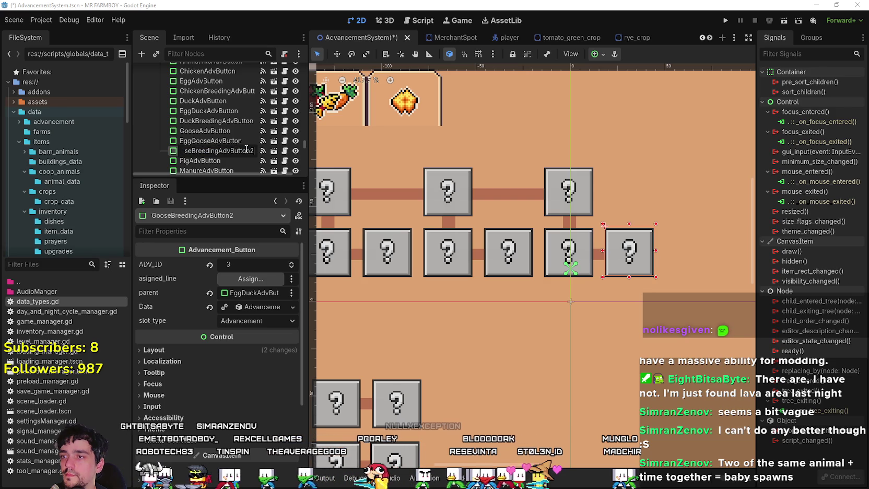
{"action": "key", "text": "Return"}
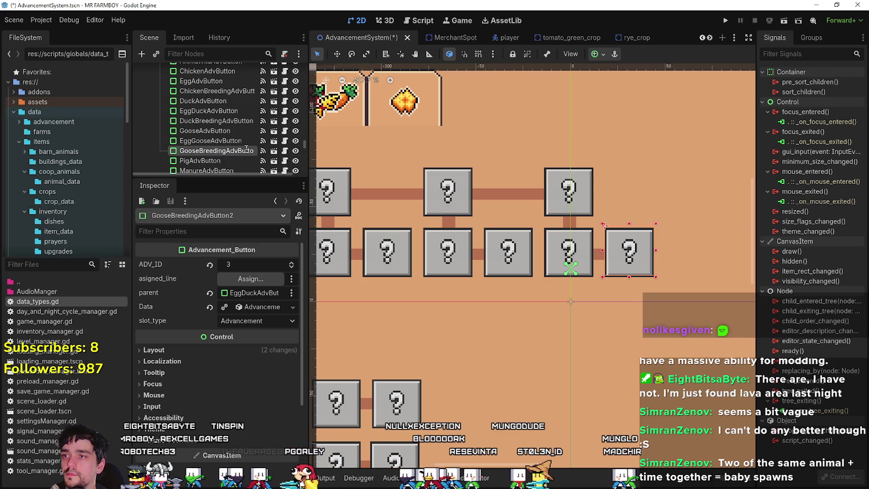
{"action": "scroll", "coordinate": [234, 148], "scroll_direction": "down", "scroll_amount": 1}
{"action": "scroll", "coordinate": [626, 277], "scroll_direction": "down", "scroll_amount": 4}
- Select the GooseAdvButton box, expand its Data resource, and save the scene
{"action": "scroll", "coordinate": [226, 367], "scroll_direction": "down", "scroll_amount": 2}
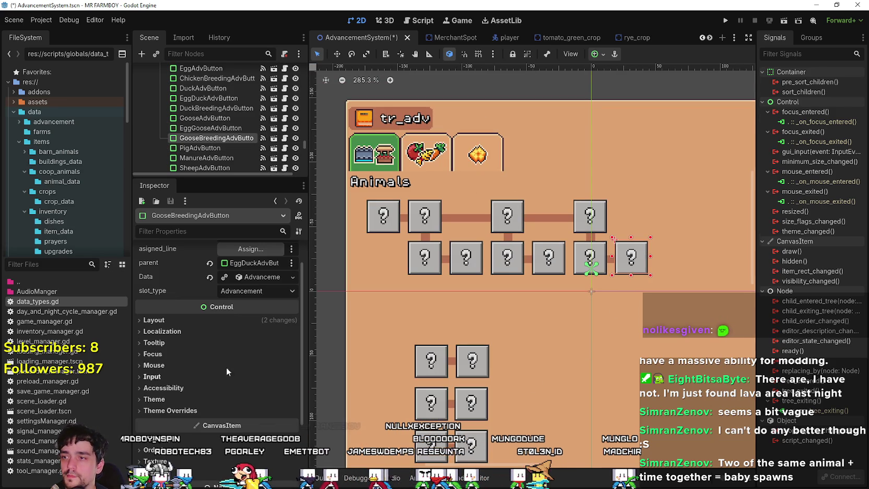
{"action": "scroll", "coordinate": [614, 295], "scroll_direction": "up", "scroll_amount": 1}
{"action": "left_click", "coordinate": [591, 204]}
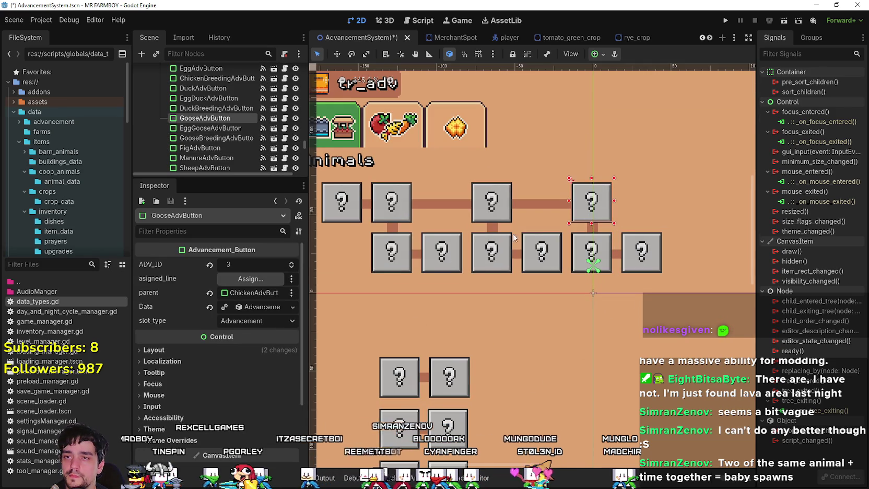
{"action": "left_click", "coordinate": [255, 309]}
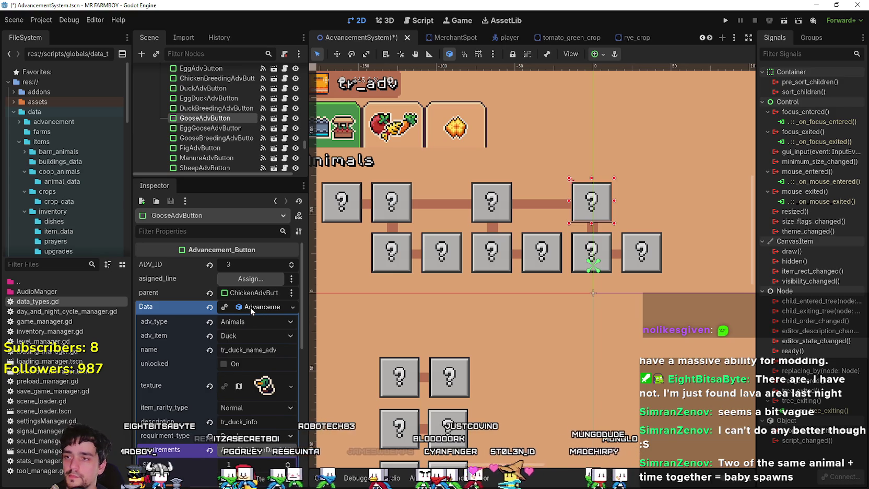
{"action": "right_click", "coordinate": [240, 310]}
{"action": "left_click", "coordinate": [248, 299]}
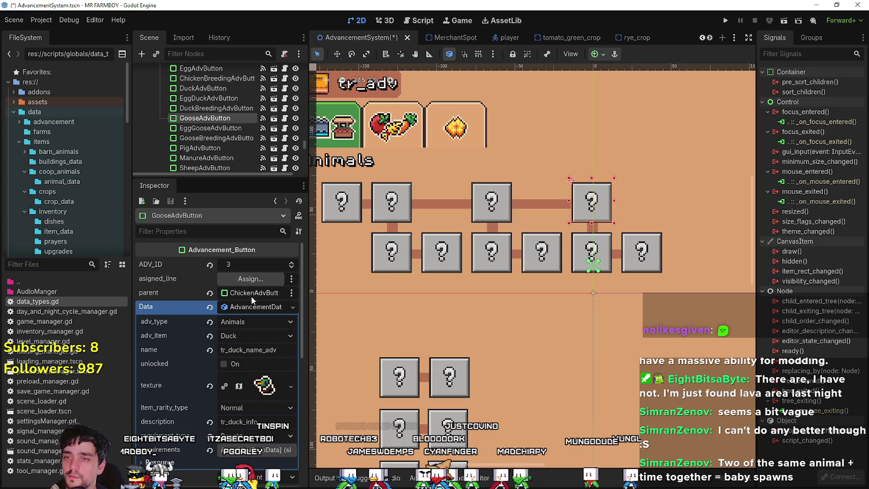
{"action": "key", "text": "ctrl+s"}
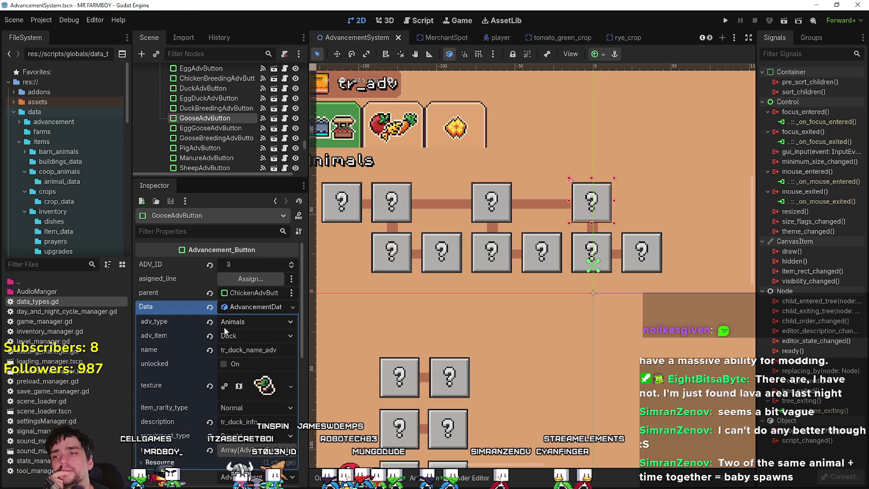
- Open the Select a Node dialog for GooseAdvButton's parent property
{"action": "left_click", "coordinate": [255, 336]}
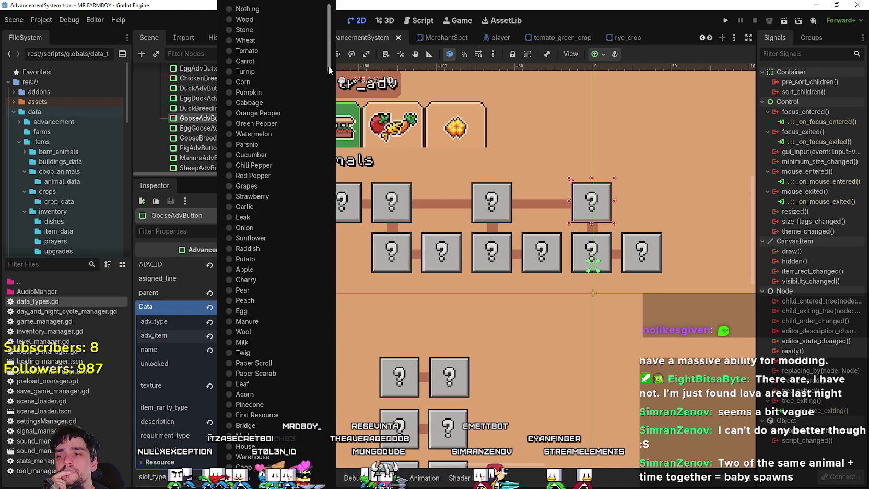
{"action": "key", "text": "Escape"}
{"action": "right_click", "coordinate": [249, 306]}
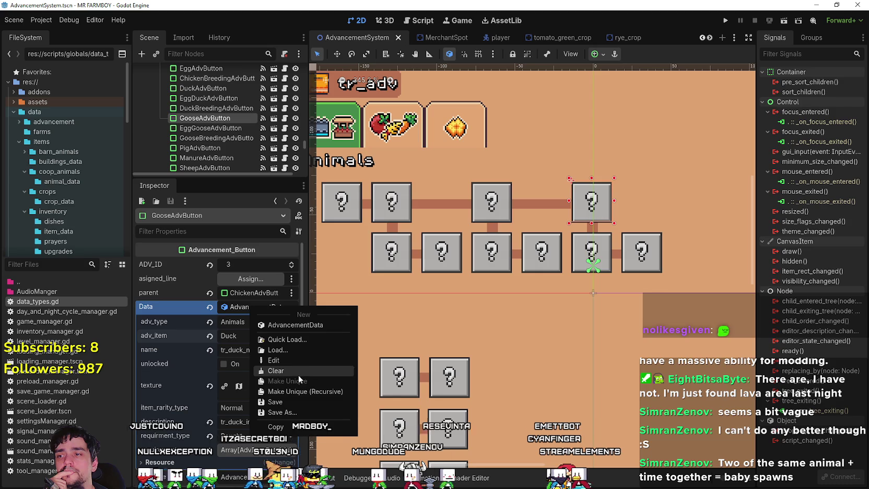
{"action": "left_click", "coordinate": [248, 309]}
{"action": "left_click", "coordinate": [250, 309]}
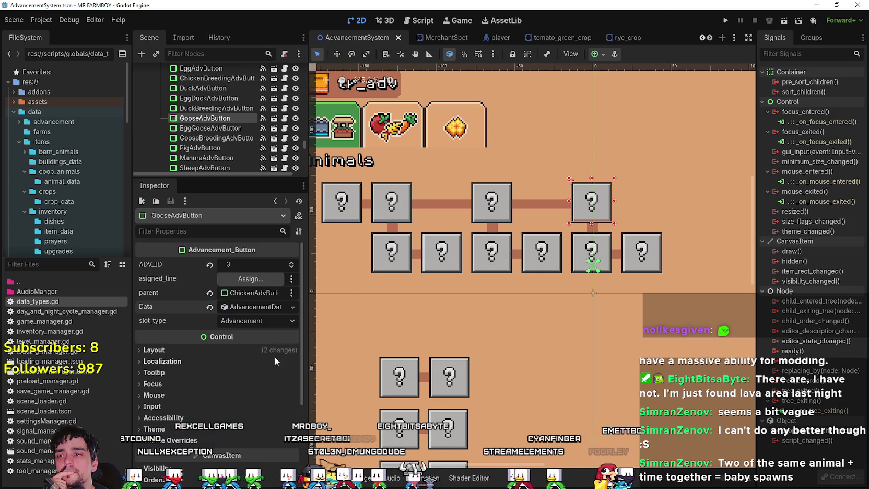
{"action": "left_click", "coordinate": [257, 307]}
{"action": "right_click", "coordinate": [245, 308]}
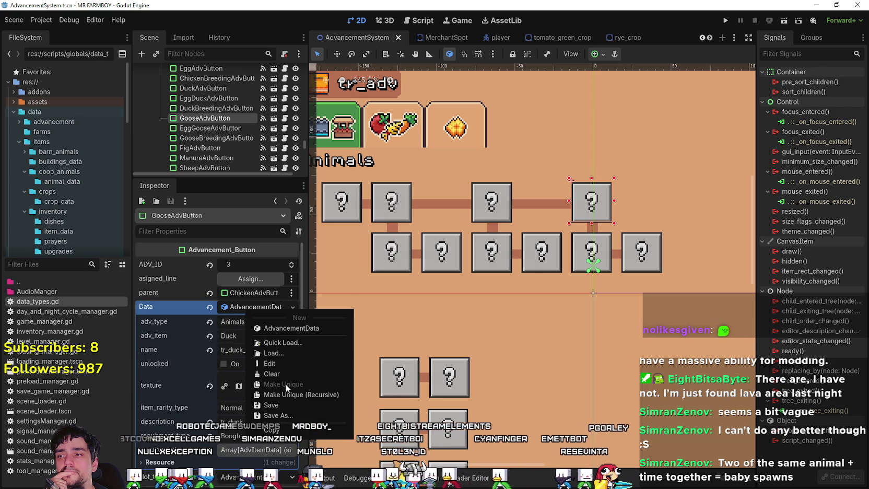
{"action": "left_click", "coordinate": [233, 308]}
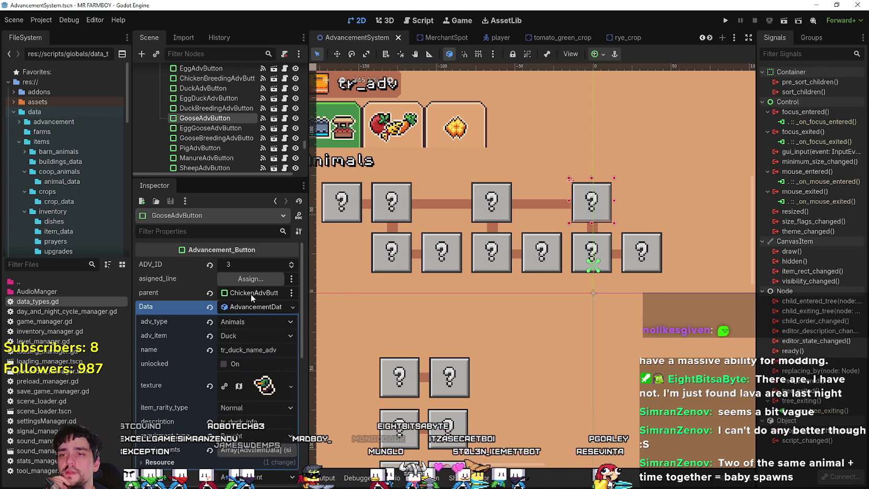
{"action": "left_click", "coordinate": [251, 293]}
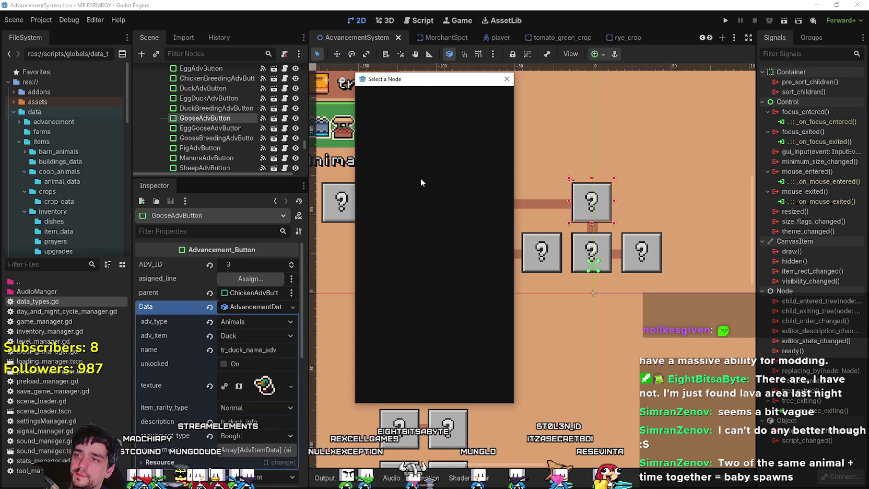
- Set GooseAdvButton's parent to DuckAdvButton and save the scene
{"action": "type", "text": "du"}
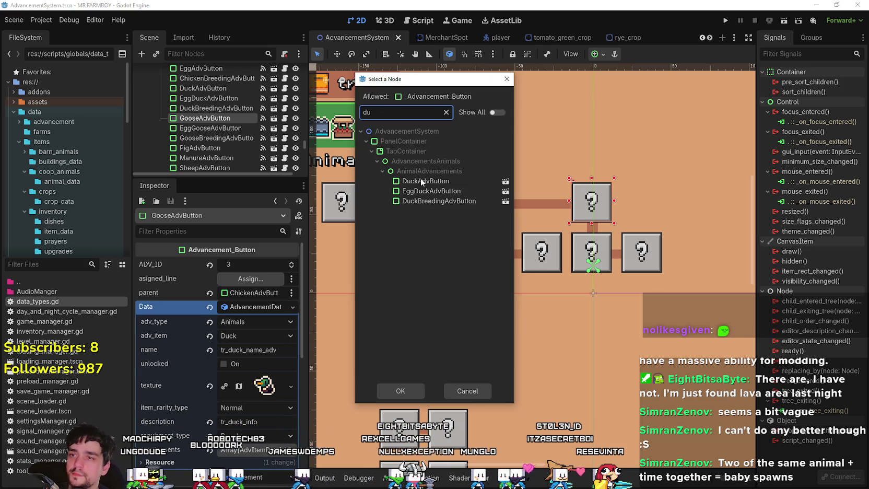
{"action": "double_click", "coordinate": [419, 181]}
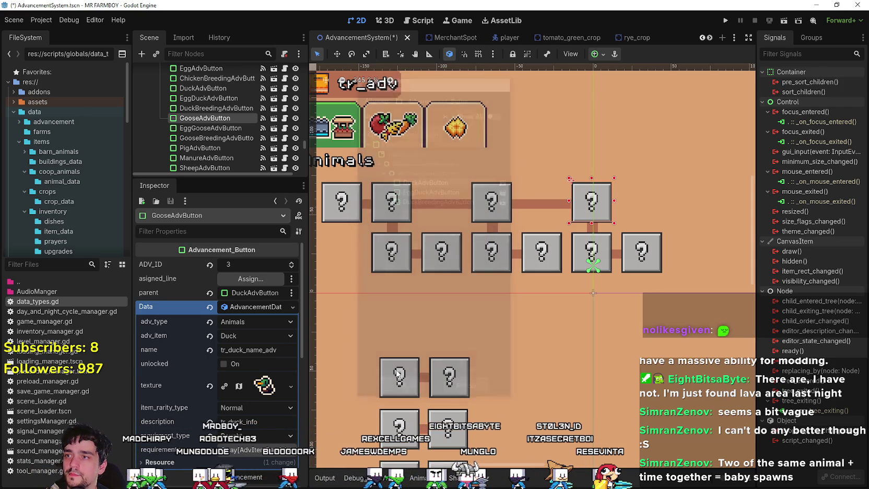
{"action": "key", "text": "ctrl+s"}
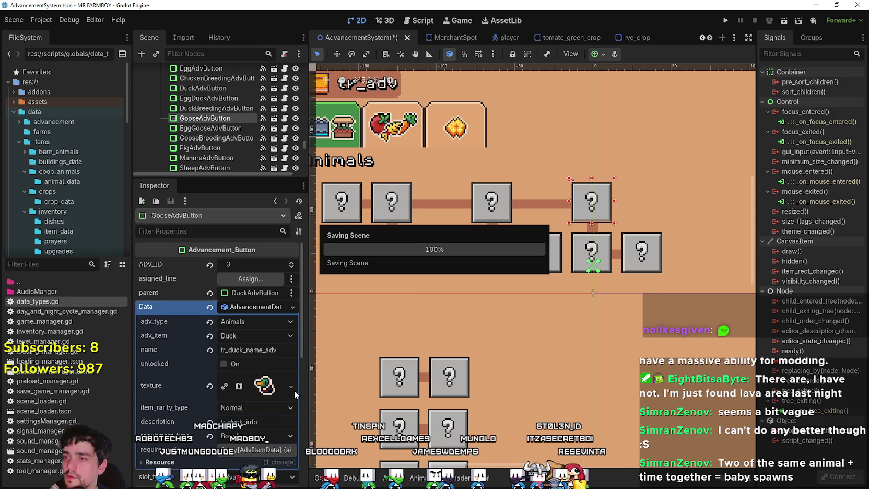
- Set adv_item to Goose and change the name key to tr_goose_name_adv
{"action": "left_click", "coordinate": [247, 323]}
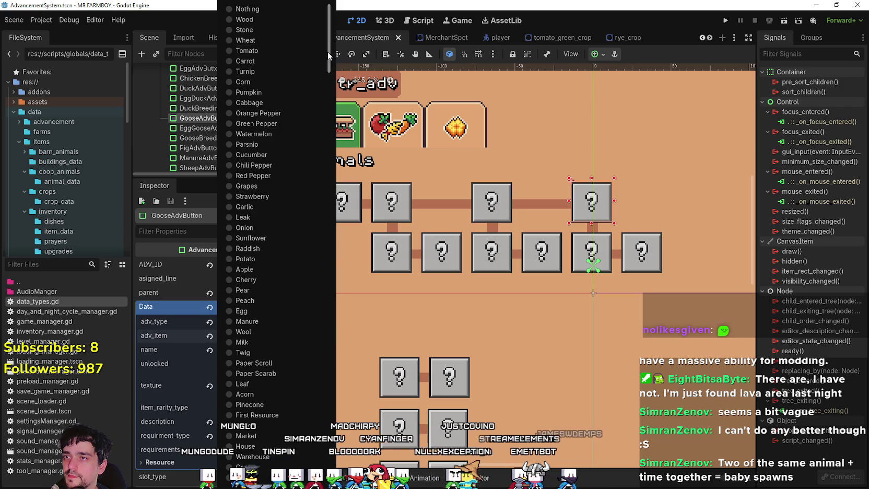
{"action": "left_click_drag", "start_coordinate": [328, 51], "coordinate": [328, 444]}
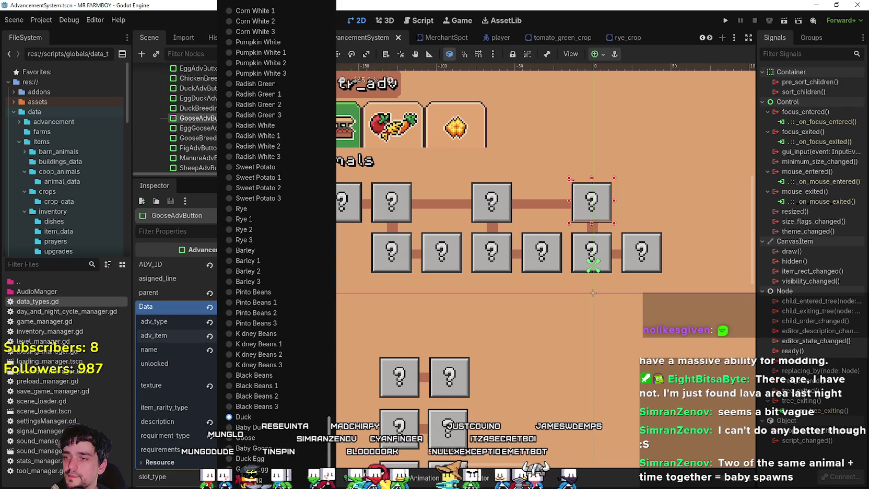
{"action": "left_click", "coordinate": [263, 437]}
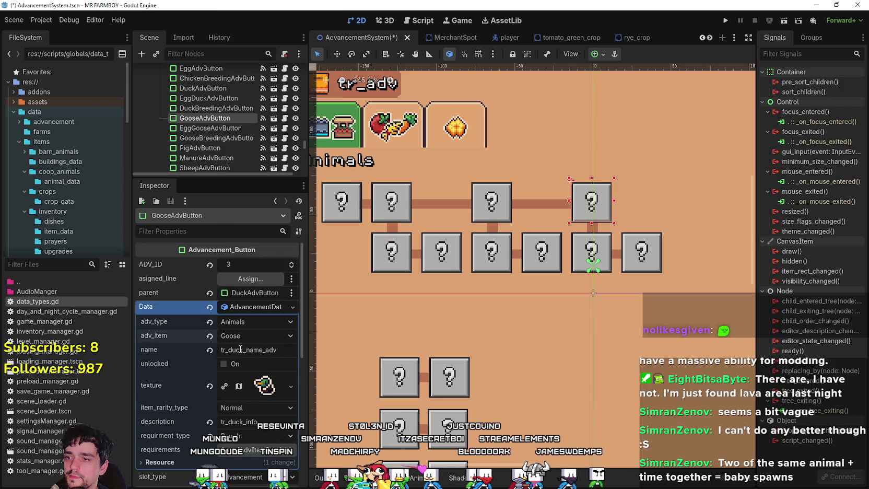
{"action": "left_click_drag", "start_coordinate": [242, 349], "coordinate": [230, 349]}
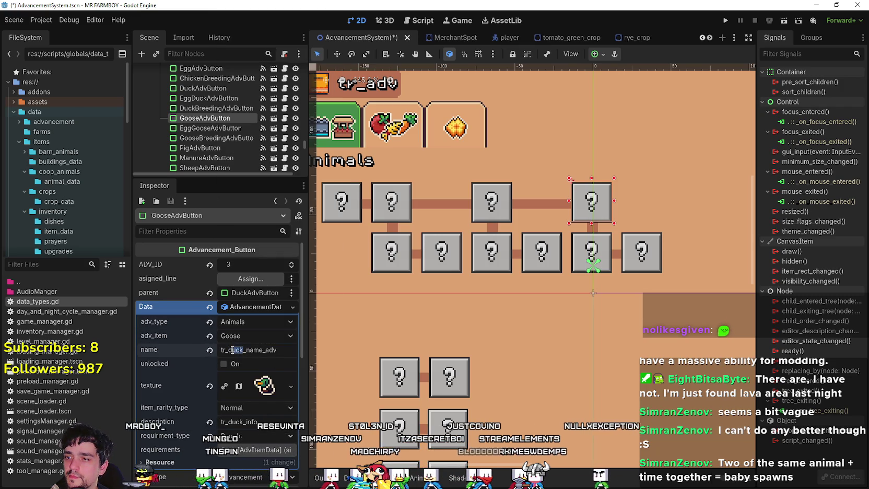
{"action": "type", "text": "goose"}
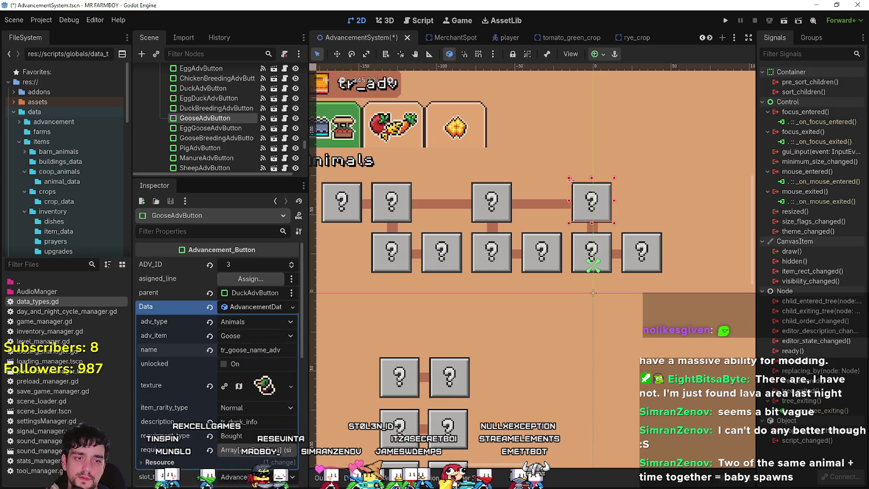
- Copy the tr_duck_name_adv and tr_duck_info rows in the localization sheet
{"action": "key", "text": "alt+Tab"}
{"action": "scroll", "coordinate": [275, 234], "scroll_direction": "up", "scroll_amount": 1}
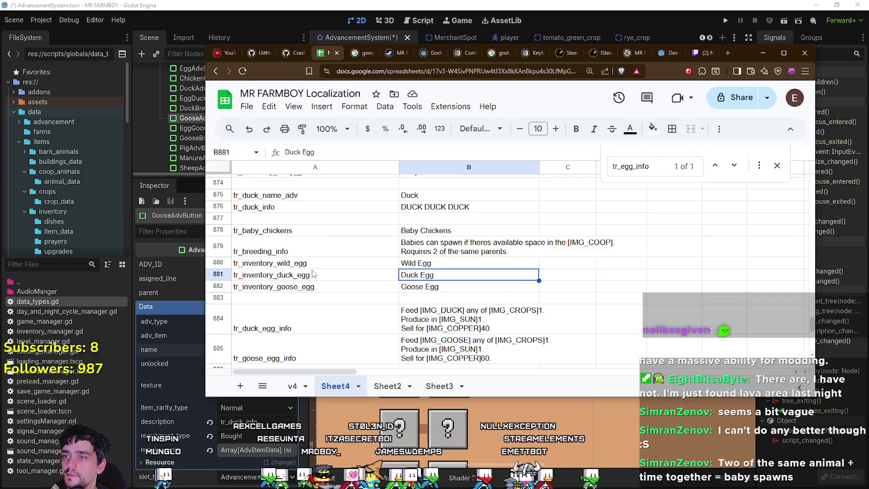
{"action": "scroll", "coordinate": [275, 233], "scroll_direction": "up", "scroll_amount": 3}
{"action": "left_click", "coordinate": [285, 284]}
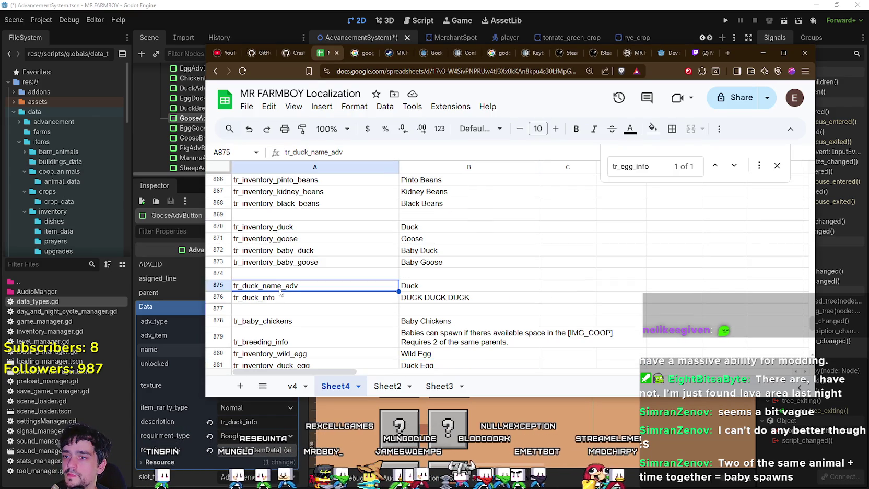
{"action": "scroll", "coordinate": [285, 253], "scroll_direction": "down", "scroll_amount": 3}
{"action": "left_click", "coordinate": [292, 217]}
{"action": "left_click_drag", "start_coordinate": [313, 195], "coordinate": [433, 210]}
{"action": "scroll", "coordinate": [269, 227], "scroll_direction": "down", "scroll_amount": 3}
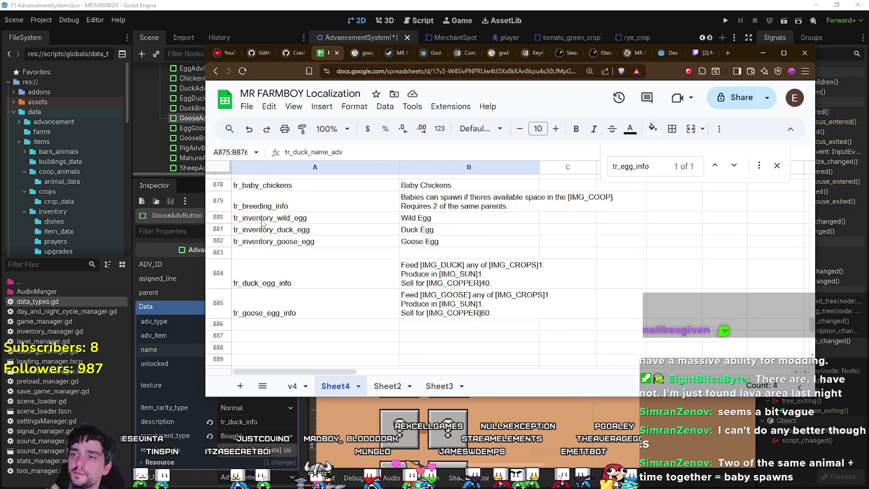
{"action": "key", "text": "ctrl+c"}
- Insert empty rows above Baby Chickens and paste the copied duck rows there
{"action": "scroll", "coordinate": [269, 230], "scroll_direction": "up", "scroll_amount": 3}
{"action": "left_click", "coordinate": [277, 252]}
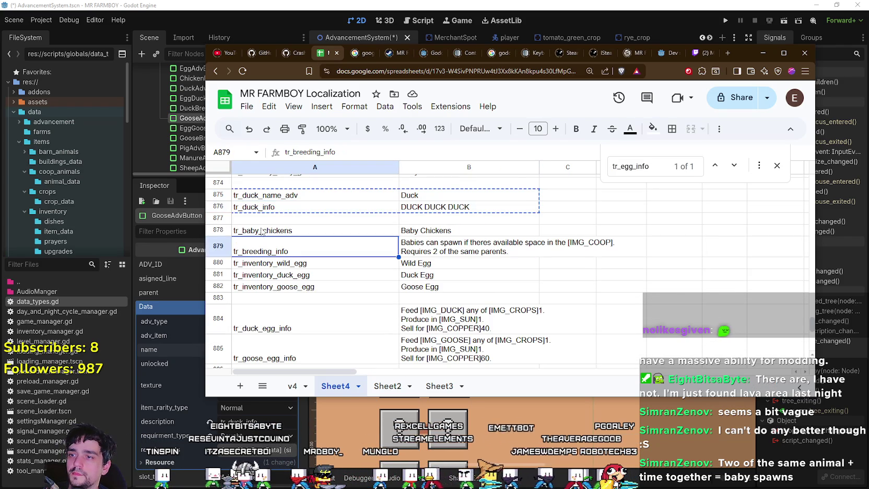
{"action": "left_click", "coordinate": [254, 233]}
{"action": "scroll", "coordinate": [261, 240], "scroll_direction": "down", "scroll_amount": 3}
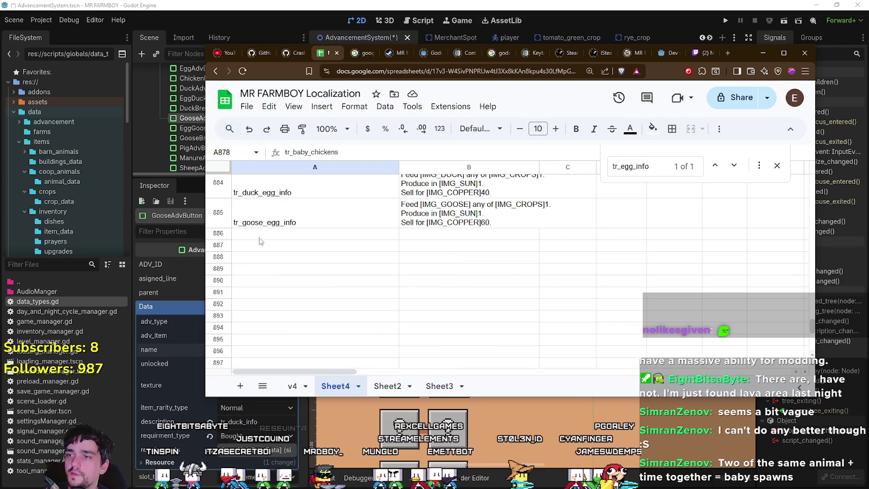
{"action": "scroll", "coordinate": [264, 243], "scroll_direction": "up", "scroll_amount": 2}
{"action": "left_click", "coordinate": [344, 306]}
{"action": "mouse_move", "coordinate": [256, 187]}
{"action": "left_mouse_down"}
{"action": "mouse_move", "coordinate": [258, 205]}
{"action": "mouse_move", "coordinate": [521, 330]}
{"action": "left_mouse_up"}
{"action": "scroll", "coordinate": [309, 275], "scroll_direction": "up", "scroll_amount": 3}
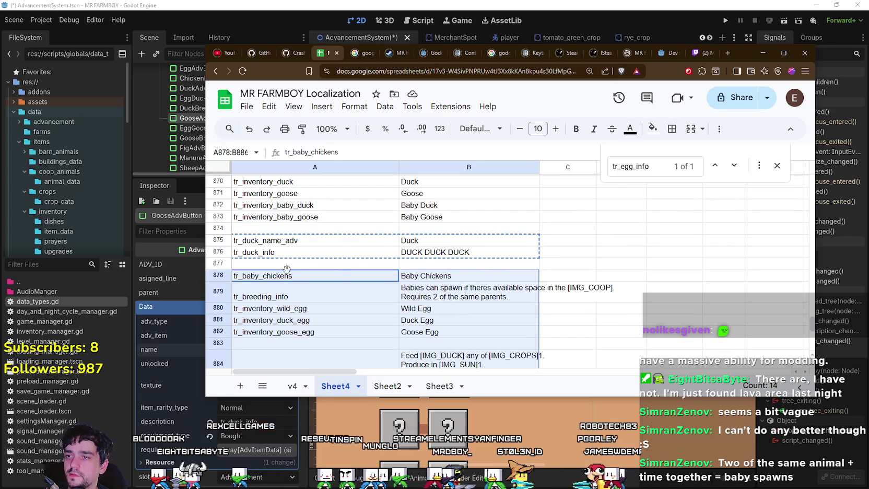
{"action": "left_click", "coordinate": [268, 264]}
{"action": "key", "text": "ctrl+alt+="}
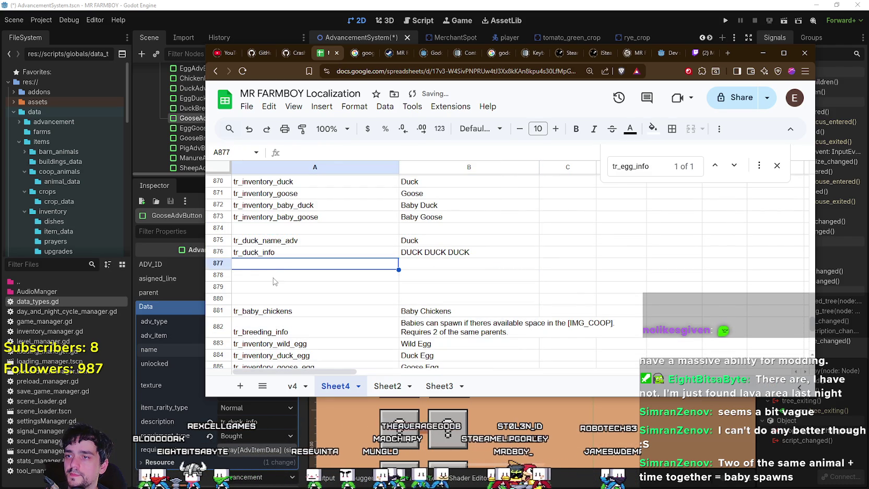
{"action": "key", "text": "ctrl+v"}
- Rename the pasted keys to tr_goose_name_adv and tr_goose_info
{"action": "double_click", "coordinate": [267, 264]}
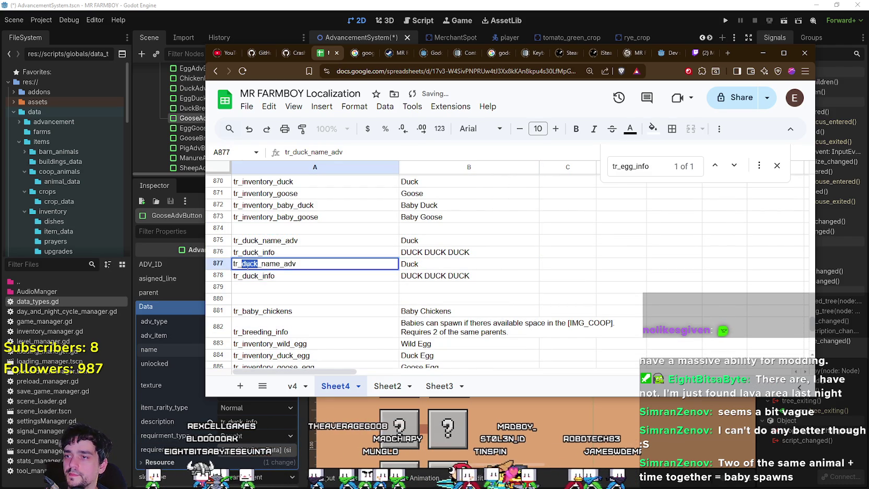
{"action": "type", "text": "e"}
{"action": "key", "text": "Return"}
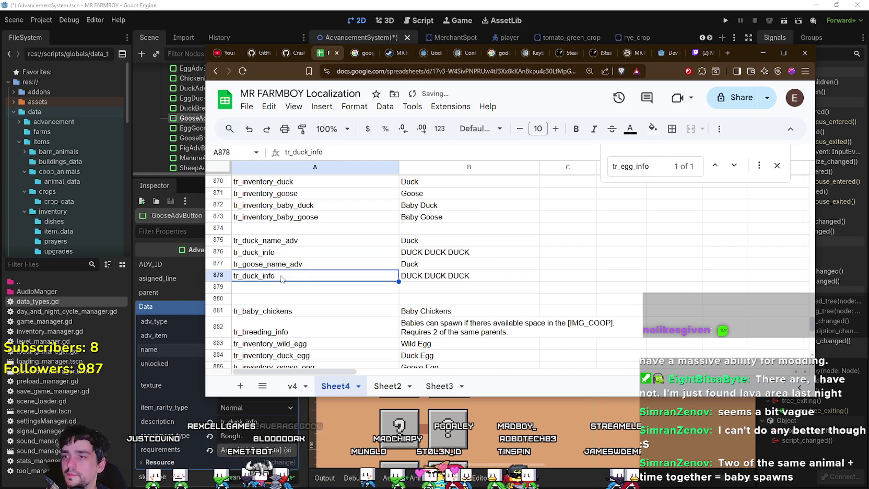
{"action": "double_click", "coordinate": [262, 278]}
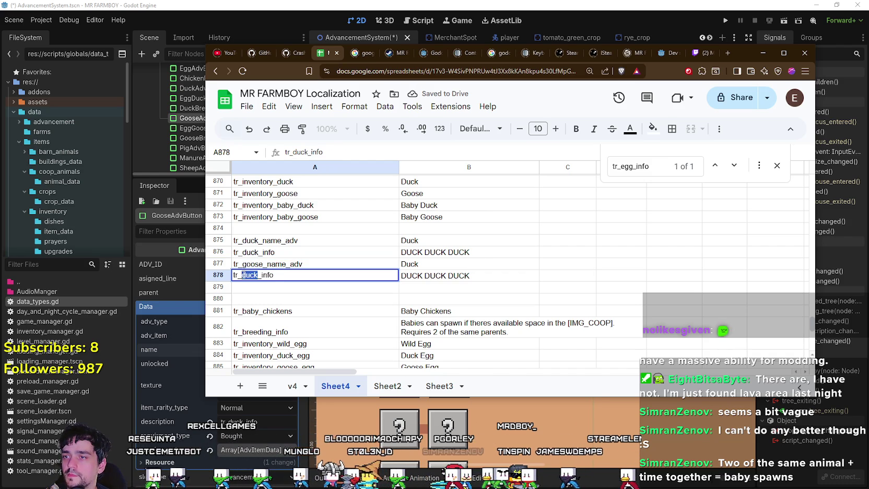
{"action": "type", "text": "goose"}
{"action": "key", "text": "Return"}
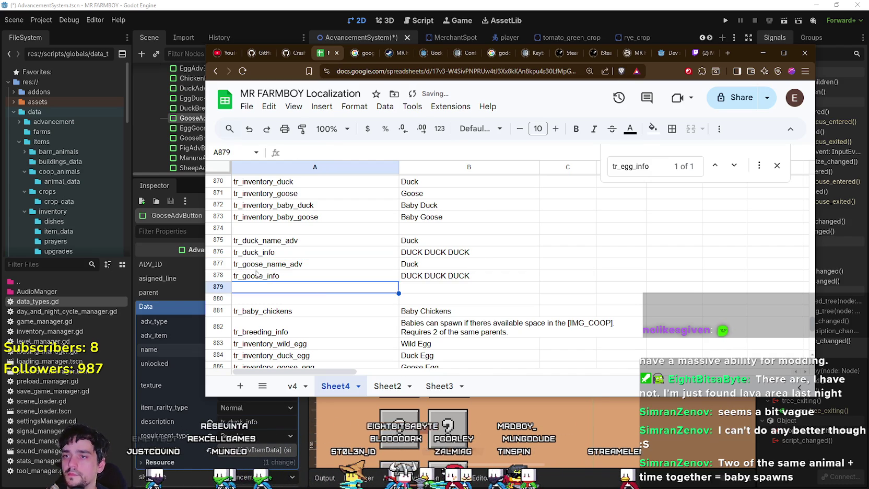
- Set the goose translations to 'Goose' and 'GOOSE GOOSE GOOSE'
{"action": "left_click", "coordinate": [421, 270]}
{"action": "type", "text": "Goos"}
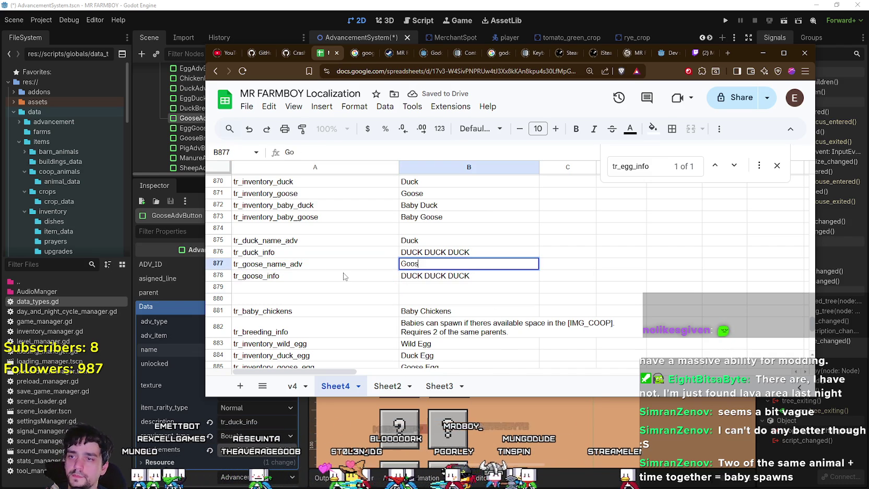
{"action": "type", "text": "e"}
{"action": "key", "text": "Return"}
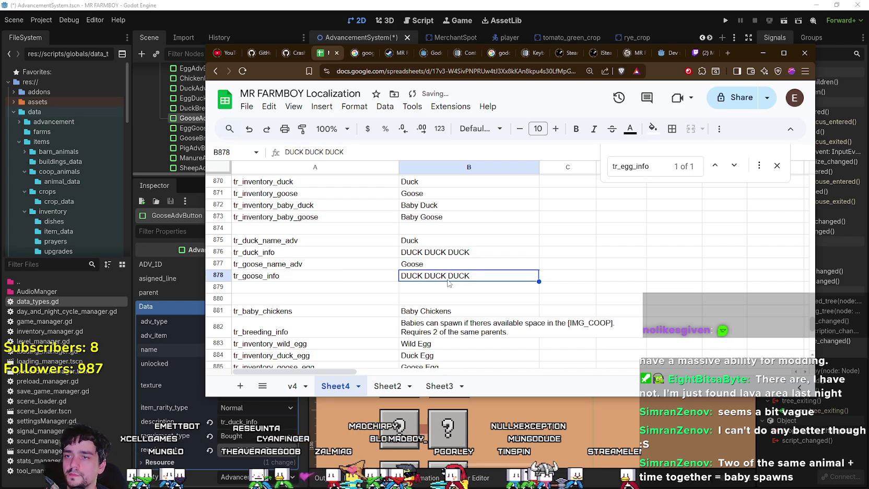
{"action": "triple_click", "coordinate": [448, 283]}
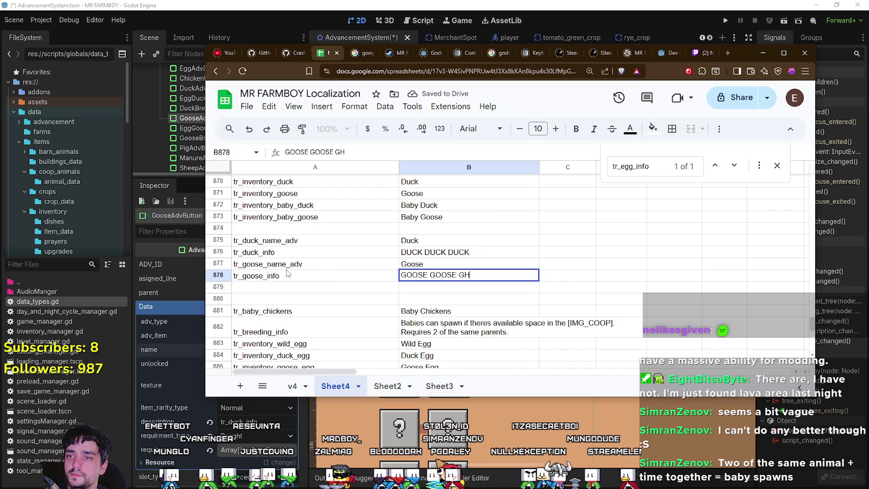
{"action": "type", "text": "OOSE"}
{"action": "key", "text": "Return"}
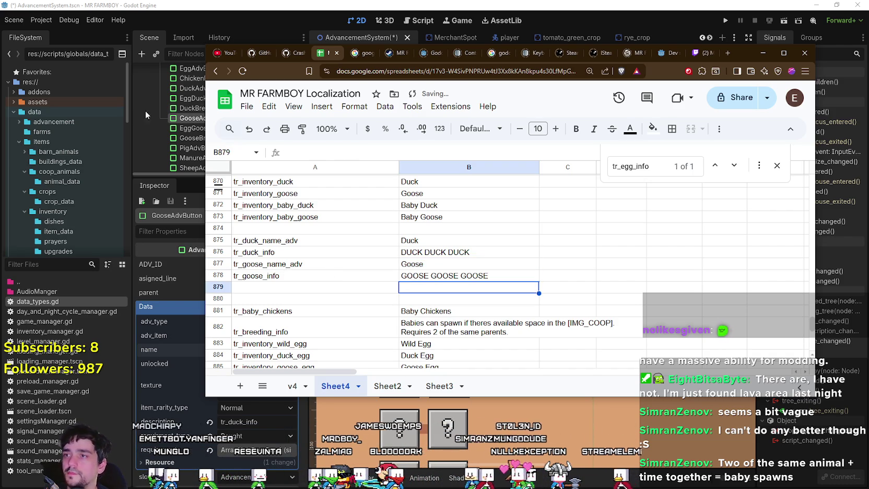
{"action": "left_click", "coordinate": [247, 106]}
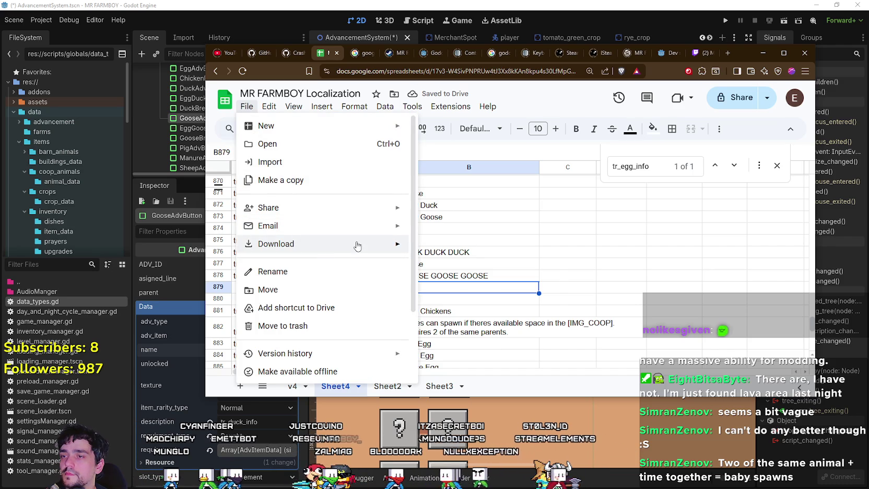
- Download the sheet as CSV, overwriting translations.csv in data/translations
{"action": "mouse_move", "coordinate": [357, 246]}
{"action": "left_click", "coordinate": [471, 316]}
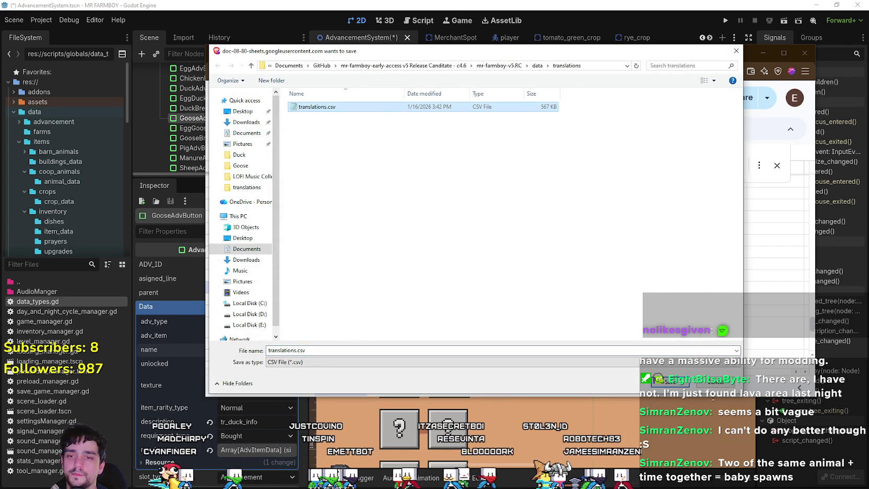
{"action": "key", "text": "Return"}
{"action": "left_click", "coordinate": [491, 249]}
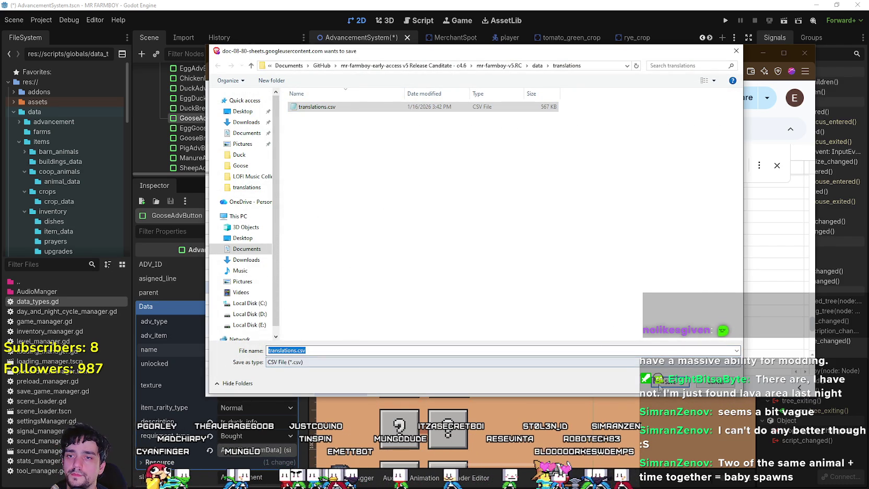
{"action": "key", "text": "Return"}
{"action": "key", "text": "y"}
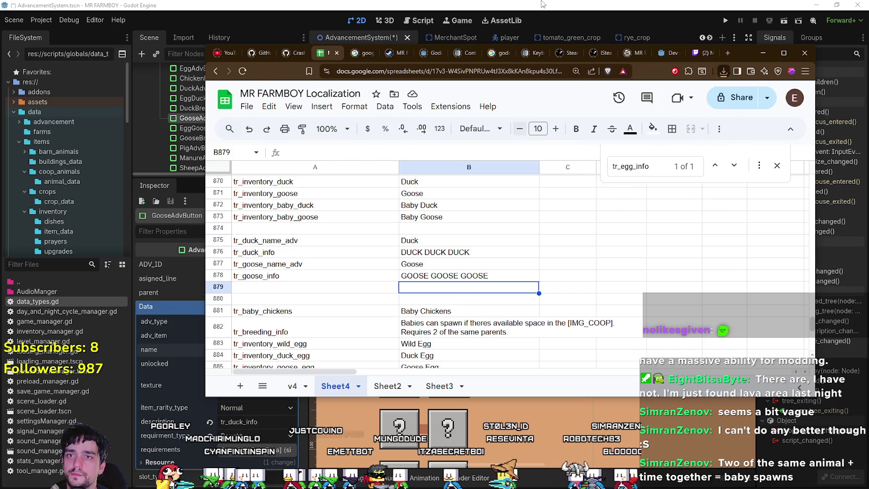
{"action": "left_click", "coordinate": [541, 4]}
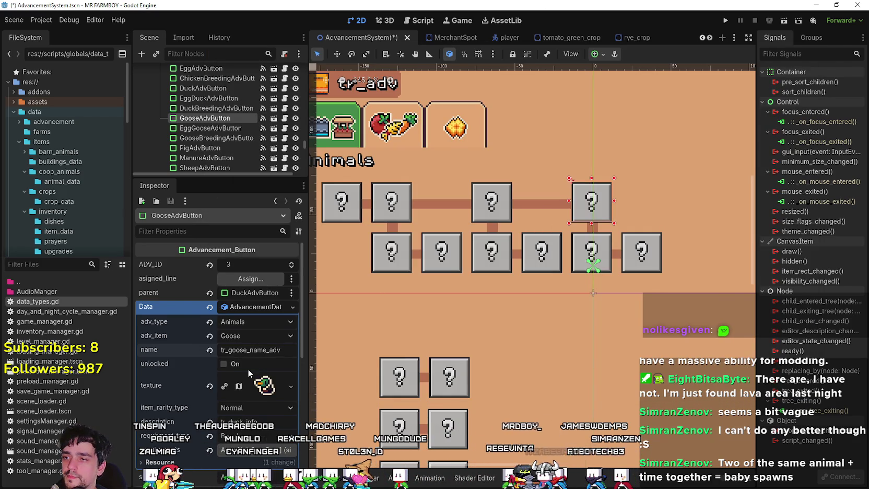
- Make the goose button's texture unique, pick a new atlas sprite region, and save
{"action": "scroll", "coordinate": [248, 373], "scroll_direction": "down", "scroll_amount": 3}
{"action": "left_click", "coordinate": [264, 324]}
{"action": "right_click", "coordinate": [244, 331]}
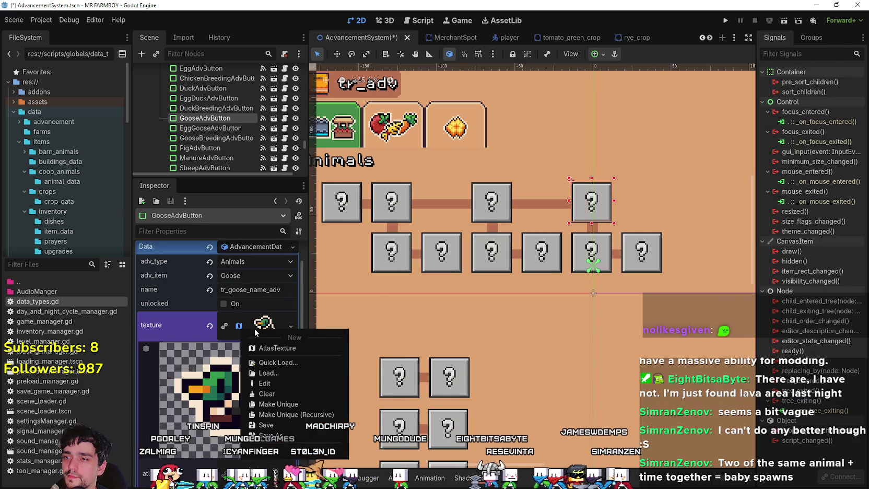
{"action": "left_click", "coordinate": [282, 404]}
{"action": "scroll", "coordinate": [244, 362], "scroll_direction": "down", "scroll_amount": 5}
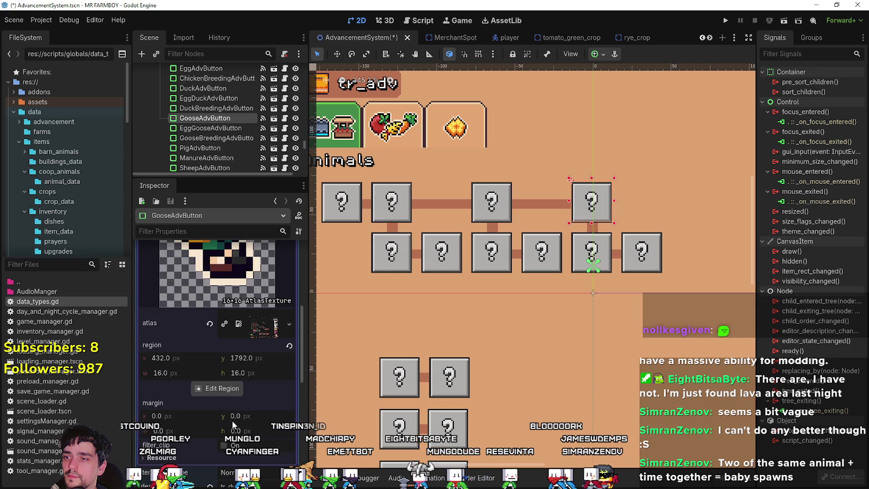
{"action": "left_click", "coordinate": [230, 388]}
{"action": "scroll", "coordinate": [298, 266], "scroll_direction": "down", "scroll_amount": 3}
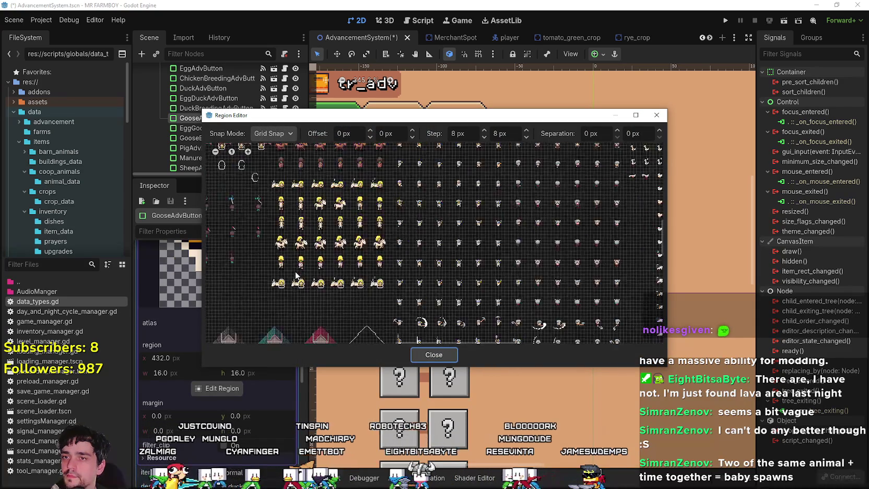
{"action": "scroll", "coordinate": [296, 275], "scroll_direction": "down", "scroll_amount": 2}
{"action": "left_click_drag", "start_coordinate": [296, 276], "coordinate": [427, 259]}
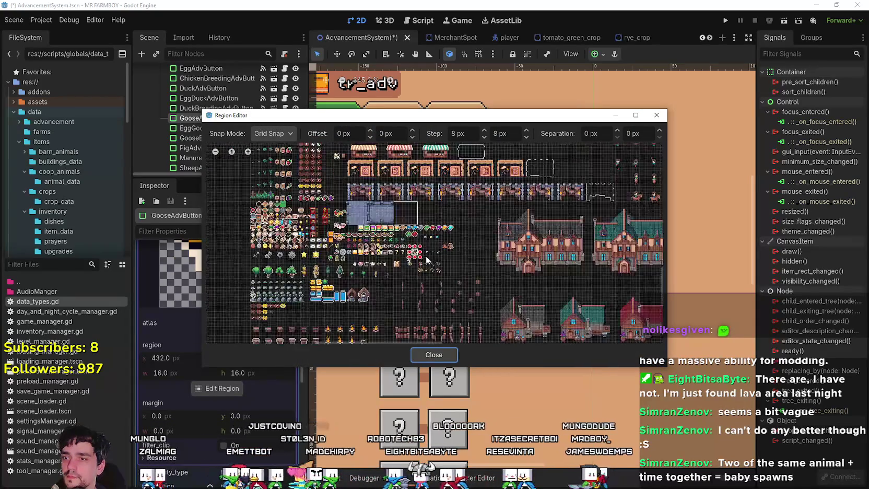
{"action": "scroll", "coordinate": [427, 260], "scroll_direction": "up", "scroll_amount": 5}
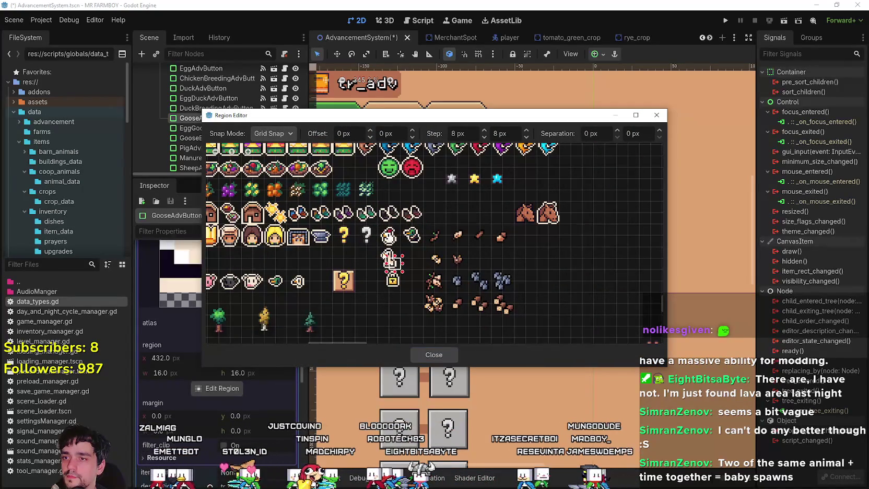
{"action": "left_click", "coordinate": [388, 257]}
{"action": "left_click", "coordinate": [434, 355]}
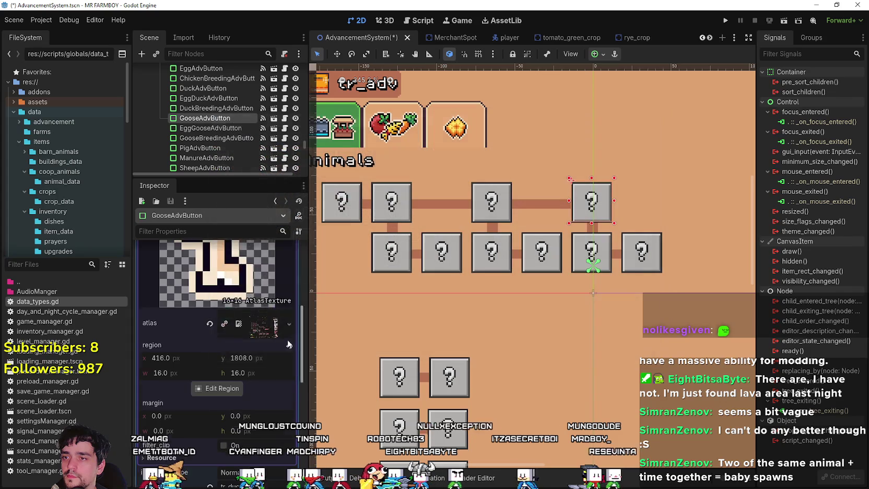
{"action": "key", "text": "ctrl+s"}
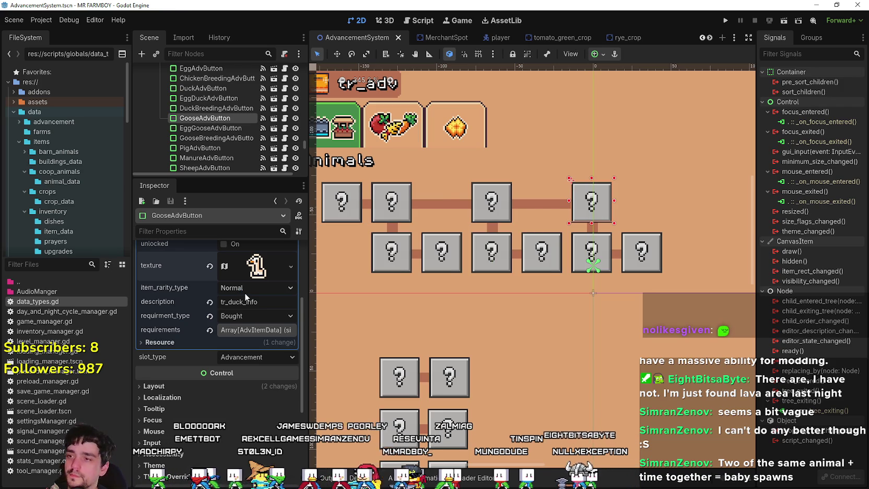
- Change the description key from tr_duck_info to tr_goose_info and save
{"action": "left_click_drag", "start_coordinate": [243, 302], "coordinate": [227, 301]}
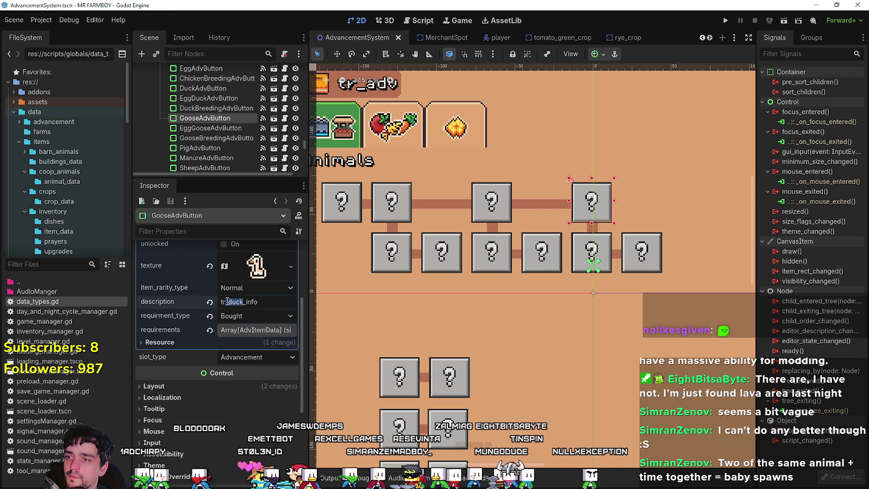
{"action": "type", "text": "goos"}
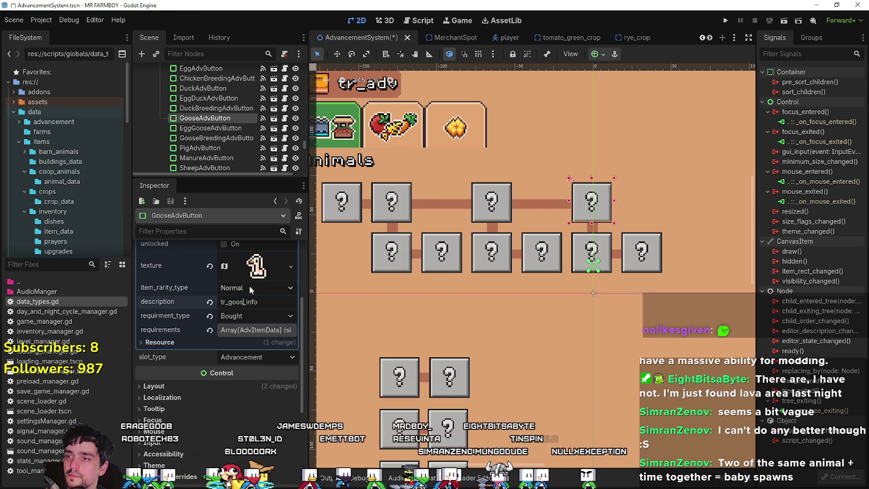
{"action": "type", "text": "e"}
{"action": "key", "text": "ctrl+s"}
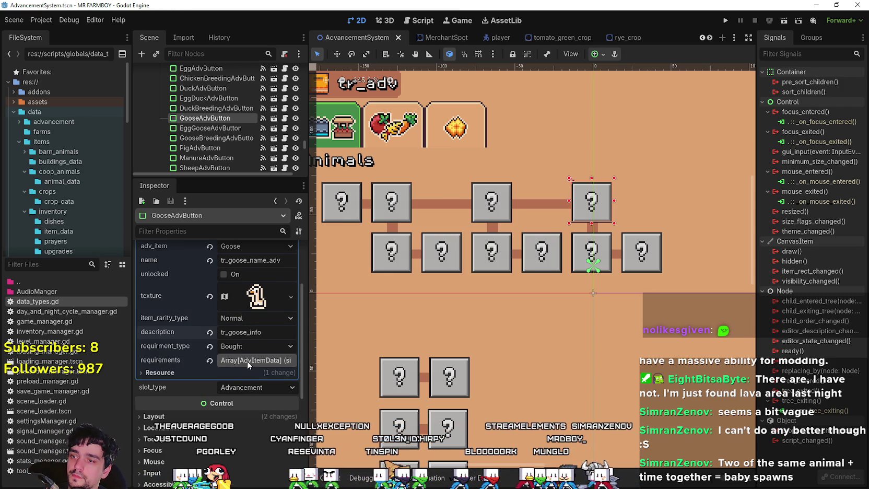
{"action": "left_click", "coordinate": [247, 361]}
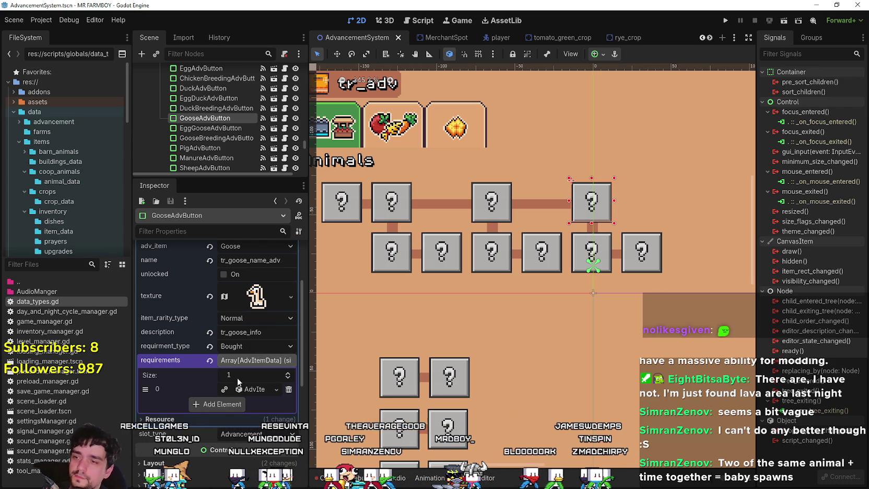
- Make requirement element 0 unique, set its itemID to Goose, and save the scene
{"action": "scroll", "coordinate": [255, 331], "scroll_direction": "up", "scroll_amount": 3}
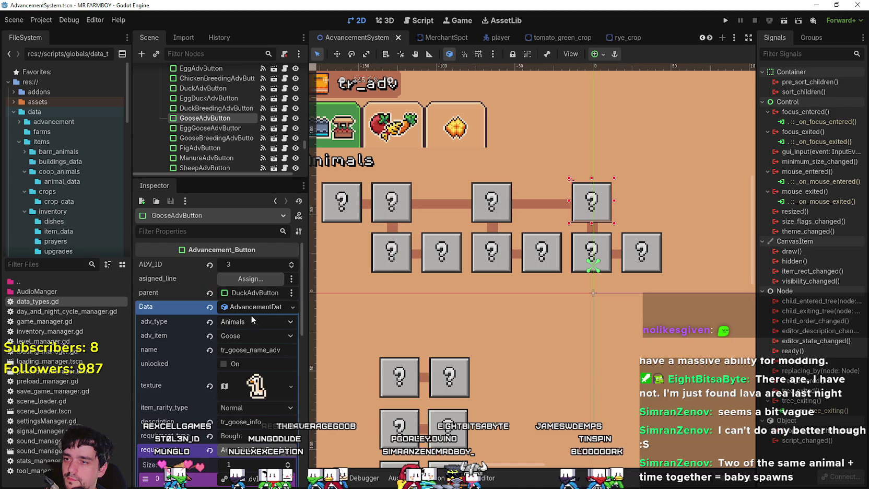
{"action": "right_click", "coordinate": [239, 304]}
{"action": "left_click", "coordinate": [242, 353]}
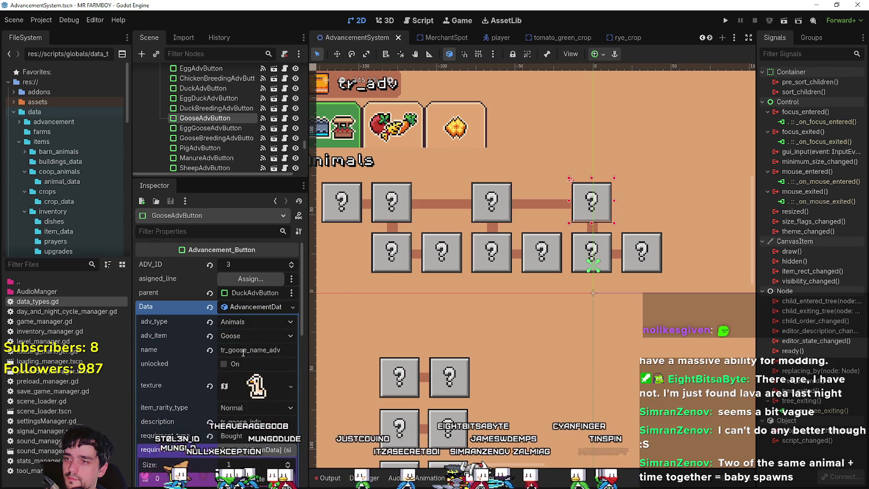
{"action": "scroll", "coordinate": [249, 356], "scroll_direction": "down", "scroll_amount": 5}
{"action": "right_click", "coordinate": [238, 299]}
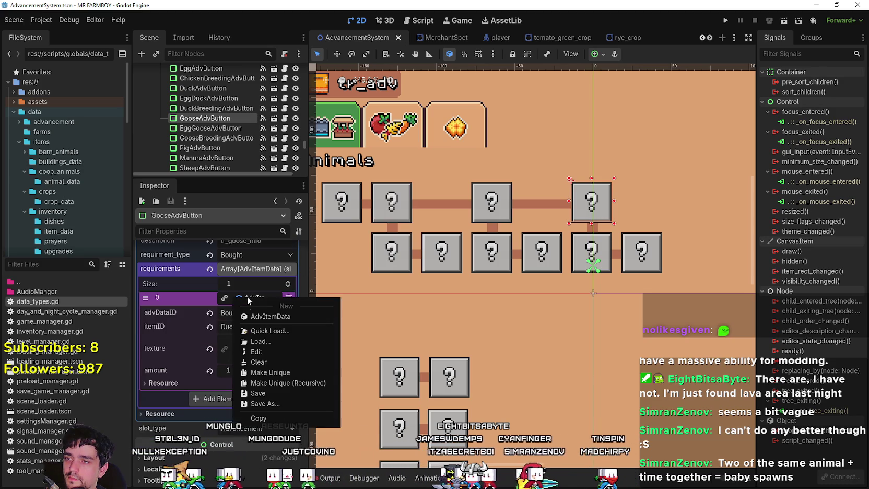
{"action": "left_click", "coordinate": [265, 372]}
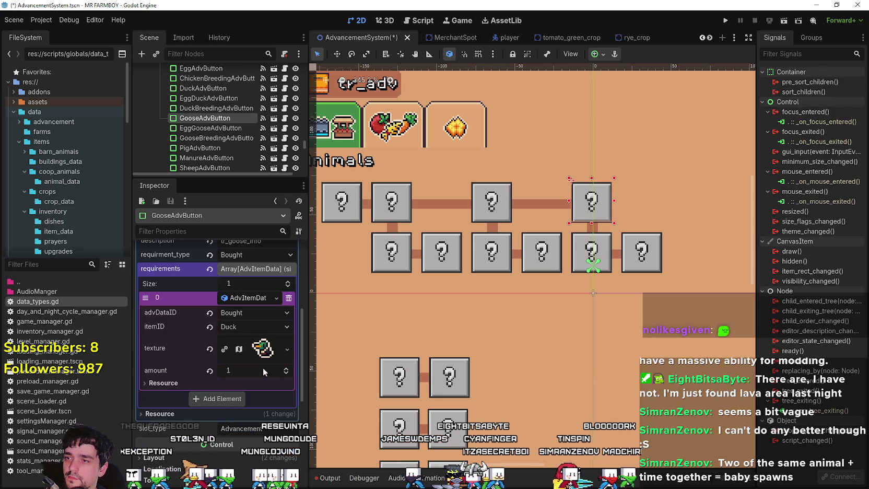
{"action": "left_click", "coordinate": [260, 328]}
{"action": "left_click_drag", "start_coordinate": [328, 62], "coordinate": [336, 457]}
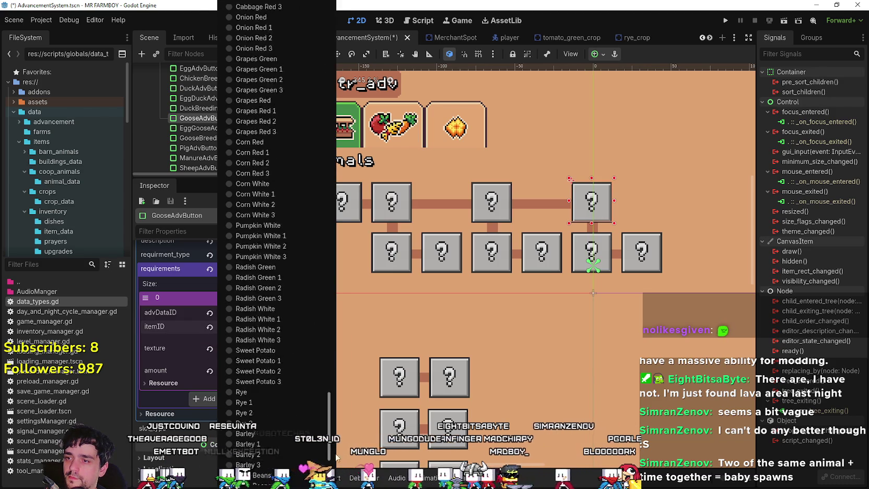
{"action": "scroll", "coordinate": [334, 454], "scroll_direction": "down", "scroll_amount": 5}
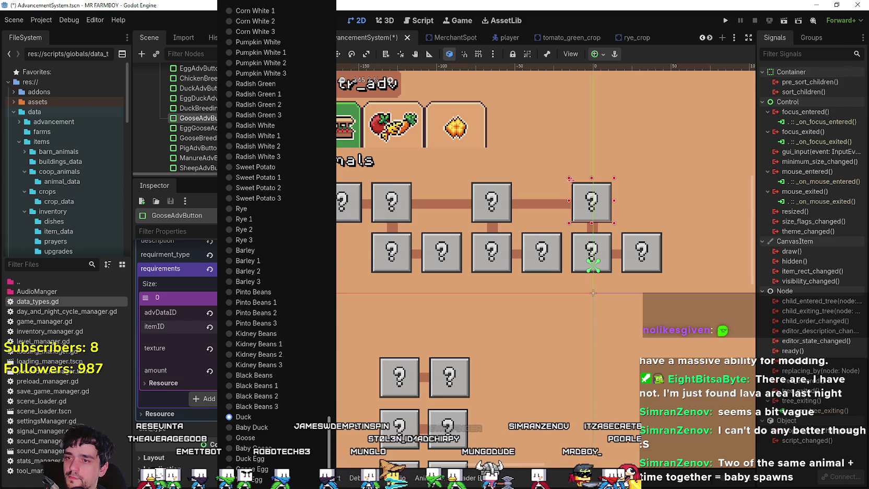
{"action": "left_click", "coordinate": [243, 416]}
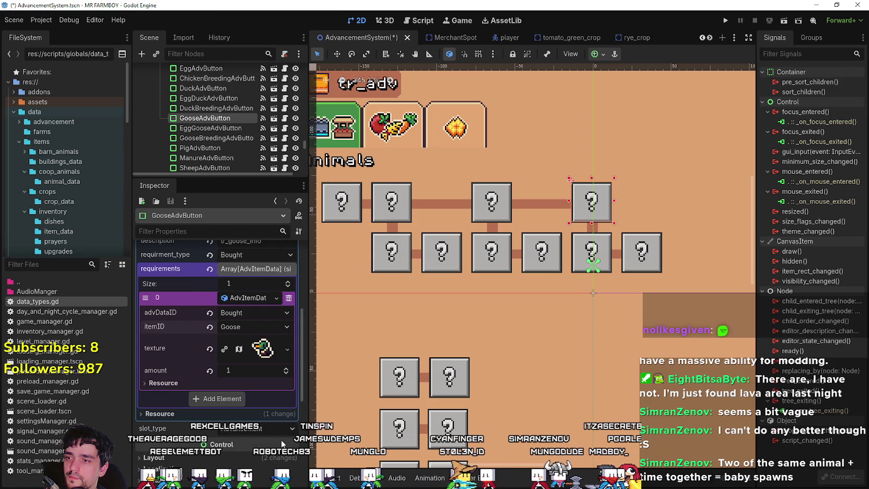
{"action": "key", "text": "ctrl+s"}
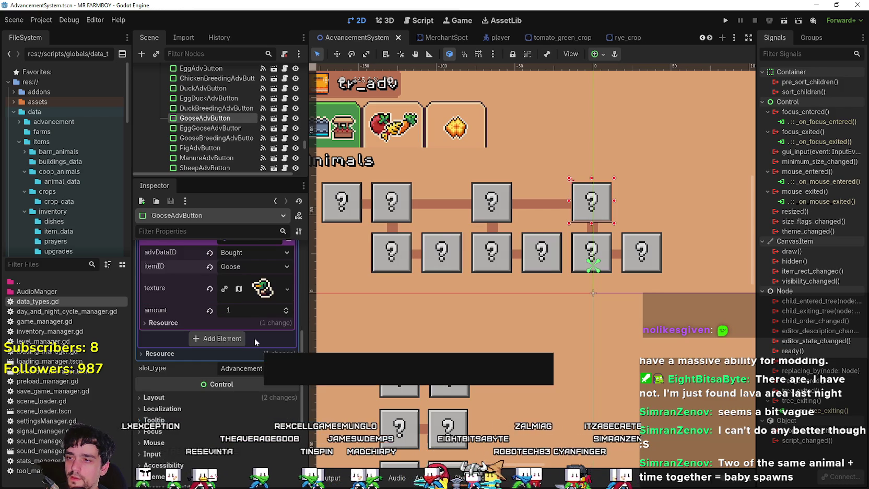
- Make the Goose requirement's AtlasTexture unique and bring up its Region Editor
{"action": "left_click", "coordinate": [263, 288]}
{"action": "right_click", "coordinate": [245, 288]}
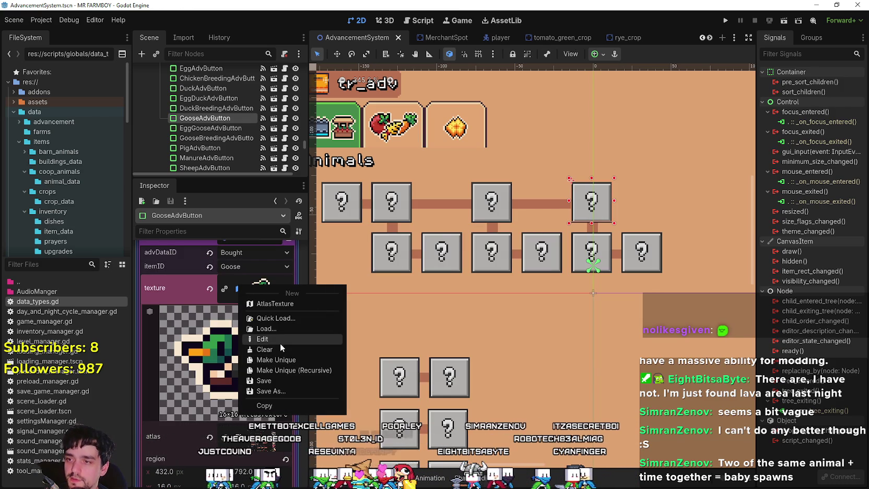
{"action": "left_click", "coordinate": [269, 360]}
{"action": "scroll", "coordinate": [256, 365], "scroll_direction": "down", "scroll_amount": 3}
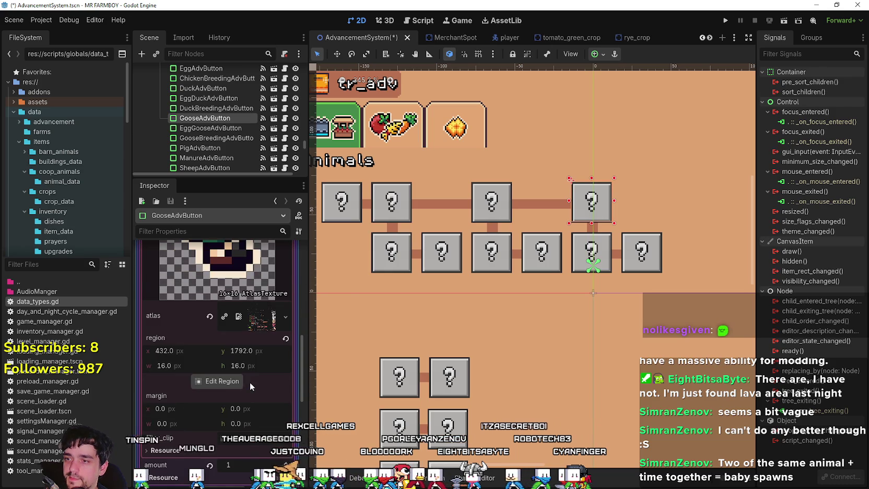
{"action": "left_click", "coordinate": [236, 383]}
- Select the goose sprite region as the requirement's texture and save the scene
{"action": "scroll", "coordinate": [314, 278], "scroll_direction": "down", "scroll_amount": 3}
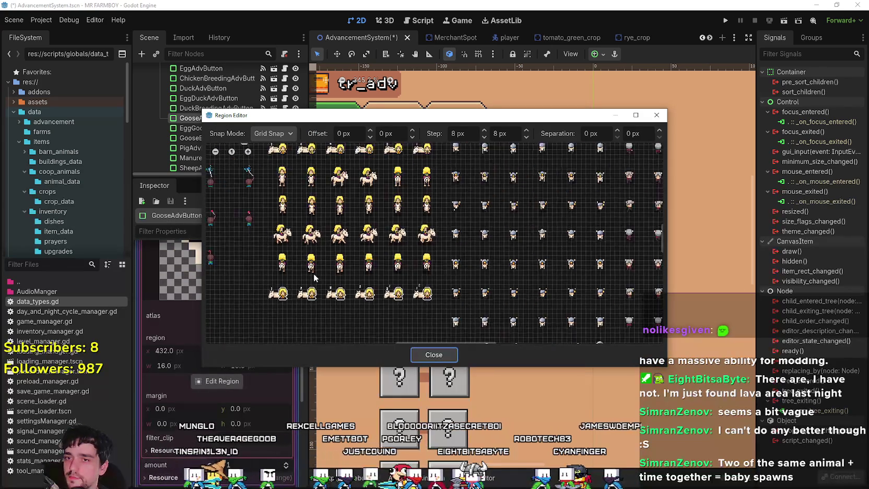
{"action": "scroll", "coordinate": [314, 277], "scroll_direction": "down", "scroll_amount": 6}
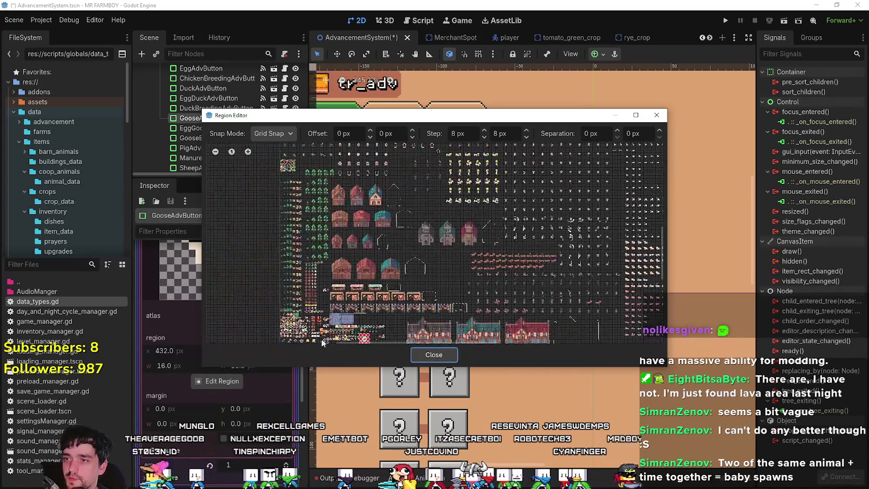
{"action": "scroll", "coordinate": [482, 252], "scroll_direction": "up", "scroll_amount": 5}
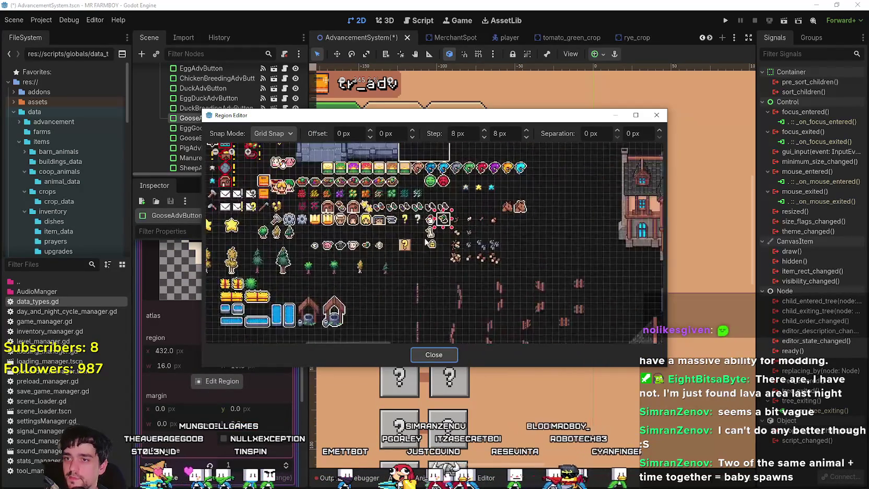
{"action": "scroll", "coordinate": [426, 242], "scroll_direction": "up", "scroll_amount": 4}
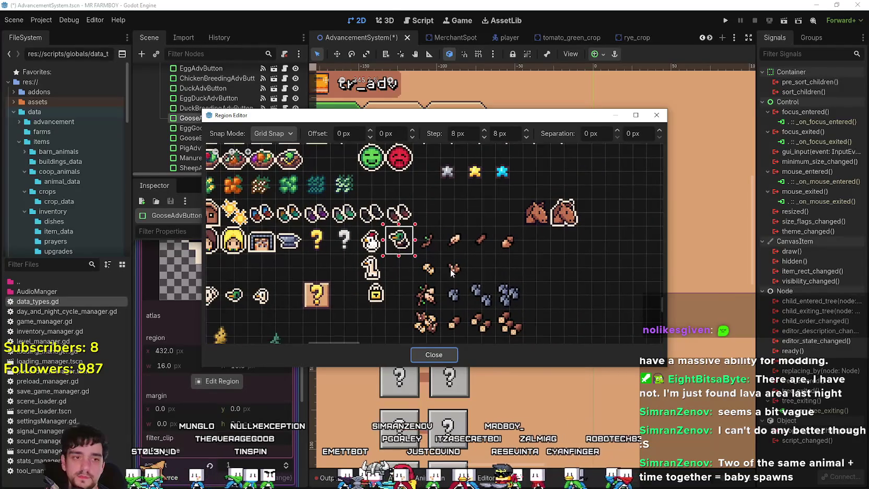
{"action": "scroll", "coordinate": [436, 254], "scroll_direction": "down", "scroll_amount": 2}
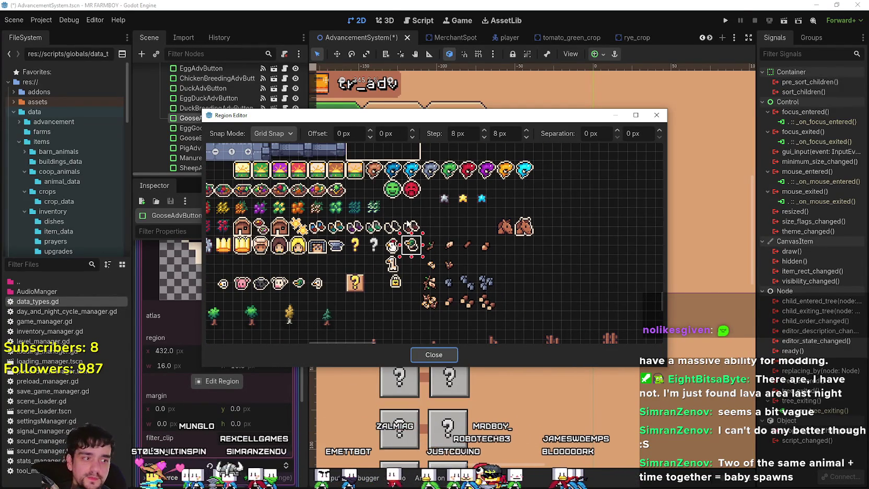
{"action": "scroll", "coordinate": [433, 263], "scroll_direction": "up", "scroll_amount": 2}
{"action": "scroll", "coordinate": [412, 261], "scroll_direction": "down", "scroll_amount": 2}
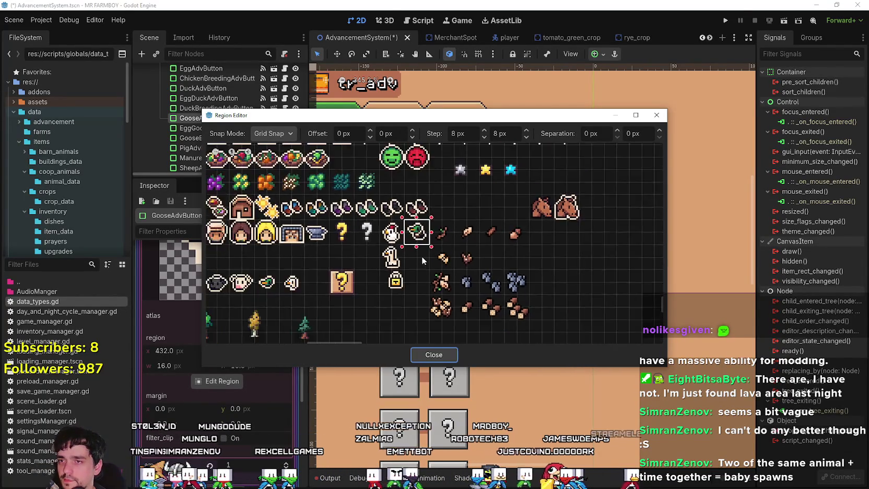
{"action": "scroll", "coordinate": [445, 265], "scroll_direction": "left", "scroll_amount": 3}
{"action": "scroll", "coordinate": [451, 269], "scroll_direction": "up", "scroll_amount": 3}
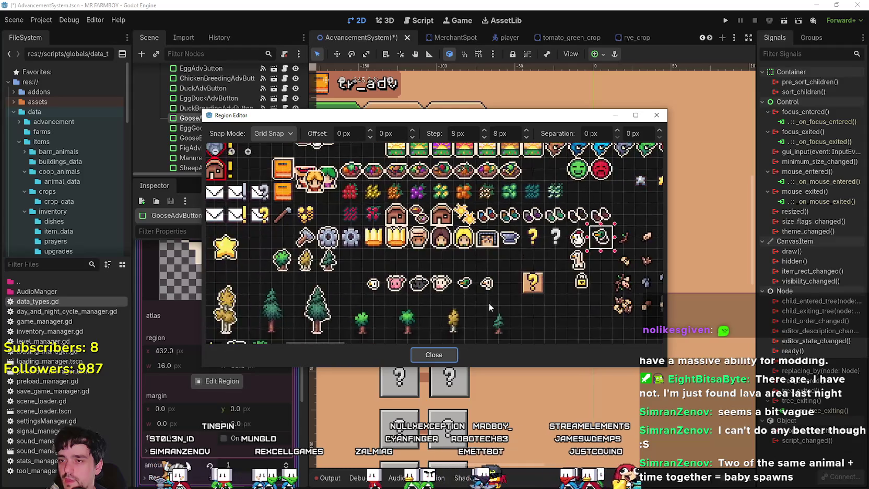
{"action": "mouse_move", "coordinate": [498, 282]}
{"action": "left_mouse_down"}
{"action": "mouse_move", "coordinate": [443, 229]}
{"action": "mouse_move", "coordinate": [443, 249]}
{"action": "mouse_move", "coordinate": [468, 282]}
{"action": "left_mouse_up"}
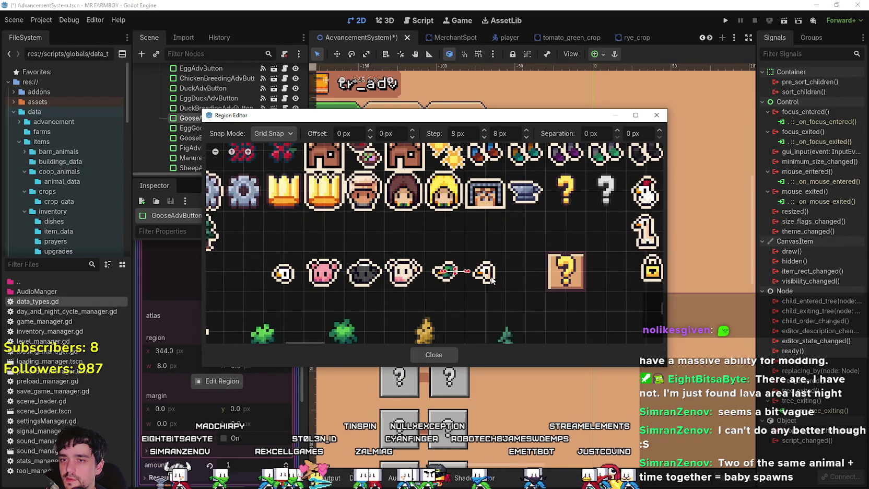
{"action": "scroll", "coordinate": [469, 267], "scroll_direction": "right", "scroll_amount": 5}
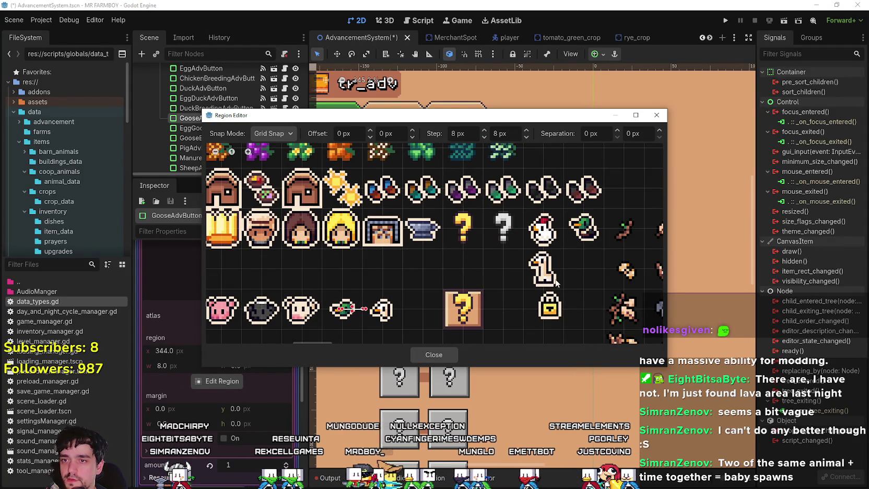
{"action": "left_click_drag", "start_coordinate": [557, 283], "coordinate": [526, 251]}
{"action": "left_click", "coordinate": [433, 355]}
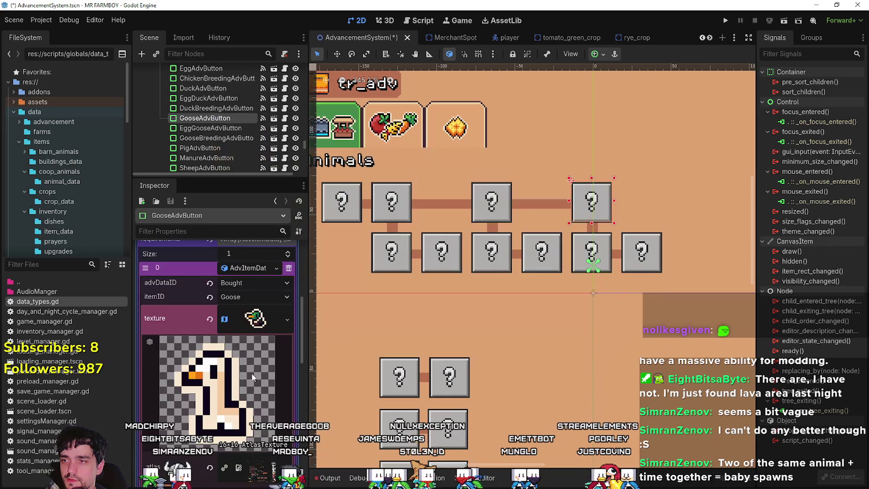
{"action": "key", "text": "ctrl+s"}
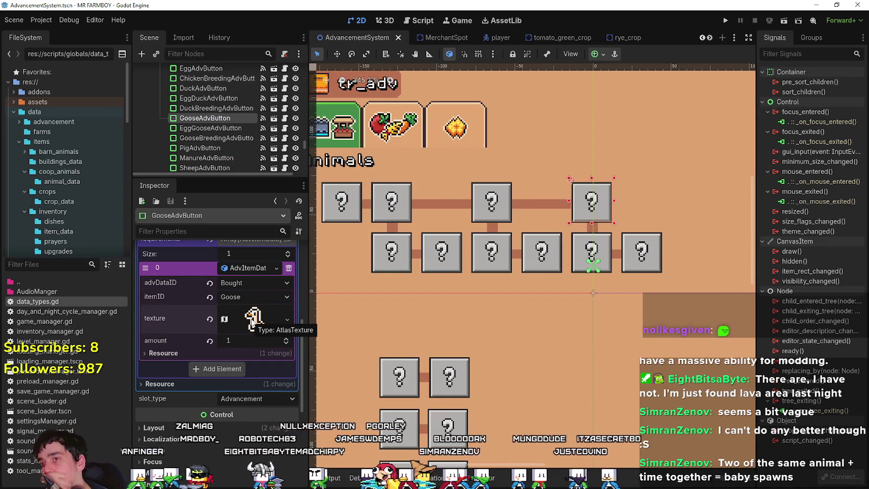
{"action": "scroll", "coordinate": [549, 276], "scroll_direction": "down", "scroll_amount": 5}
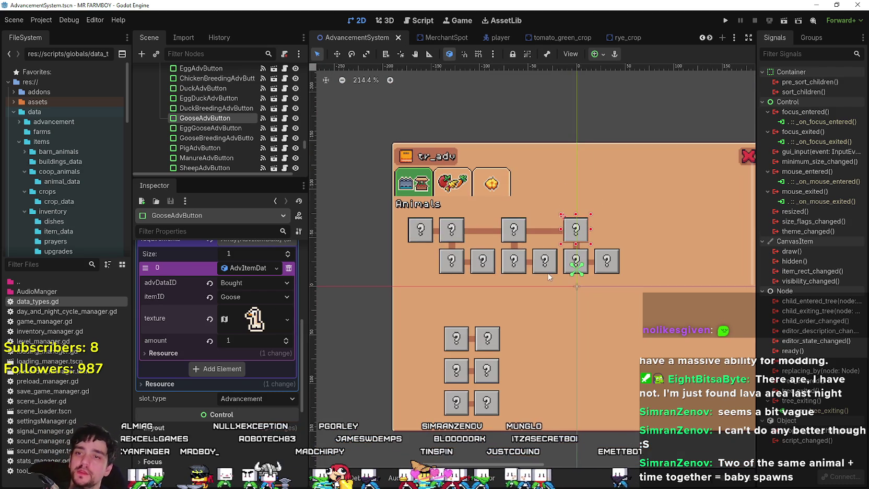
{"action": "key", "text": "ctrl+s"}
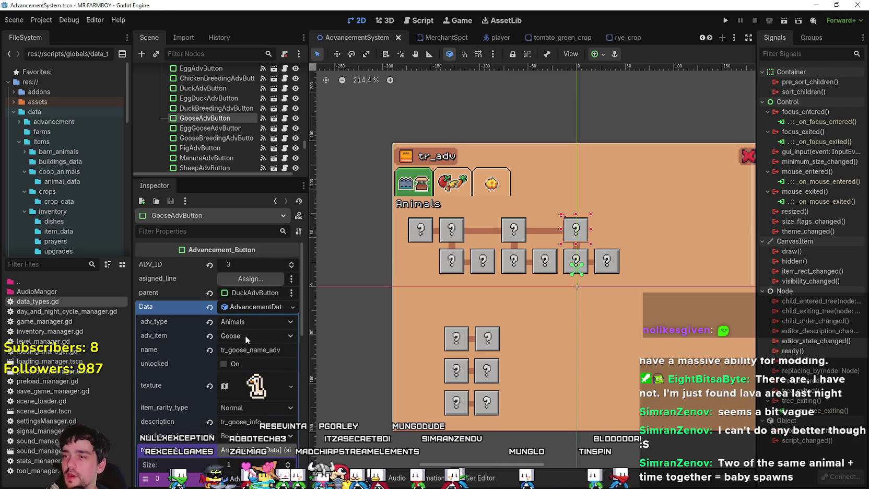
{"action": "scroll", "coordinate": [245, 336], "scroll_direction": "down", "scroll_amount": 2}
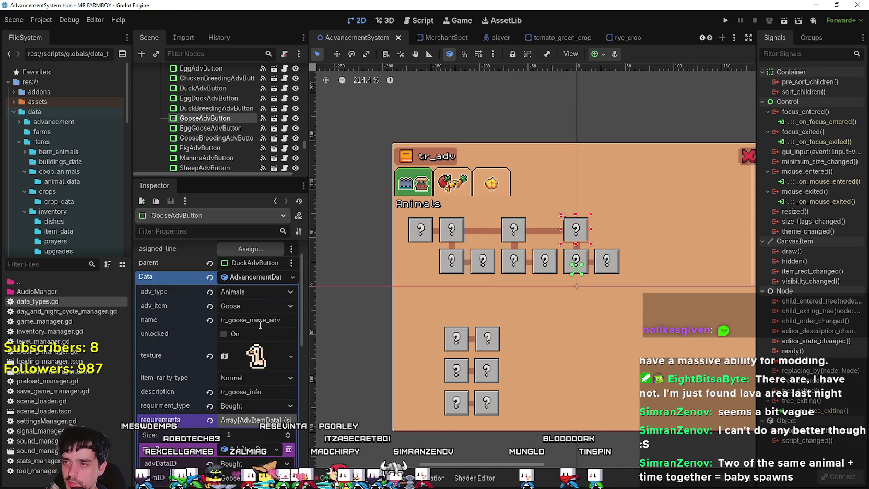
{"action": "scroll", "coordinate": [592, 266], "scroll_direction": "up", "scroll_amount": 4}
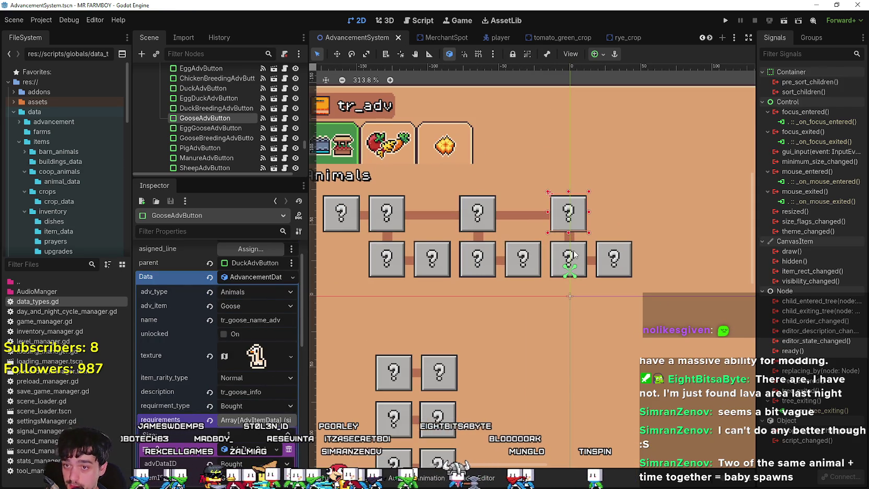
{"action": "left_click", "coordinate": [569, 256]}
{"action": "left_click", "coordinate": [572, 223]}
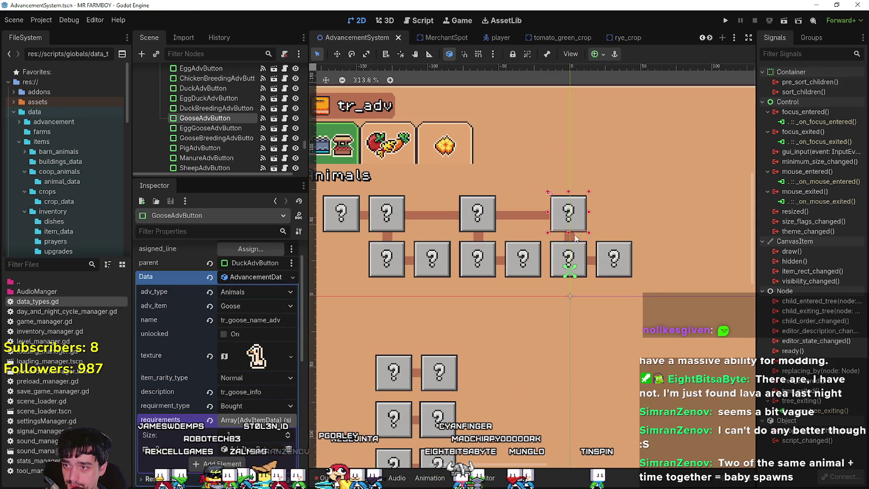
{"action": "left_click", "coordinate": [256, 277]}
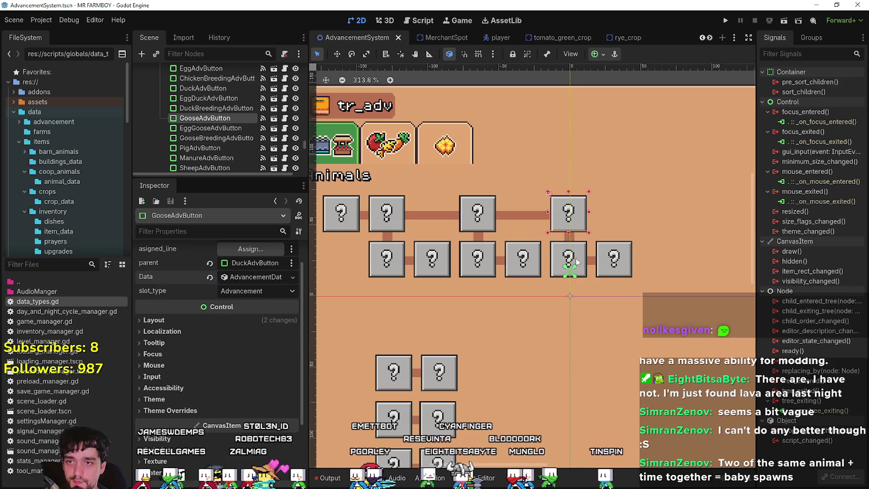
{"action": "left_click", "coordinate": [576, 261]}
- Set EggGooseAdvButton's parent to GooseAdvButton, make its Data unique, and save
{"action": "left_click", "coordinate": [255, 292]}
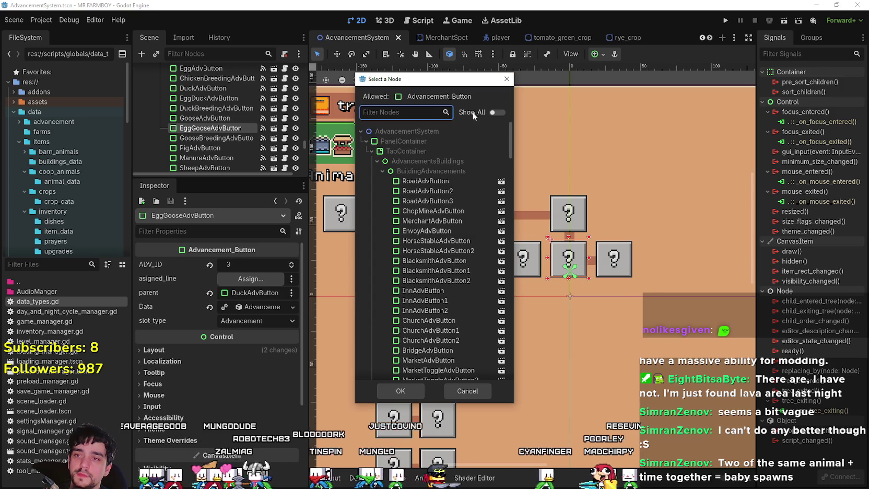
{"action": "type", "text": "Goo"}
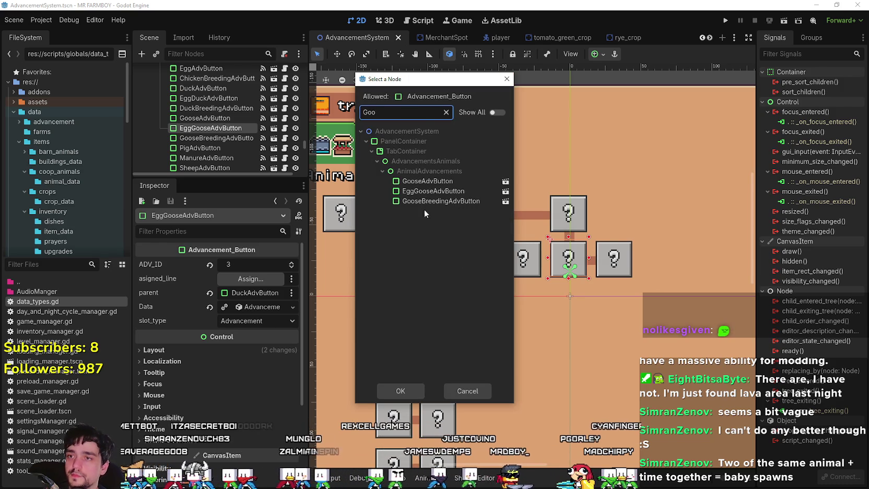
{"action": "left_click", "coordinate": [427, 181]}
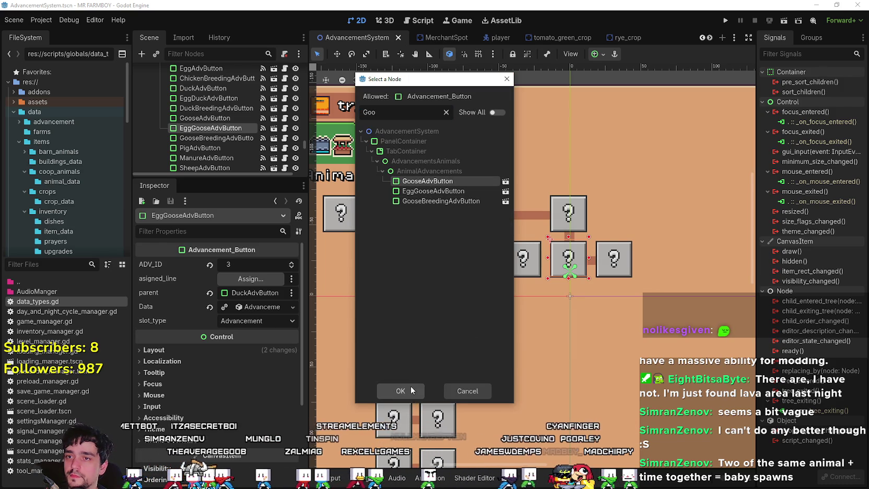
{"action": "left_click", "coordinate": [411, 389]}
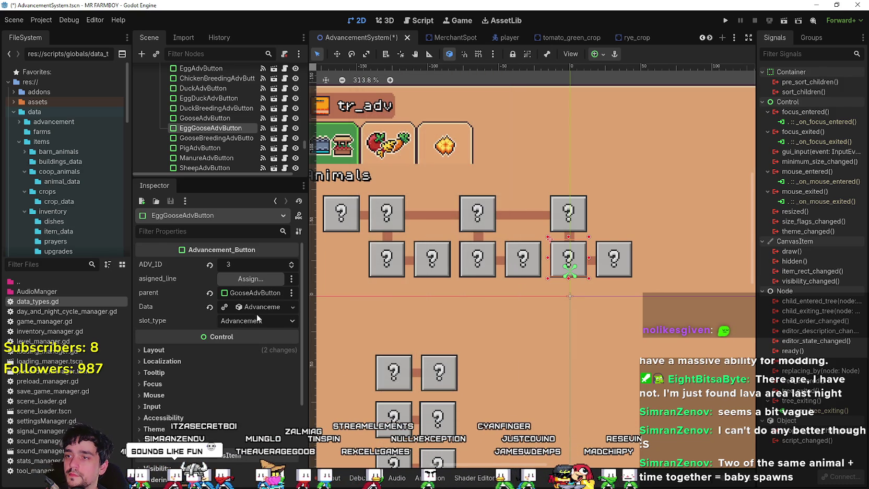
{"action": "left_click", "coordinate": [259, 308]}
{"action": "right_click", "coordinate": [260, 307]}
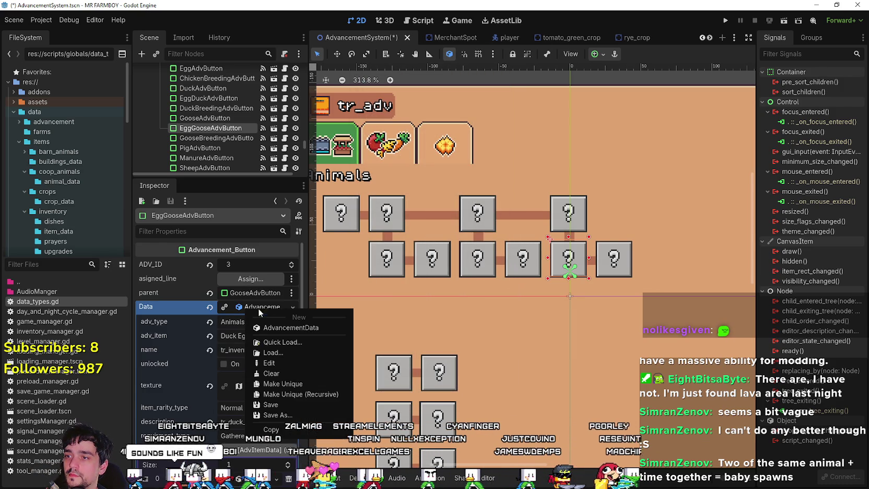
{"action": "left_click", "coordinate": [299, 384]}
{"action": "key", "text": "ctrl+s"}
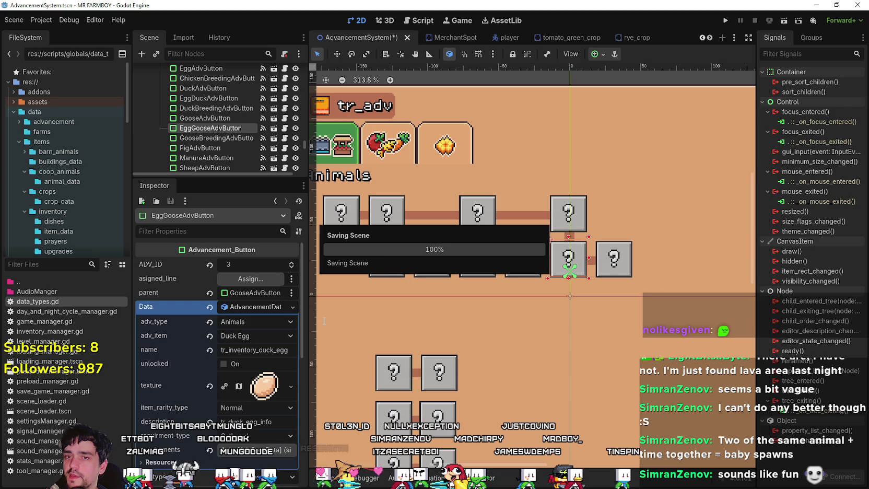
- Set adv_item to Goose Egg and change the name and description keys from duck to goose
{"action": "left_click", "coordinate": [248, 336]}
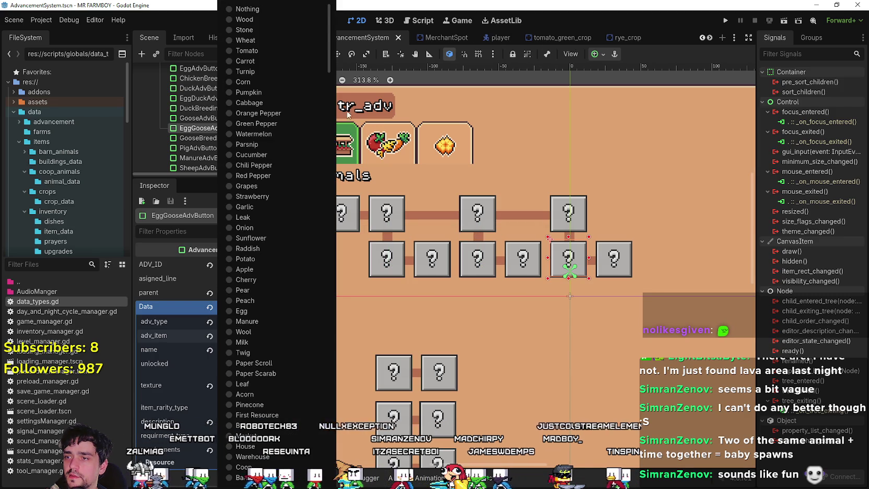
{"action": "left_click_drag", "start_coordinate": [328, 55], "coordinate": [329, 465]}
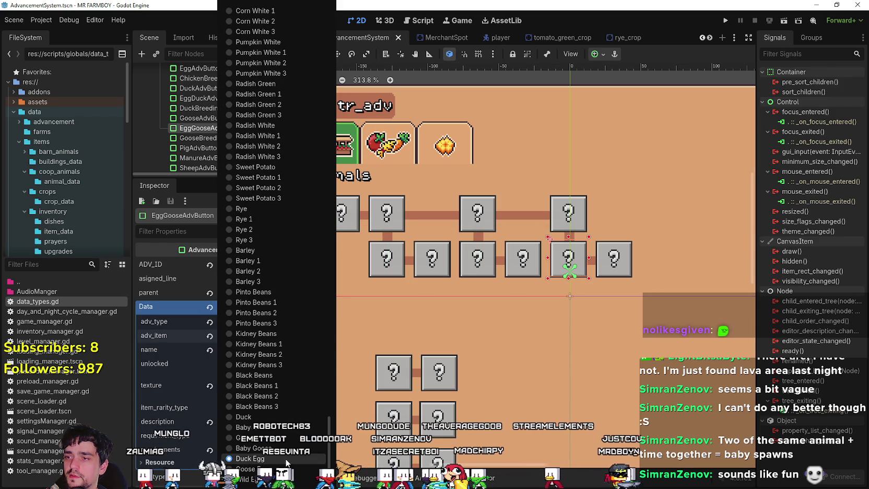
{"action": "left_click", "coordinate": [248, 469]}
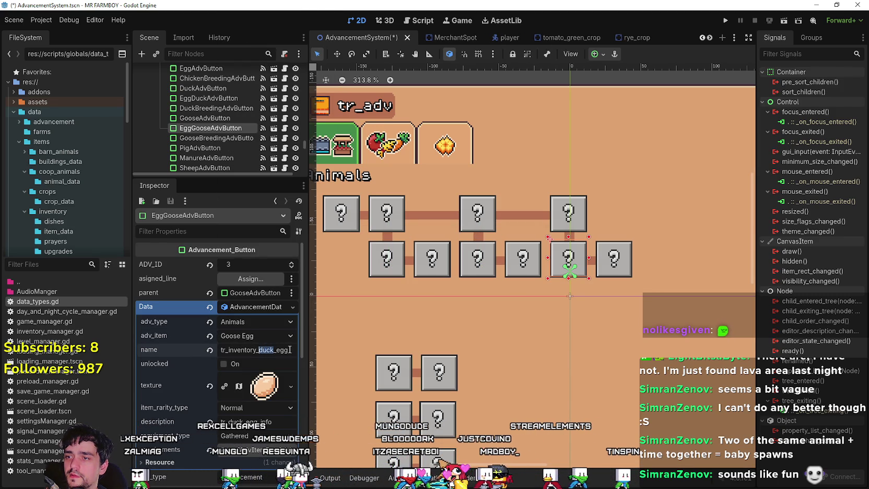
{"action": "type", "text": "goose"}
{"action": "key", "text": "Return"}
{"action": "scroll", "coordinate": [267, 363], "scroll_direction": "down", "scroll_amount": 1}
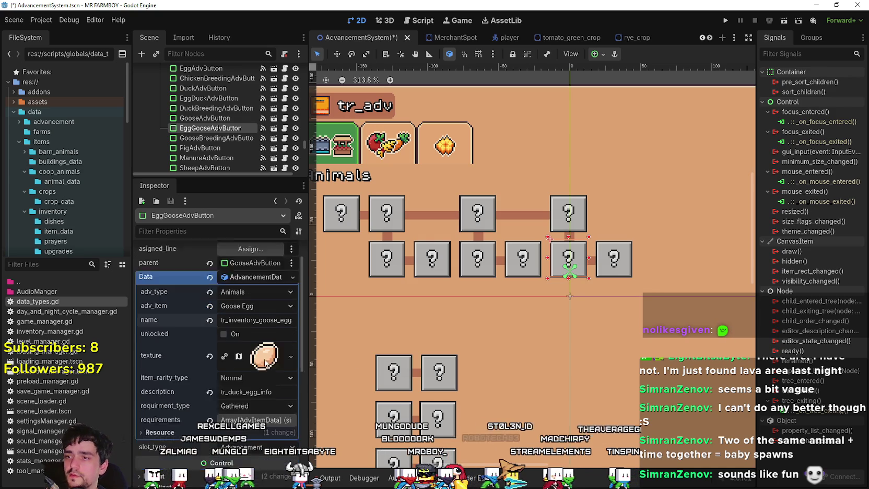
{"action": "scroll", "coordinate": [265, 363], "scroll_direction": "down", "scroll_amount": 1}
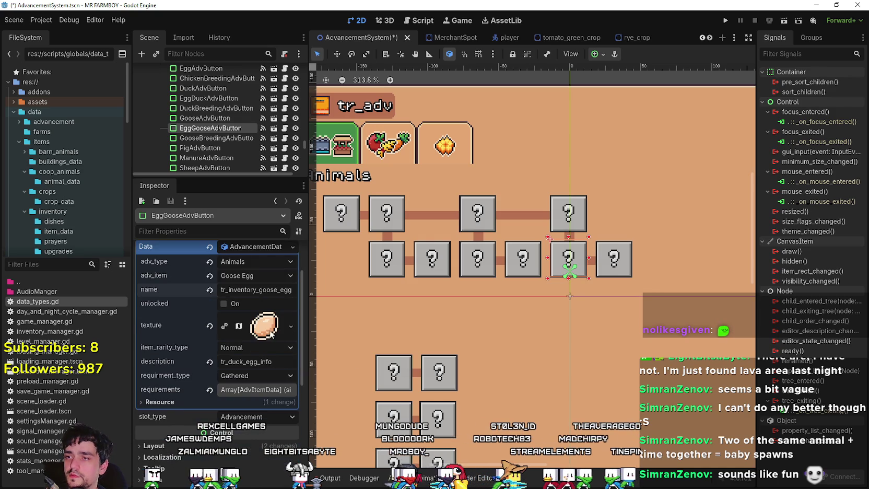
{"action": "double_click", "coordinate": [242, 362]}
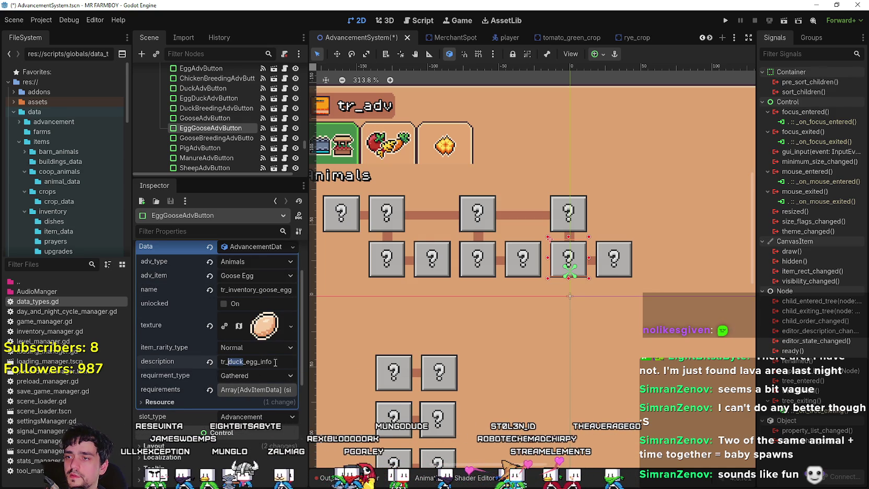
{"action": "type", "text": "goose"}
{"action": "key", "text": "Return"}
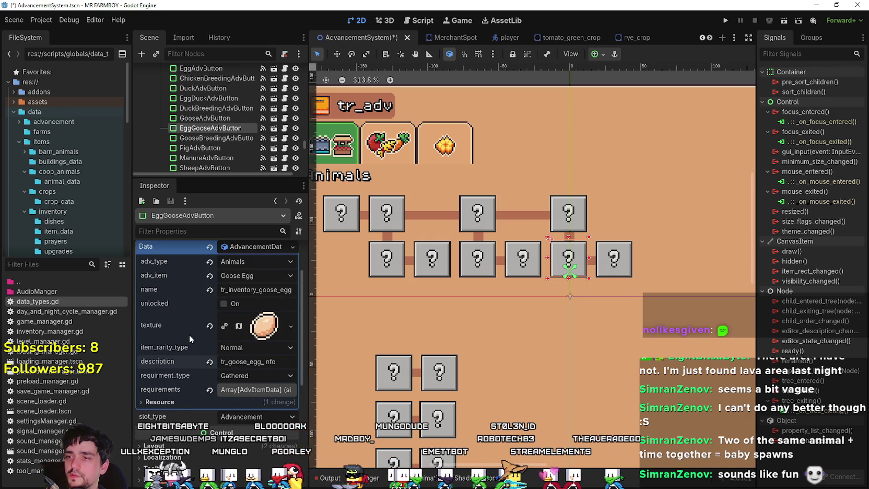
- Change the first requirement's itemID to Goose Egg and save the scene
{"action": "left_click", "coordinate": [250, 389]}
{"action": "scroll", "coordinate": [242, 364], "scroll_direction": "down", "scroll_amount": 2}
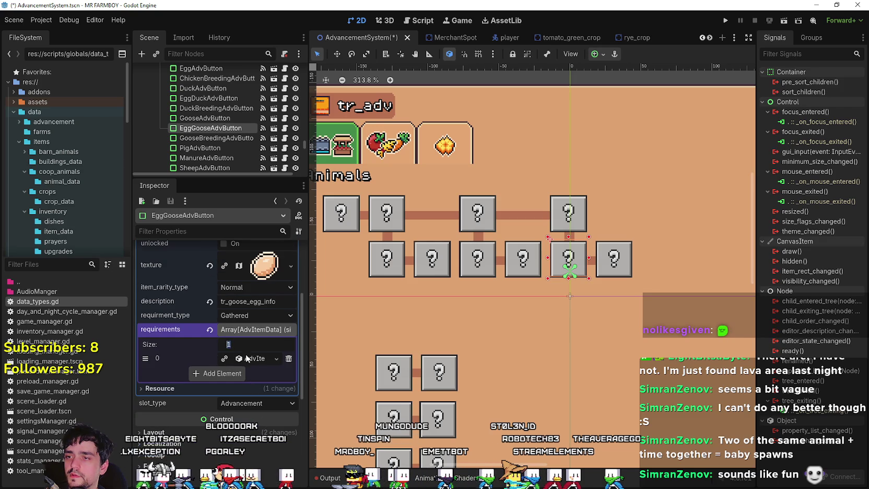
{"action": "left_click", "coordinate": [249, 358]}
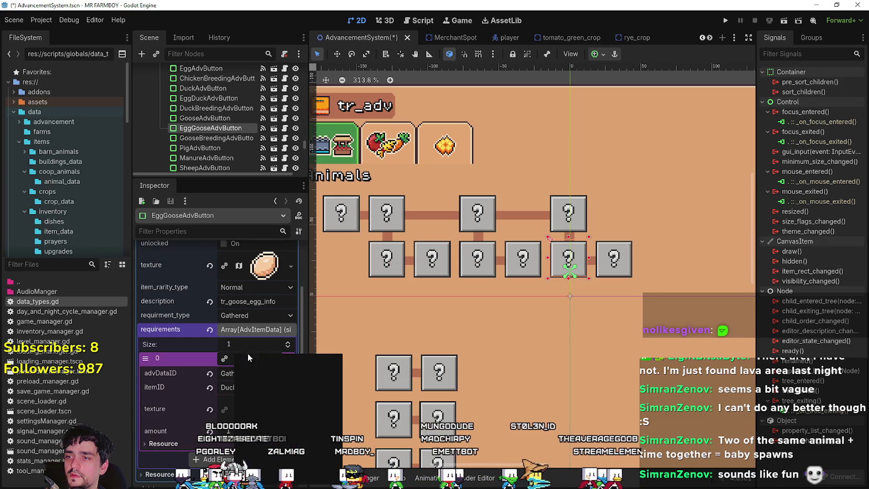
{"action": "left_click", "coordinate": [229, 387]}
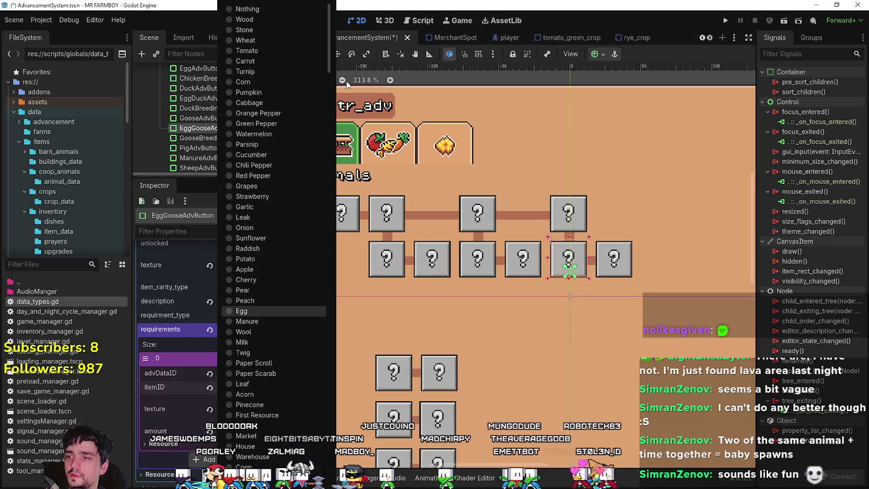
{"action": "scroll", "coordinate": [262, 418], "scroll_direction": "down", "scroll_amount": 10}
{"action": "left_click", "coordinate": [262, 449]}
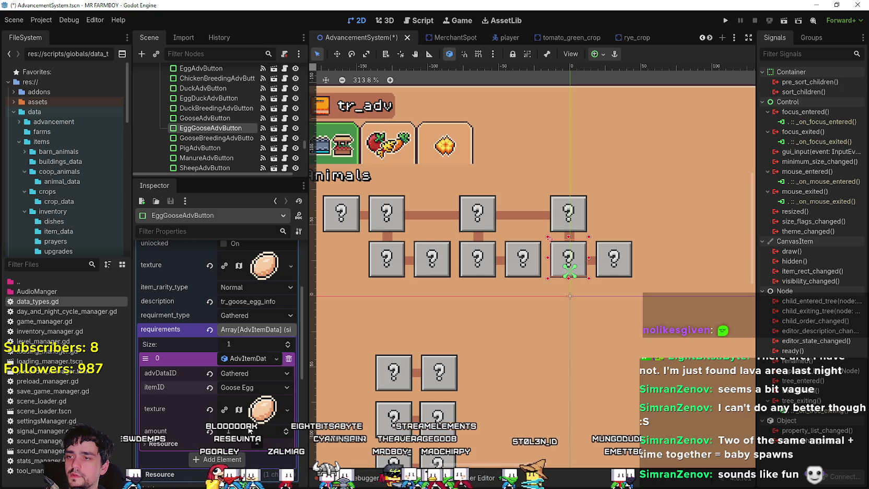
{"action": "key", "text": "ctrl+s"}
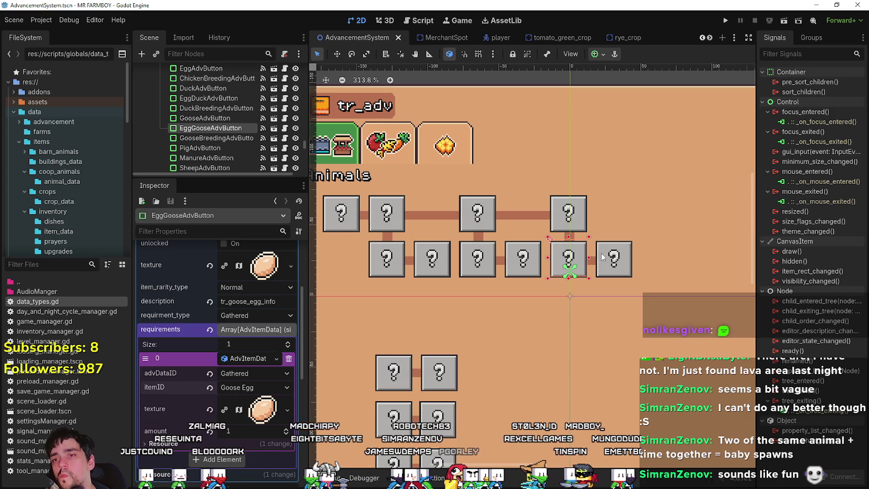
{"action": "left_click", "coordinate": [603, 257]}
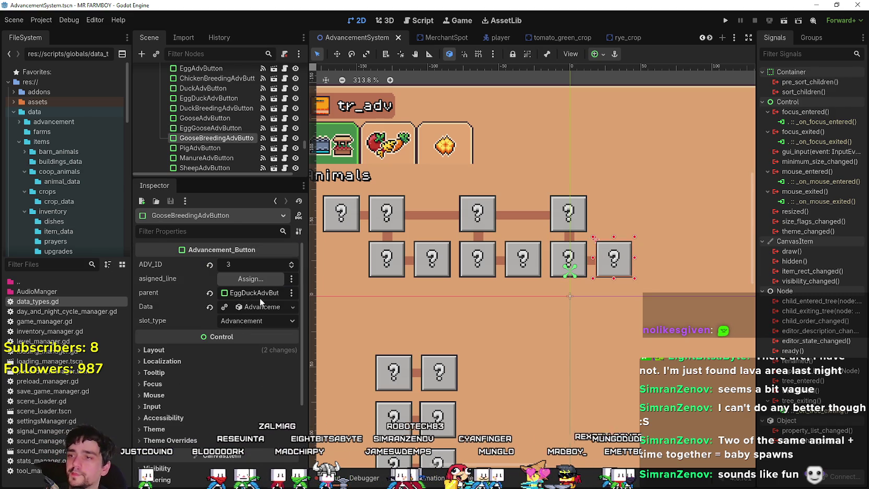
- Set GooseBreedingAdvButton's parent to EggGooseAdvButton and make its Data unique
{"action": "left_click", "coordinate": [260, 295]}
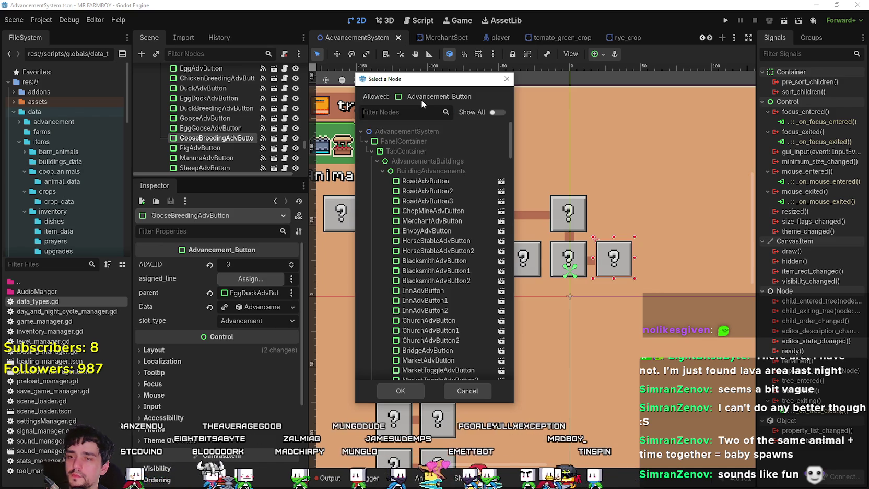
{"action": "type", "text": "egg"}
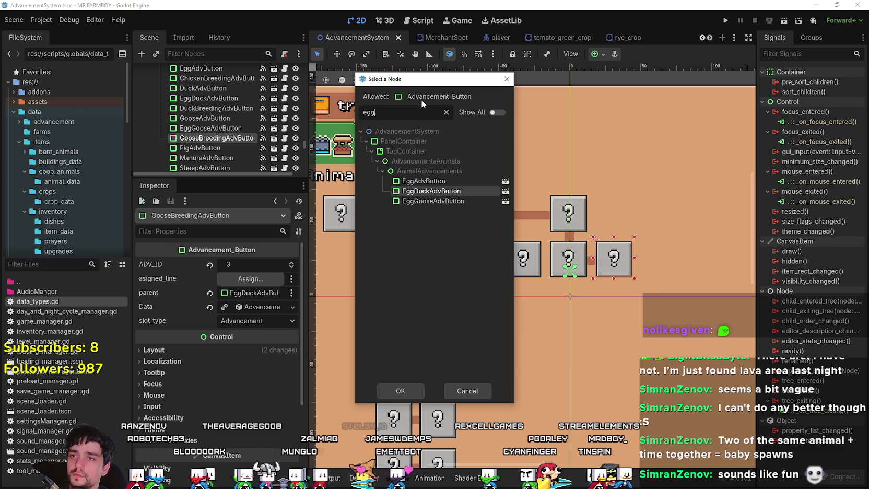
{"action": "left_click", "coordinate": [460, 201]}
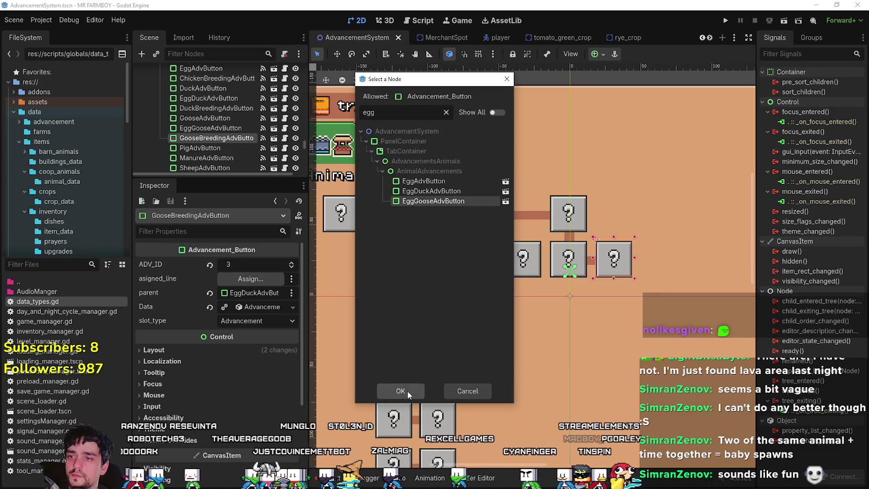
{"action": "left_click", "coordinate": [400, 390]}
{"action": "right_click", "coordinate": [258, 307]}
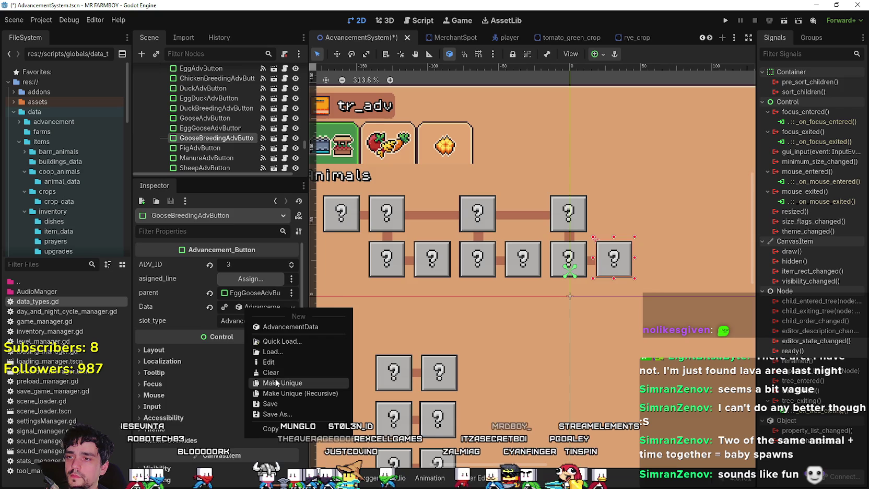
{"action": "left_click", "coordinate": [272, 378]}
{"action": "left_click", "coordinate": [254, 306]}
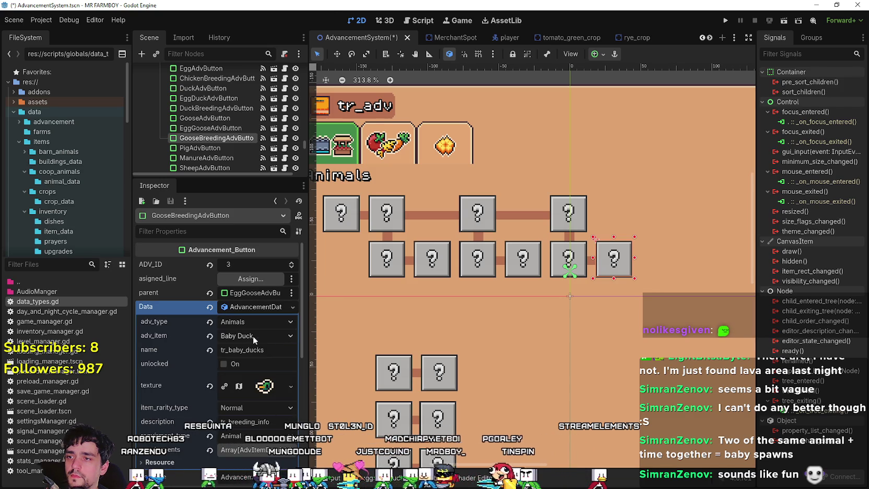
- Set adv_item to Baby Goose, rename it tr_baby_goose, and switch to the spreadsheet
{"action": "left_click", "coordinate": [253, 336]}
{"action": "scroll", "coordinate": [269, 448], "scroll_direction": "down", "scroll_amount": 10}
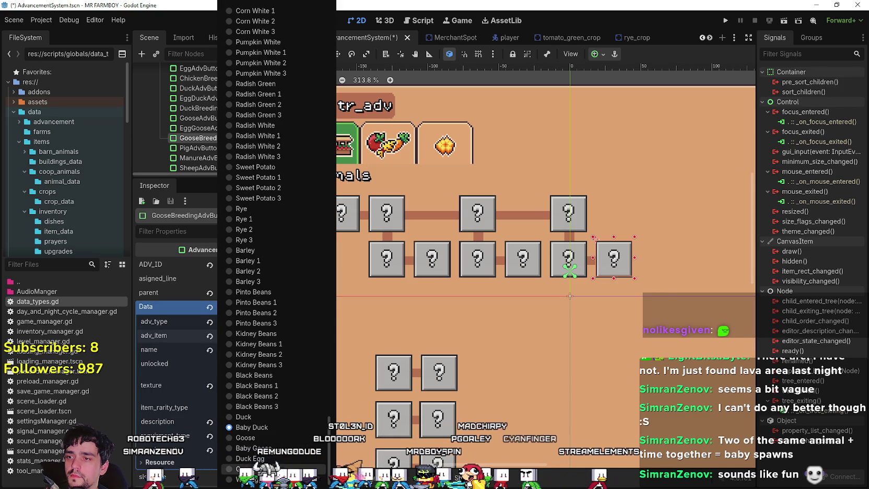
{"action": "left_click", "coordinate": [268, 448]}
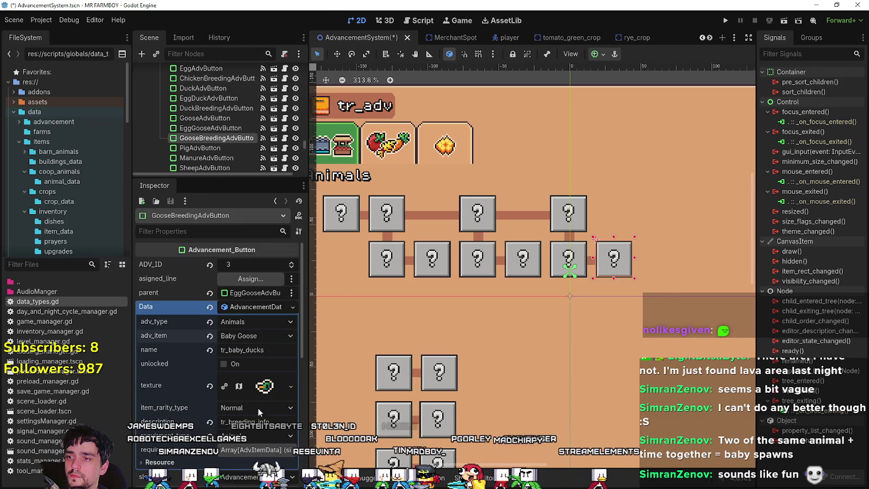
{"action": "double_click", "coordinate": [243, 350]}
{"action": "type", "text": "tr_baby_goose"}
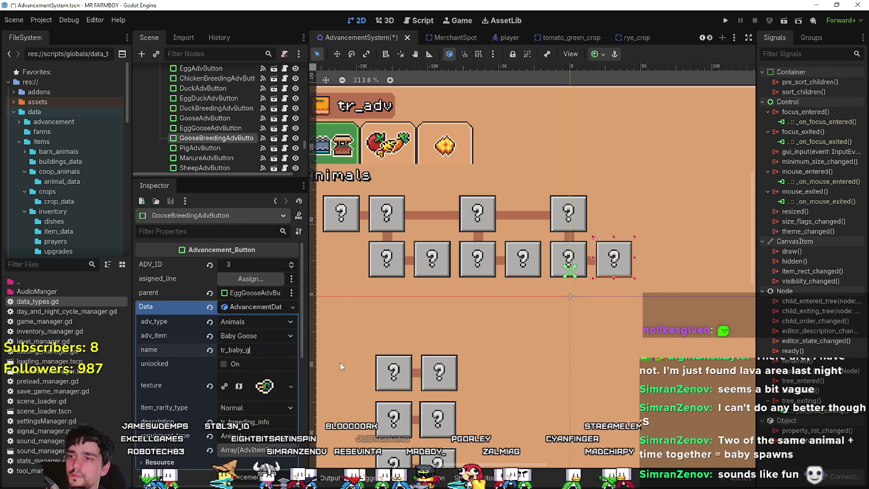
{"action": "key", "text": "Return"}
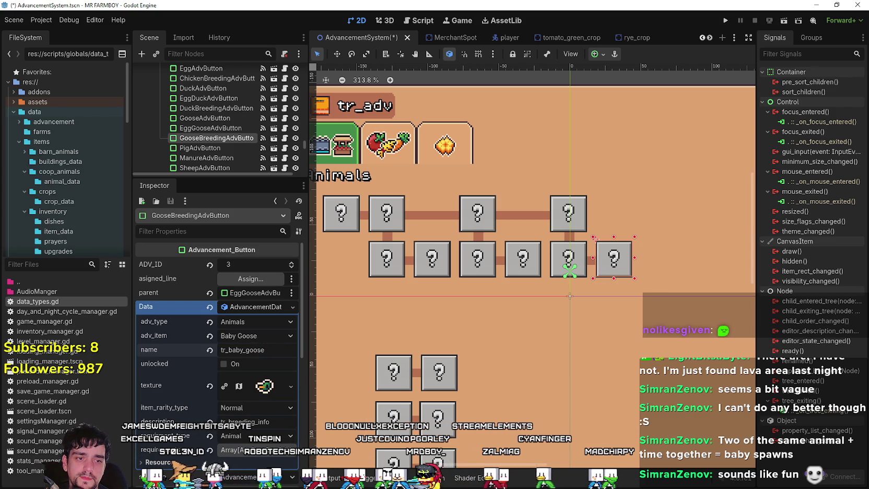
{"action": "key", "text": "alt+Tab"}
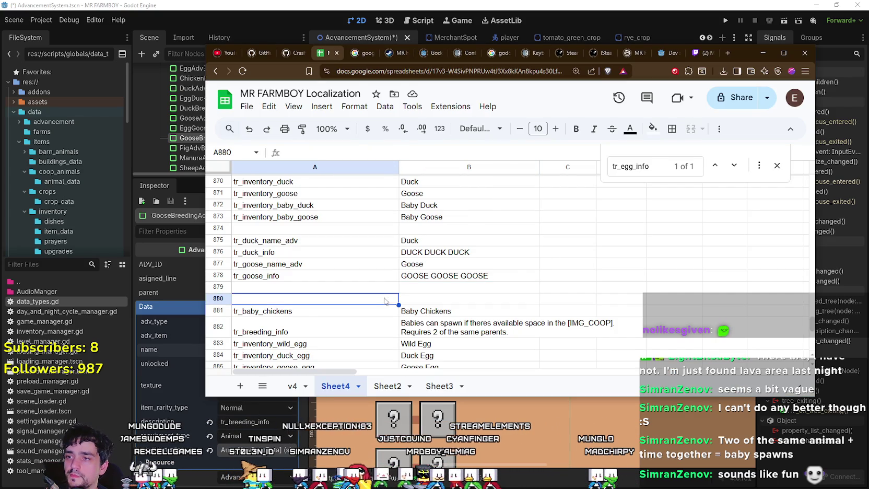
- Move the breeding info and egg rows A882:C888 down two rows to A884:C890
{"action": "scroll", "coordinate": [342, 284], "scroll_direction": "down", "scroll_amount": 3}
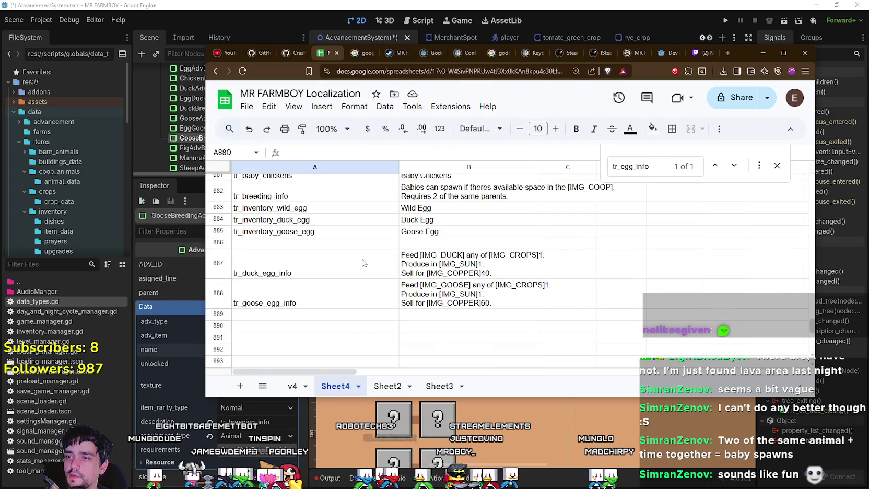
{"action": "scroll", "coordinate": [264, 190], "scroll_direction": "up", "scroll_amount": 2}
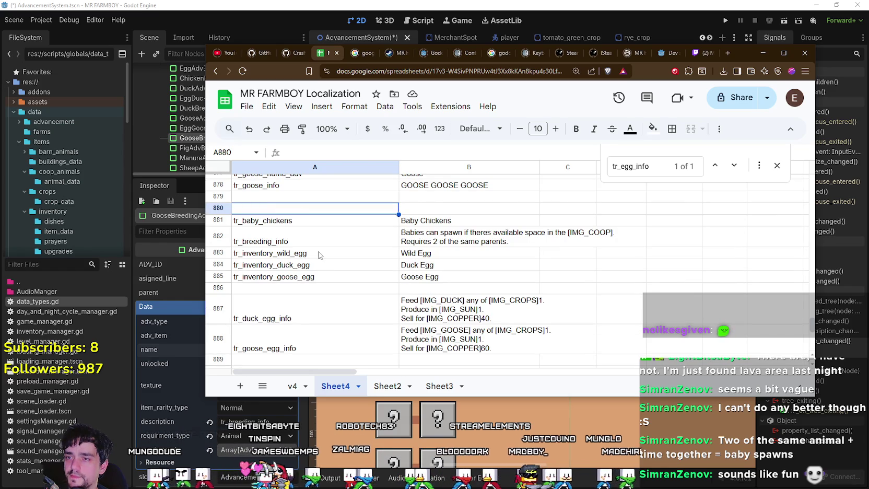
{"action": "left_click", "coordinate": [274, 220]}
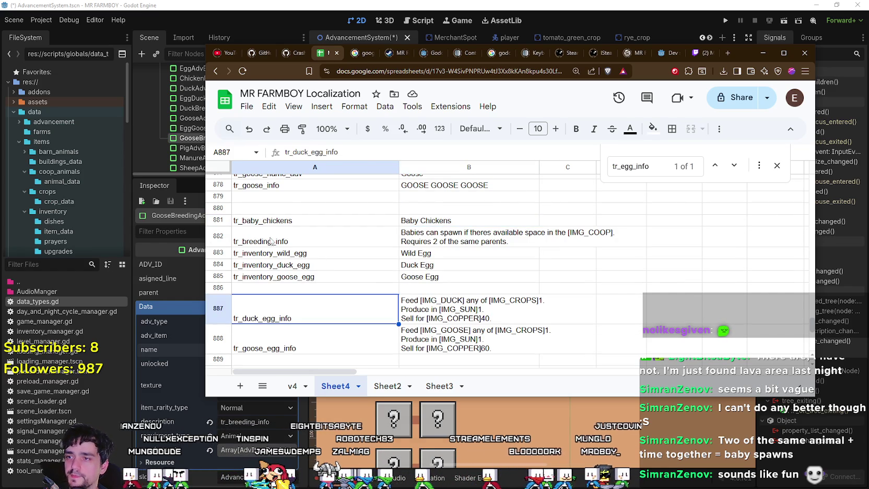
{"action": "mouse_move", "coordinate": [271, 238]}
{"action": "left_mouse_down"}
{"action": "mouse_move", "coordinate": [522, 308]}
{"action": "mouse_move", "coordinate": [569, 303]}
{"action": "left_mouse_up"}
{"action": "scroll", "coordinate": [474, 296], "scroll_direction": "down", "scroll_amount": 2}
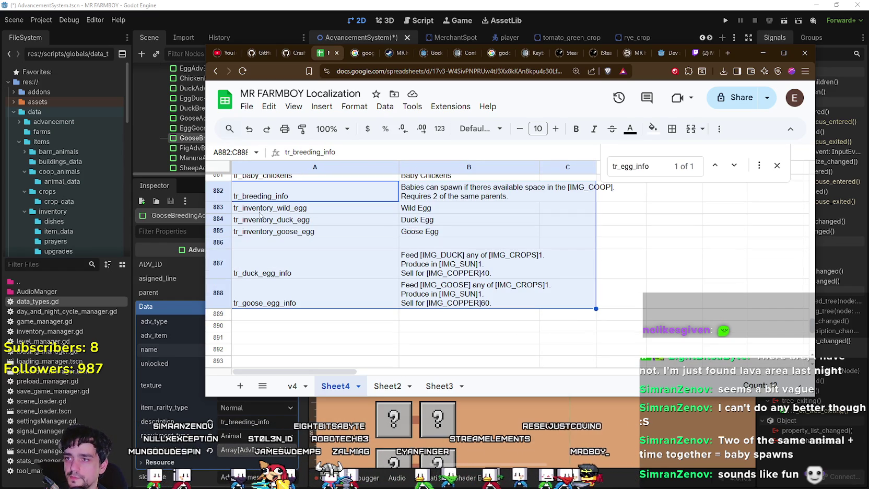
{"action": "left_click_drag", "start_coordinate": [270, 182], "coordinate": [271, 216]}
- Copy the tr_baby_chickens key into A882:A883 and rename A882 to tr_baby_ducks
{"action": "scroll", "coordinate": [276, 226], "scroll_direction": "up", "scroll_amount": 2}
{"action": "left_click", "coordinate": [278, 222]}
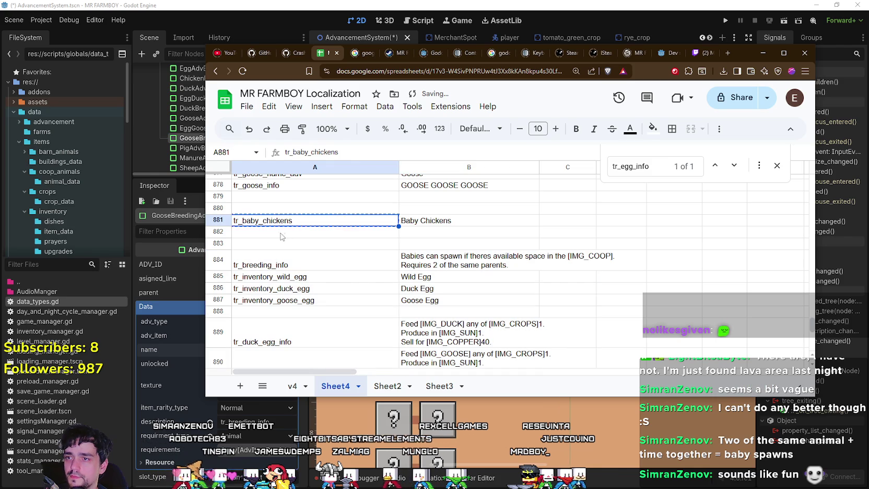
{"action": "left_click", "coordinate": [281, 237]}
{"action": "type", "text": "tr_baby_chickens"}
{"action": "key", "text": "Down"}
{"action": "type", "text": "tr_baby_chickens"}
{"action": "left_click", "coordinate": [274, 236]}
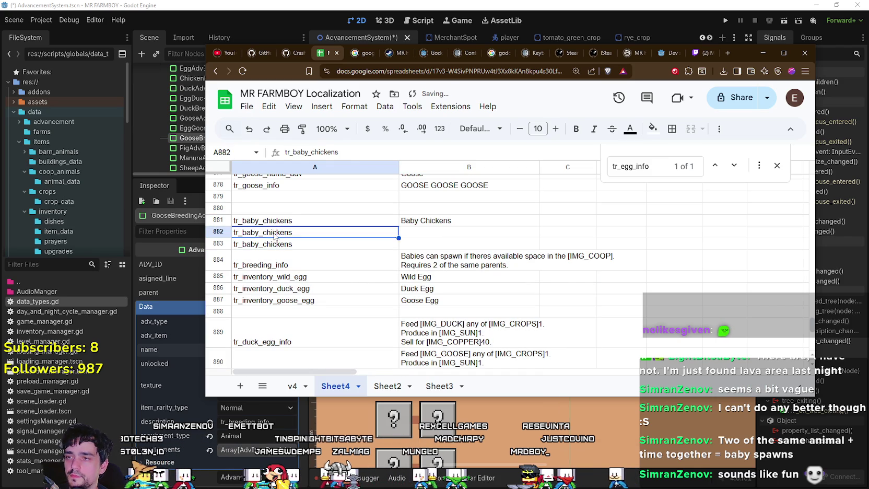
{"action": "double_click", "coordinate": [265, 232]}
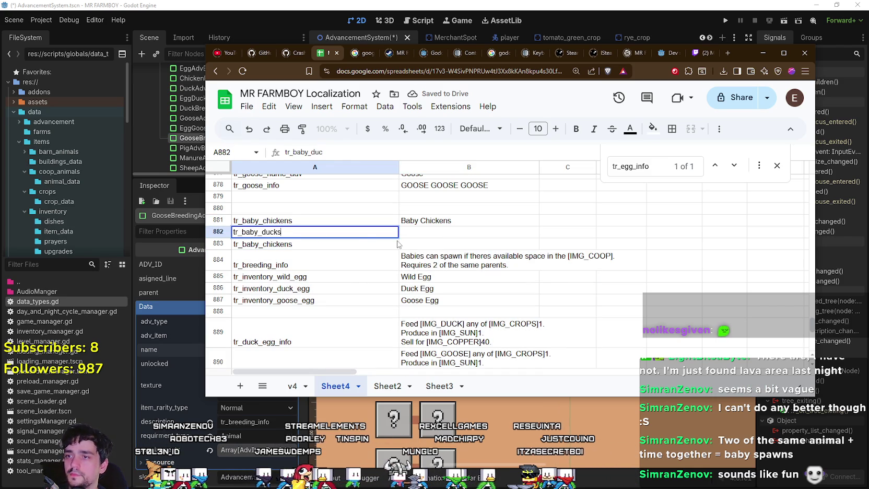
{"action": "key", "text": "Return"}
- Enter Baby Ducks and Baby Goose in B882:B883 and rename A883 to tr_baby_goose
{"action": "left_click", "coordinate": [414, 235]}
{"action": "type", "text": "Baby"}
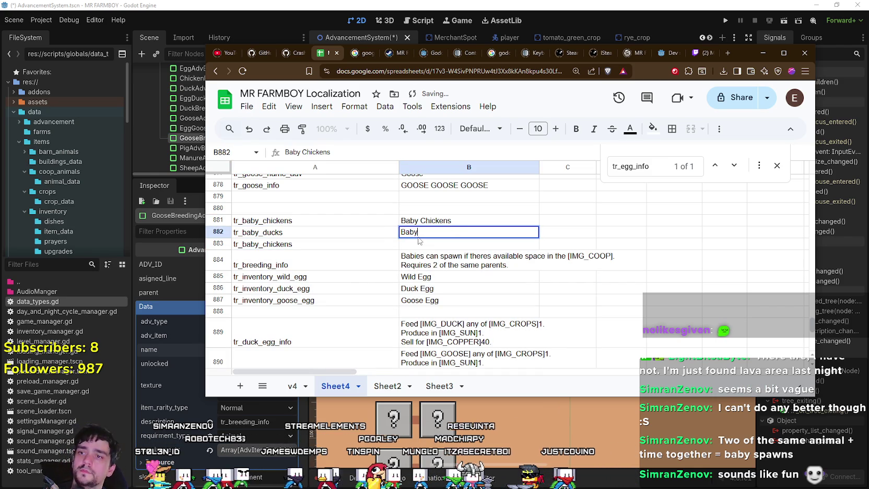
{"action": "type", "text": " Ducks"}
{"action": "key", "text": "Return"}
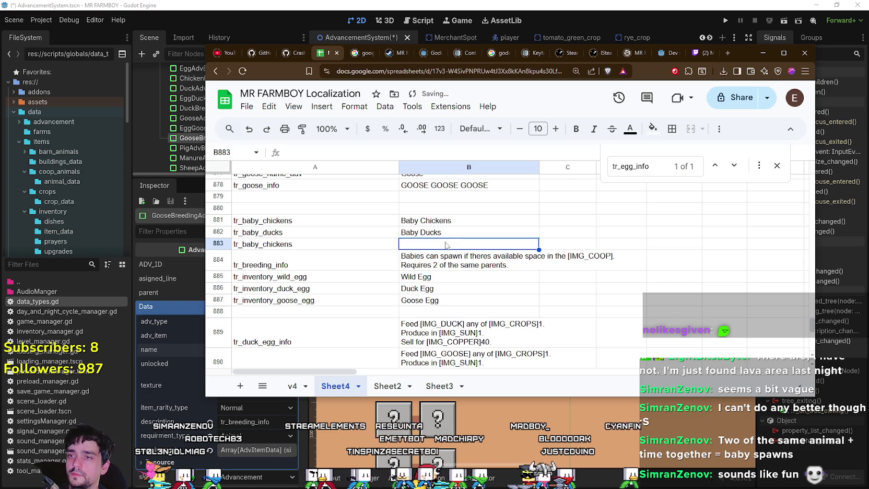
{"action": "type", "text": "Babi"}
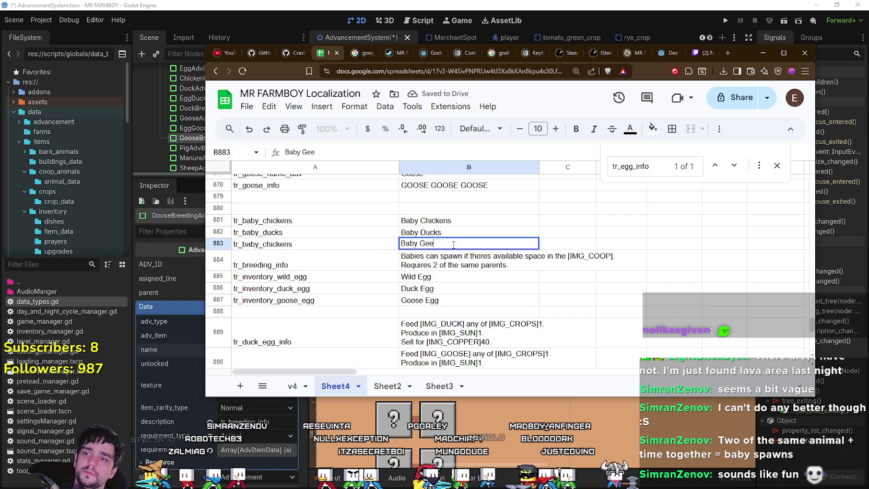
{"action": "type", "text": "e"}
{"action": "key", "text": "Return"}
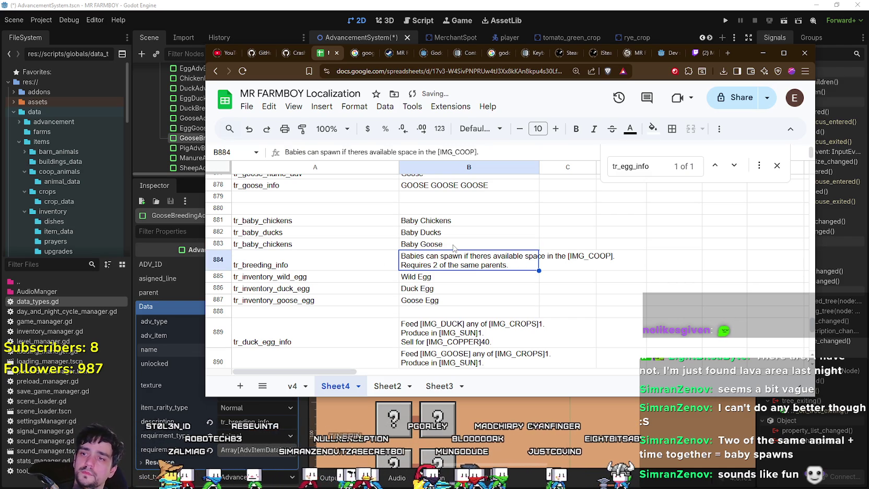
{"action": "left_click", "coordinate": [453, 248]}
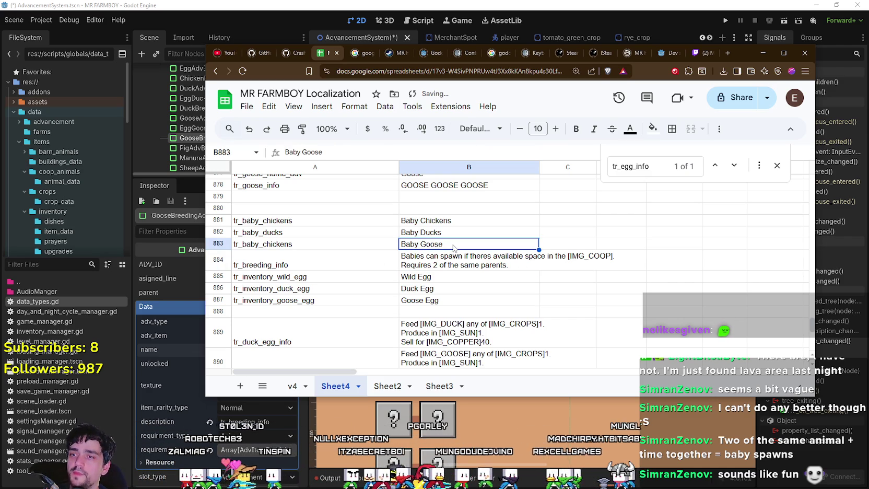
{"action": "double_click", "coordinate": [293, 244]}
{"action": "type", "text": "goos"}
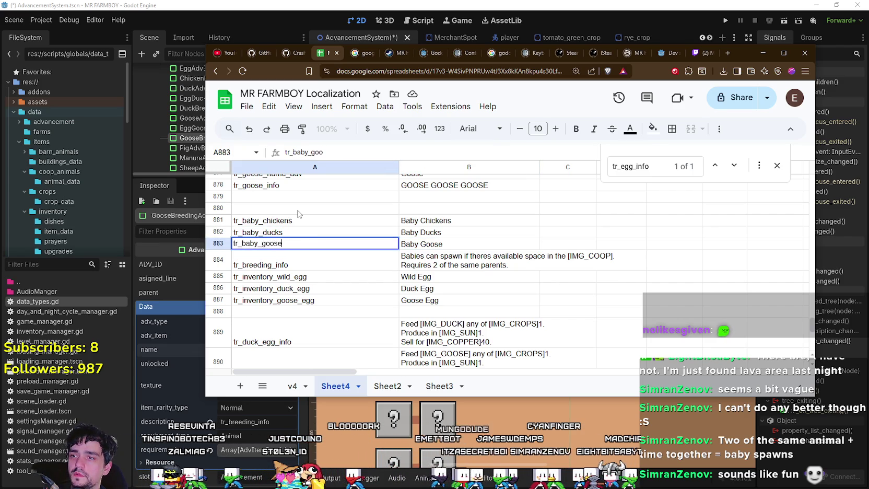
{"action": "key", "text": "Return"}
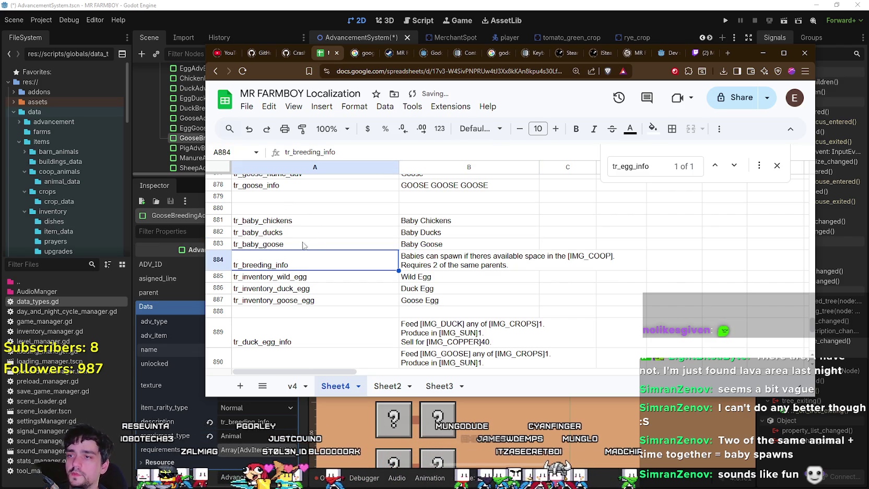
{"action": "left_click", "coordinate": [301, 244]}
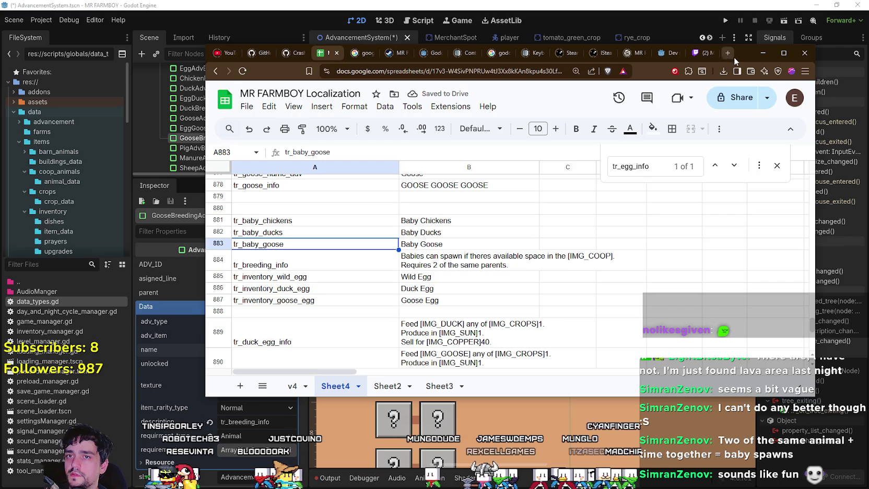
{"action": "mouse_move", "coordinate": [734, 58]}
{"action": "left_mouse_down"}
{"action": "mouse_move", "coordinate": [749, 25]}
{"action": "mouse_move", "coordinate": [745, 48]}
{"action": "left_mouse_up"}
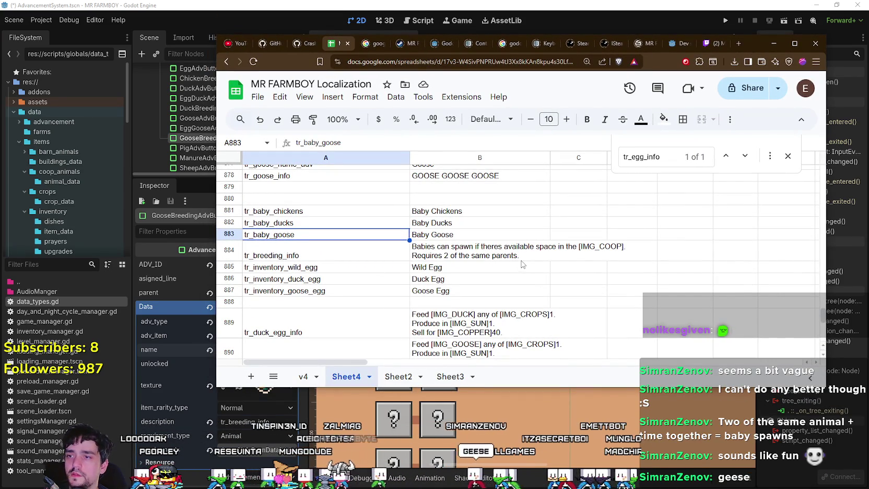
{"action": "mouse_move", "coordinate": [727, 46]}
{"action": "left_mouse_down"}
{"action": "mouse_move", "coordinate": [739, 2]}
{"action": "mouse_move", "coordinate": [757, 18]}
{"action": "mouse_move", "coordinate": [718, 80]}
{"action": "mouse_move", "coordinate": [759, 43]}
{"action": "mouse_move", "coordinate": [795, 34]}
{"action": "mouse_move", "coordinate": [748, 70]}
{"action": "left_mouse_up"}
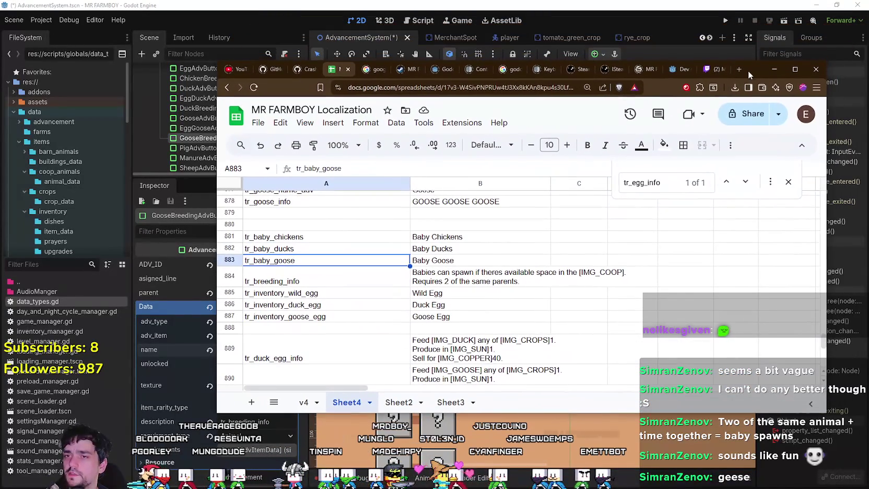
{"action": "left_click", "coordinate": [477, 261]}
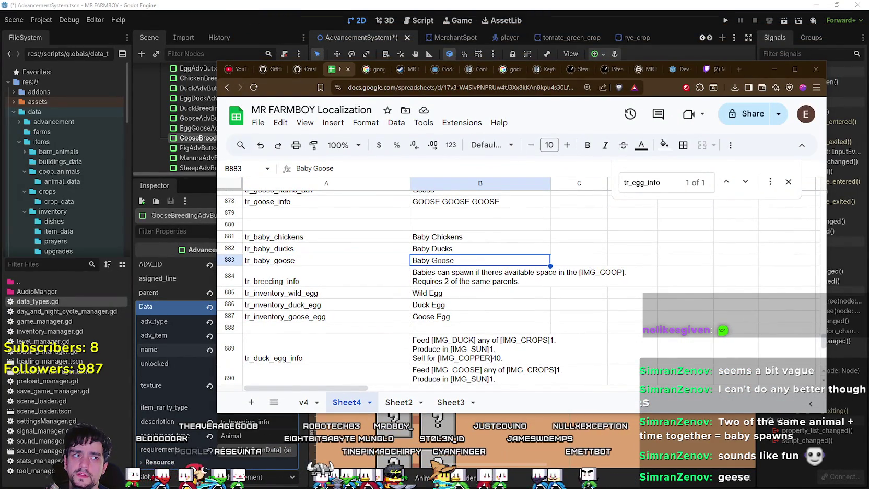
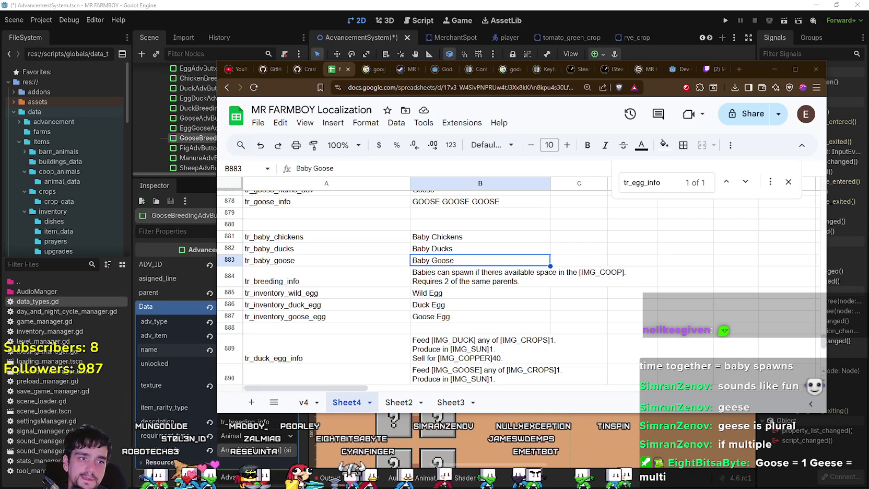
- Change the tr_baby_goose cell B883 from 'Baby Goose' to 'Baby Geese'
{"action": "double_click", "coordinate": [466, 260]}
{"action": "left_click_drag", "start_coordinate": [451, 260], "coordinate": [433, 260]}
{"action": "type", "text": "geese"}
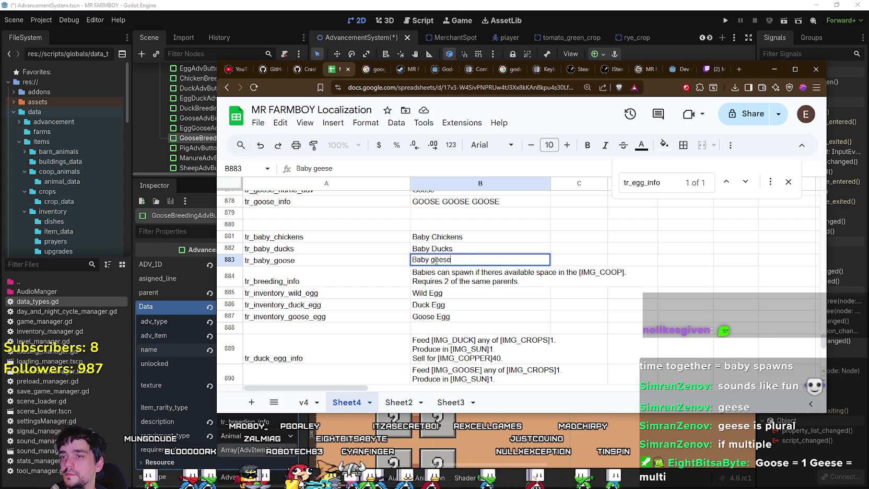
{"action": "key", "text": "Return"}
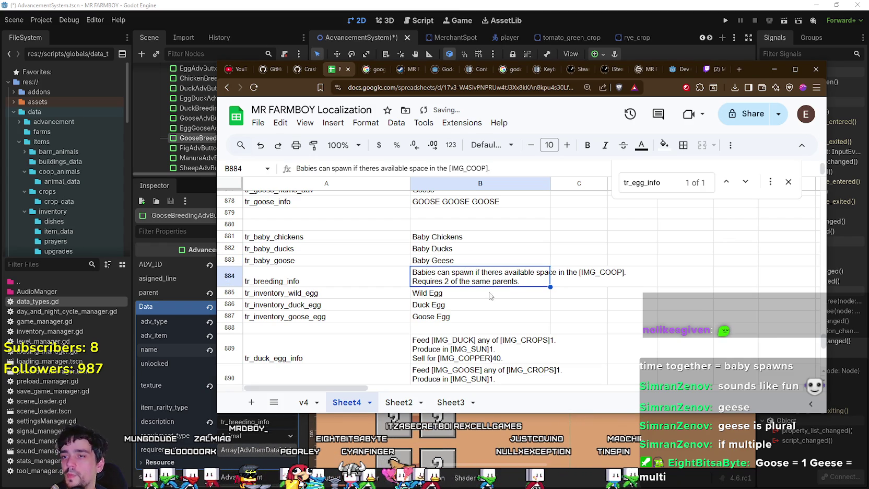
- Review the Wild Egg, duck egg info, Goose Egg and breeding info translations nearby
{"action": "key", "text": "Down"}
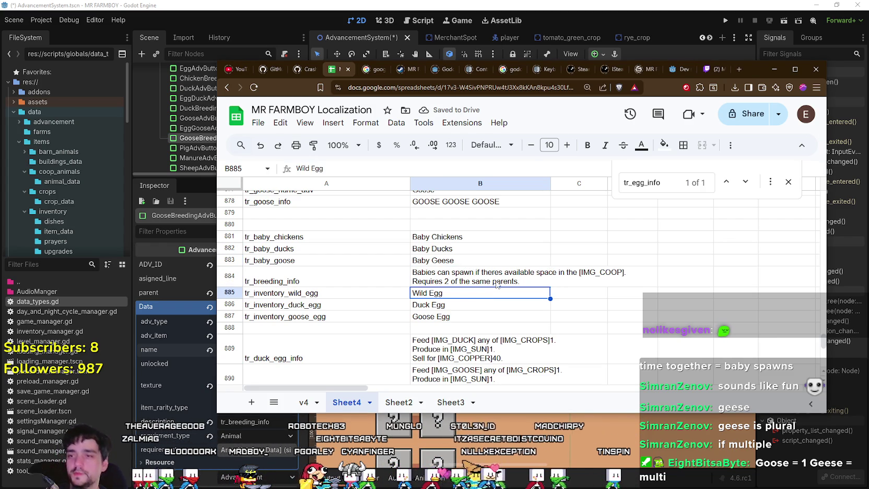
{"action": "scroll", "coordinate": [497, 285], "scroll_direction": "down", "scroll_amount": 1}
{"action": "left_click", "coordinate": [525, 308]}
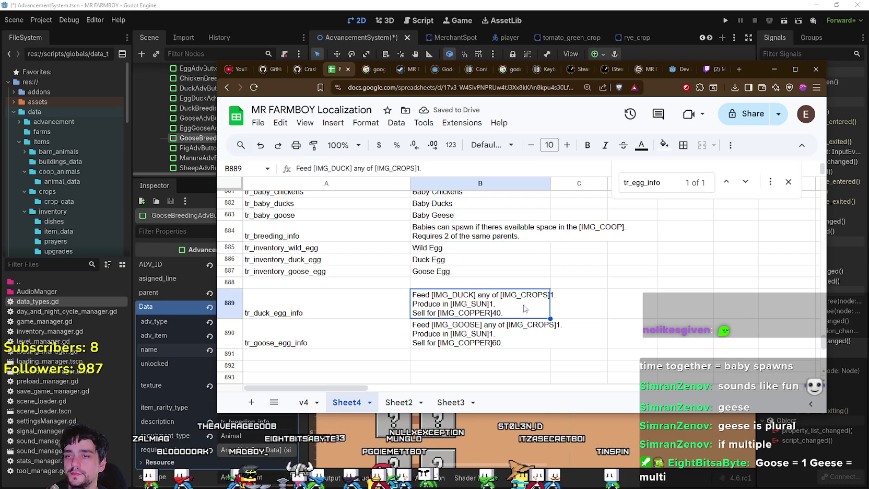
{"action": "left_click", "coordinate": [458, 274]}
{"action": "left_click", "coordinate": [501, 297]}
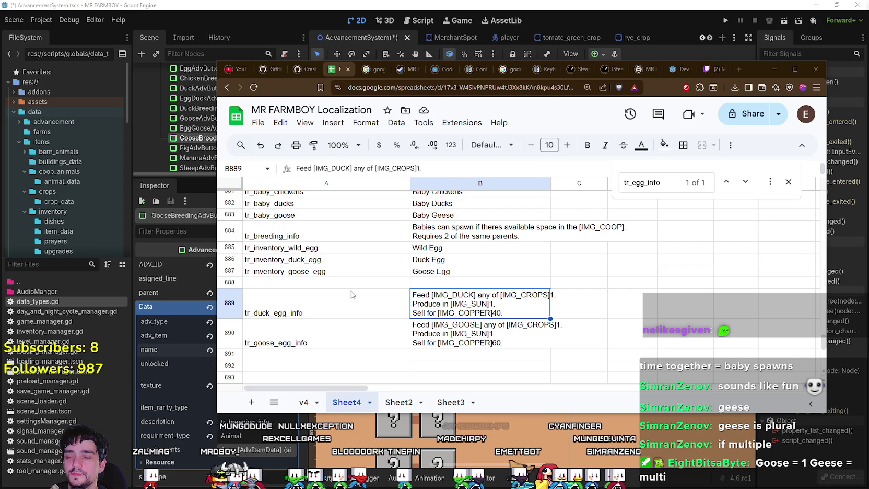
{"action": "left_click", "coordinate": [515, 274]}
{"action": "scroll", "coordinate": [516, 283], "scroll_direction": "up", "scroll_amount": 1}
{"action": "left_click", "coordinate": [447, 276]}
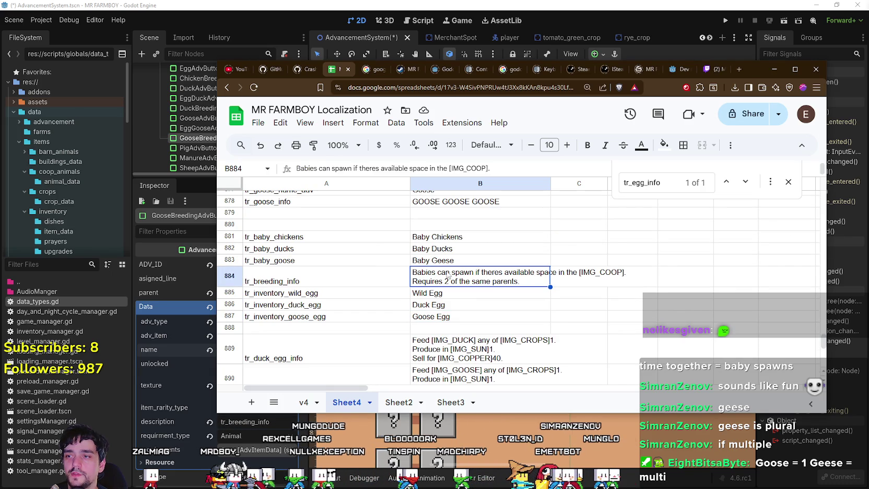
{"action": "left_click", "coordinate": [422, 263]}
- Download the sheet as a .csv overwriting translations.csv, then switch back to Godot
{"action": "left_click", "coordinate": [258, 123]}
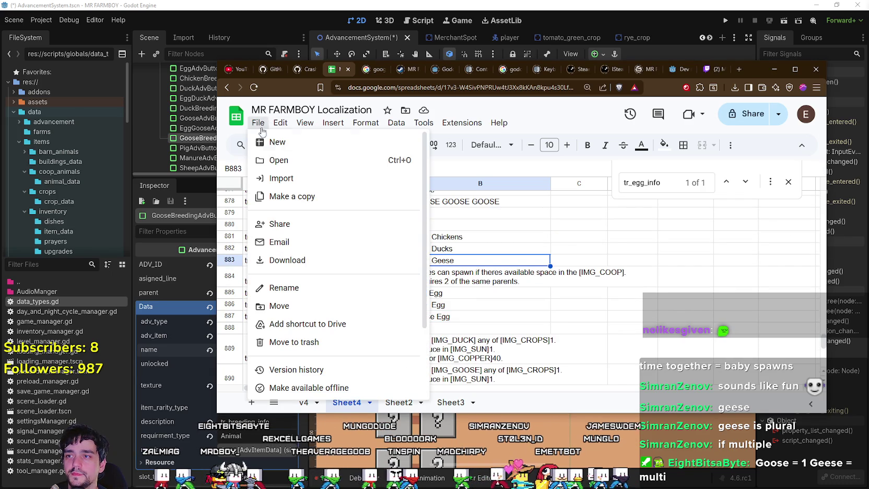
{"action": "mouse_move", "coordinate": [319, 260]}
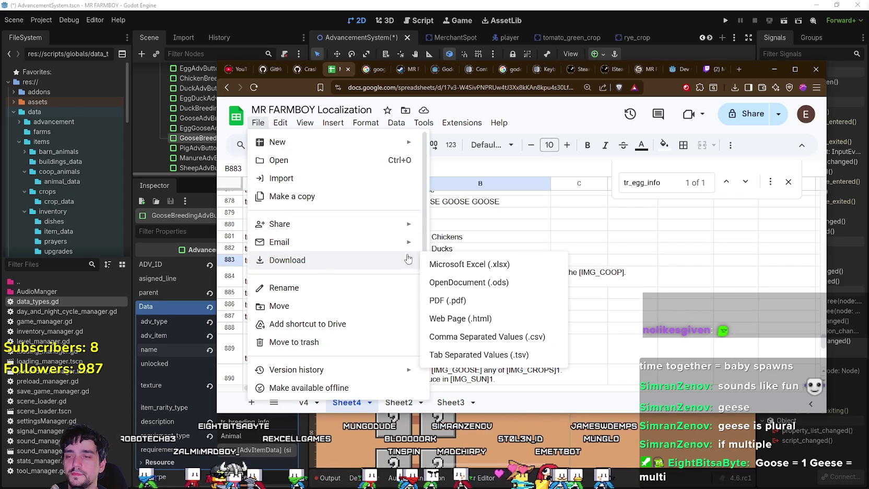
{"action": "left_click", "coordinate": [491, 337]}
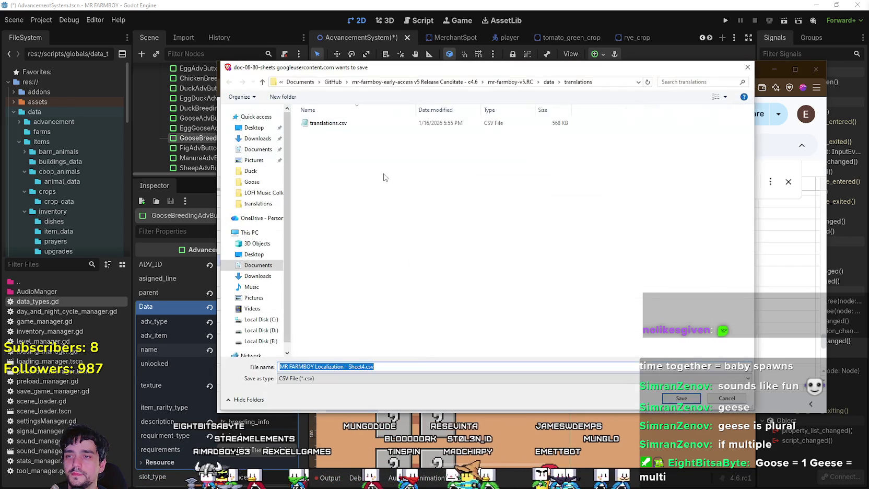
{"action": "key", "text": "Return"}
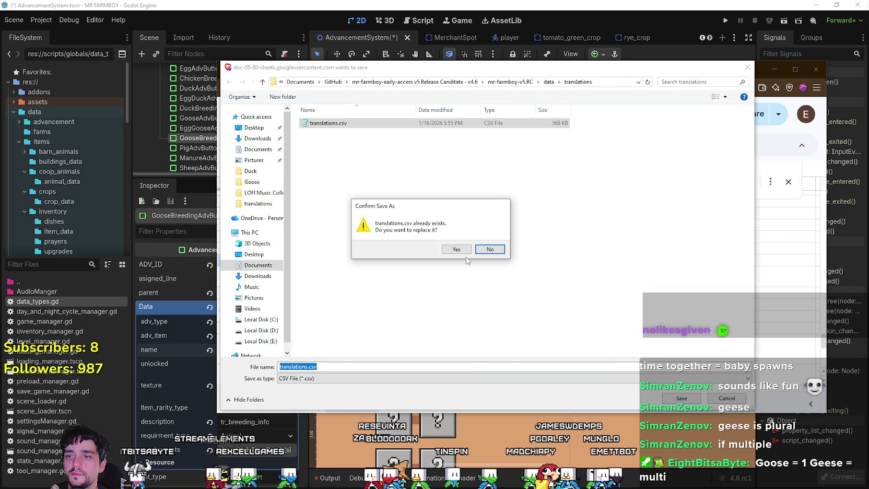
{"action": "left_click", "coordinate": [457, 251]}
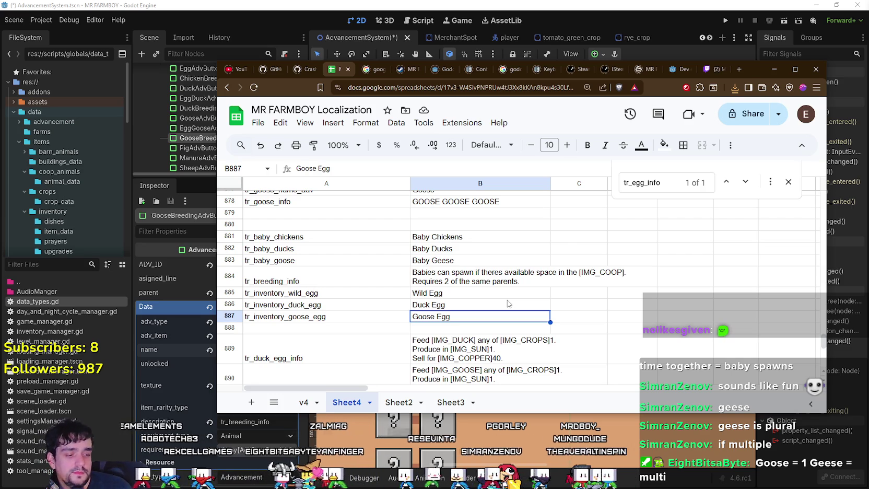
{"action": "left_click", "coordinate": [461, 328]}
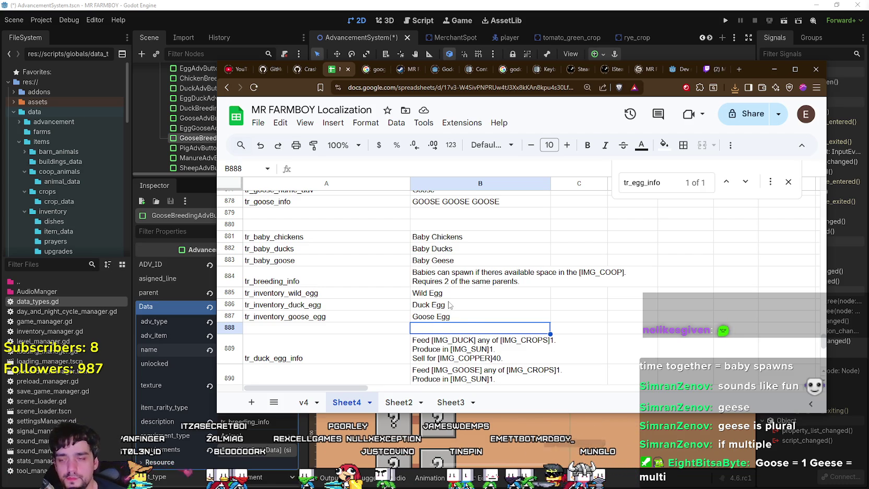
{"action": "key", "text": "alt+Tab"}
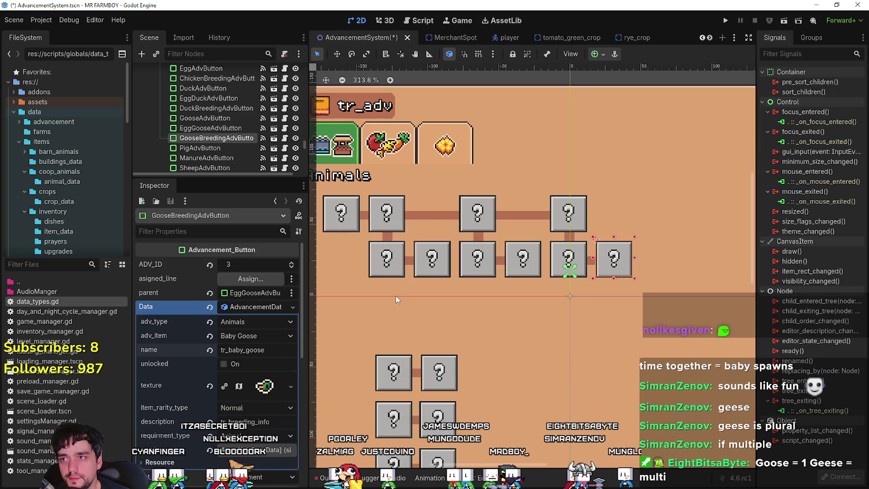
- Save the scene and expand GooseBreedingAdvButton's 16x16 AtlasTexture icon in the Inspector
{"action": "key", "text": "ctrl+s"}
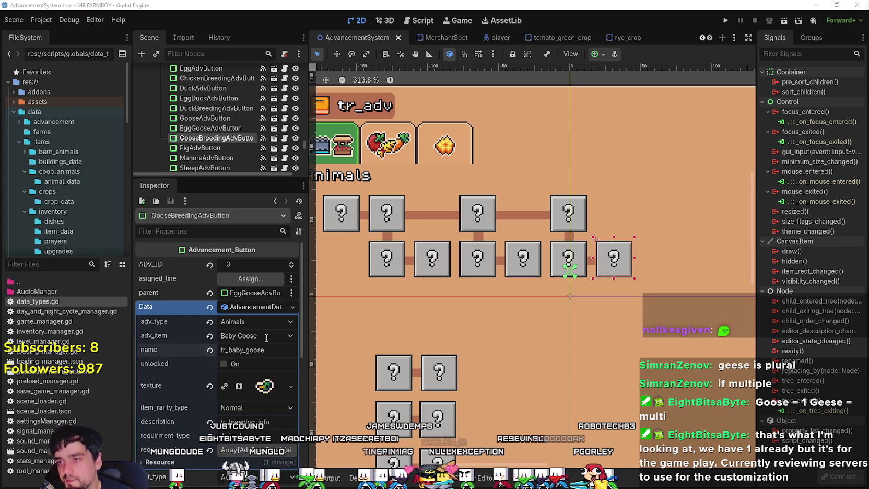
{"action": "scroll", "coordinate": [259, 331], "scroll_direction": "down", "scroll_amount": 1}
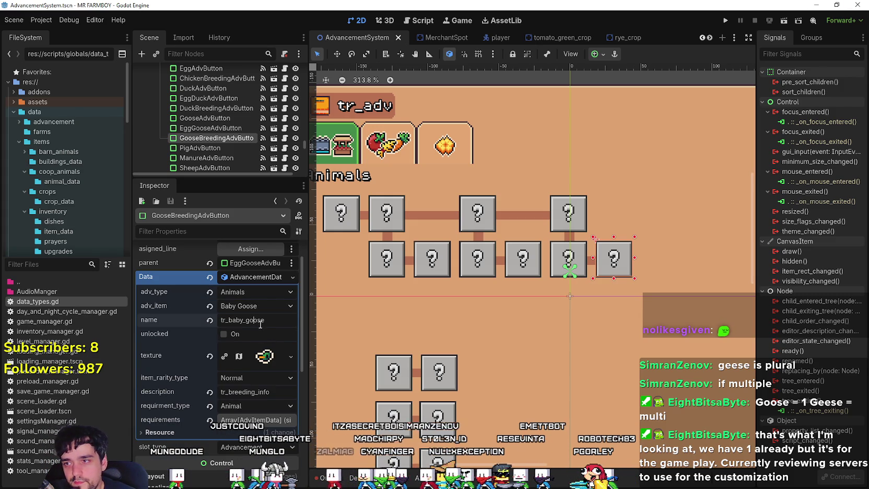
{"action": "right_click", "coordinate": [259, 276]}
{"action": "left_click", "coordinate": [245, 317]}
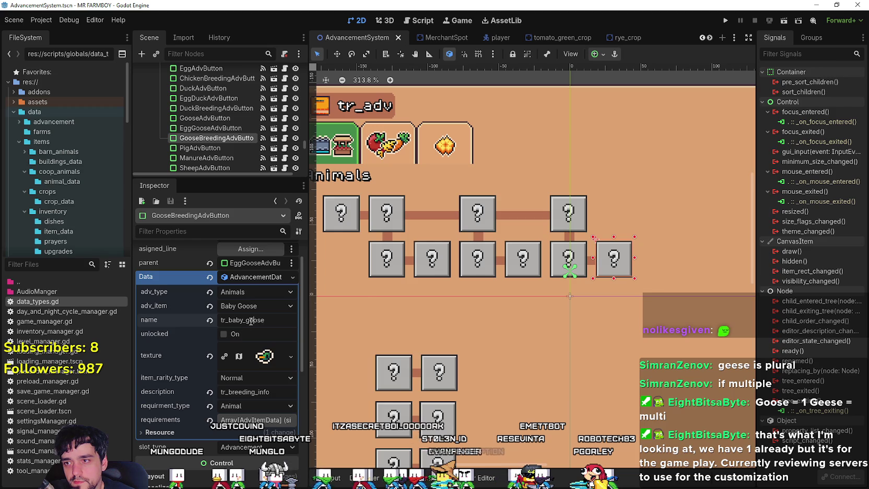
{"action": "left_click", "coordinate": [261, 356]}
{"action": "left_click", "coordinate": [291, 356]}
- Pick the goose sprite cell as the icon's region in the Region Editor, then save
{"action": "left_click", "coordinate": [242, 445]}
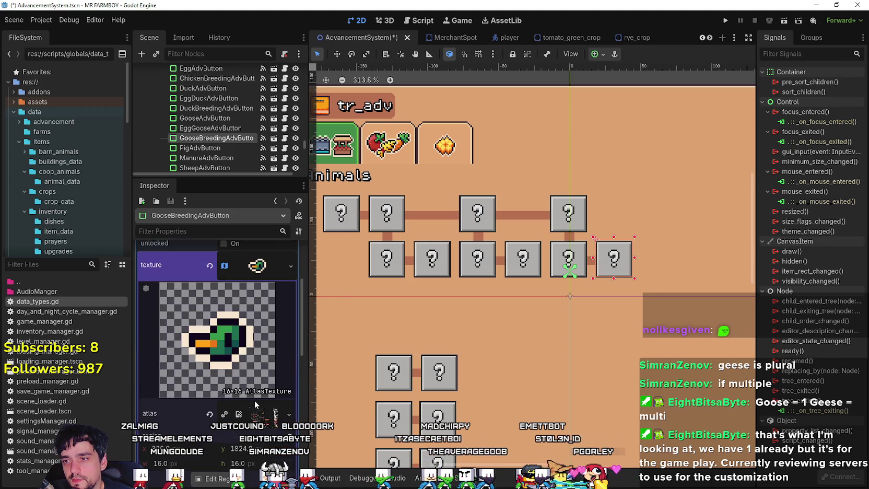
{"action": "scroll", "coordinate": [242, 444], "scroll_direction": "down", "scroll_amount": 2}
{"action": "left_click", "coordinate": [222, 418]}
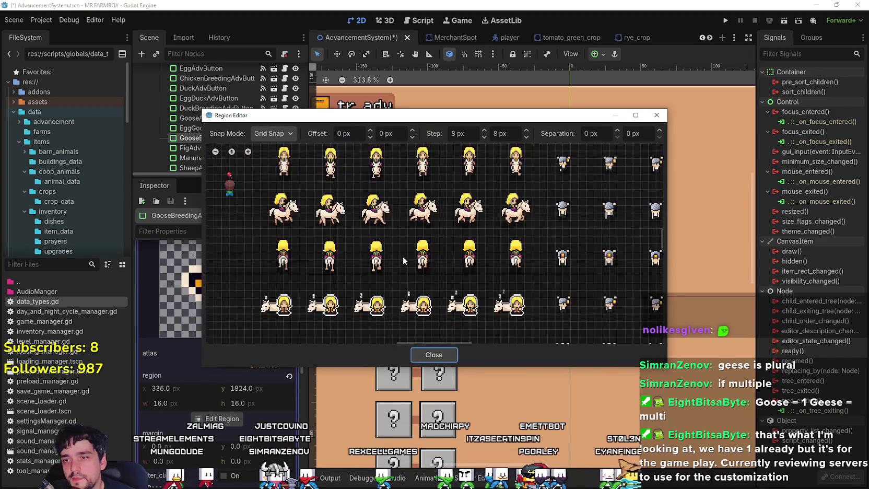
{"action": "scroll", "coordinate": [395, 261], "scroll_direction": "down", "scroll_amount": 5}
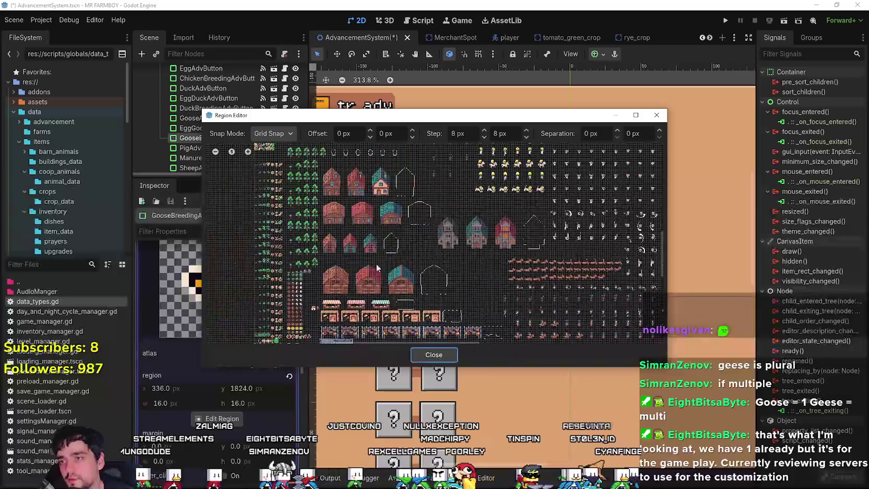
{"action": "scroll", "coordinate": [378, 224], "scroll_direction": "up", "scroll_amount": 6}
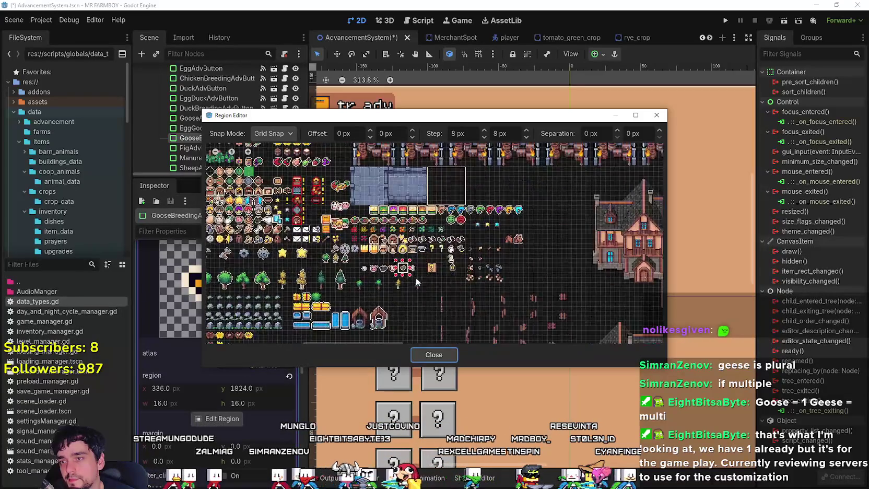
{"action": "scroll", "coordinate": [418, 269], "scroll_direction": "up", "scroll_amount": 2}
{"action": "left_click", "coordinate": [416, 263]}
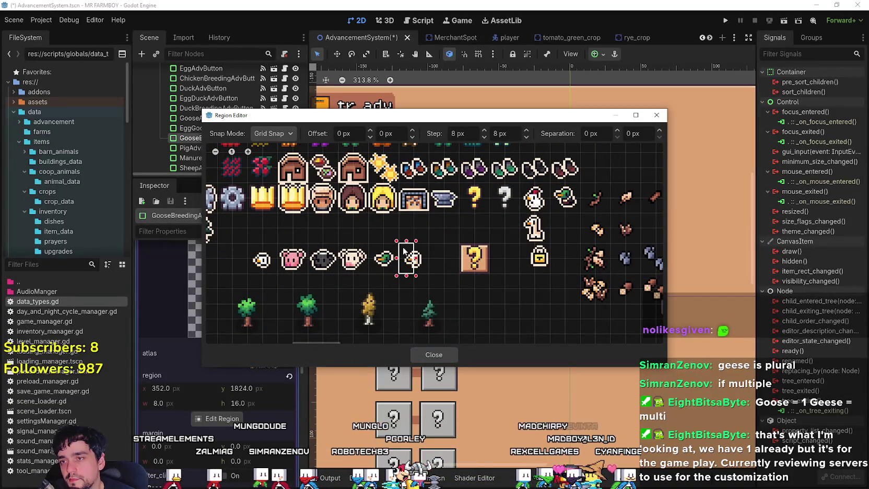
{"action": "left_click", "coordinate": [433, 355]}
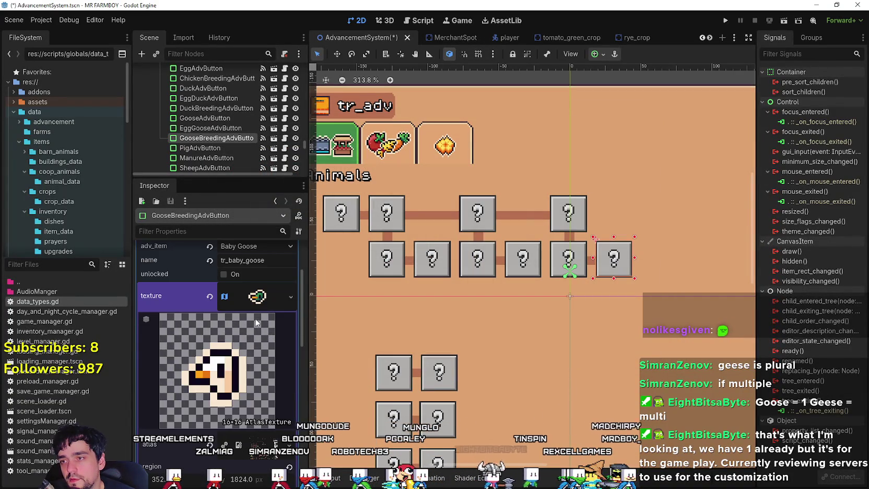
{"action": "left_click", "coordinate": [255, 297]}
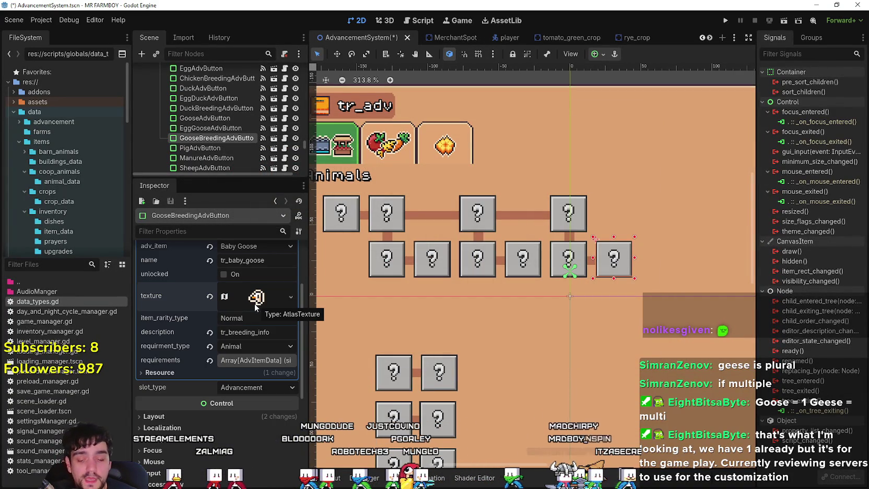
{"action": "key", "text": "ctrl+s"}
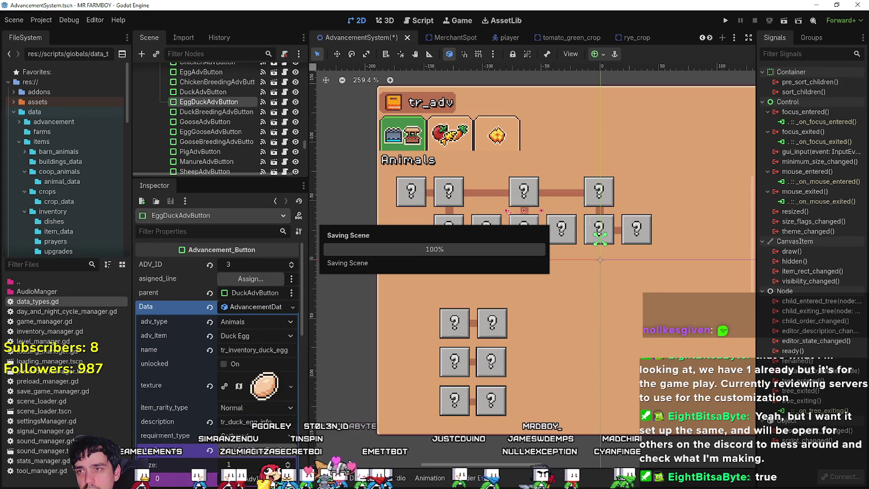
- Inspect the EggGooseAdvButton, EggAdvButton and EggDuckAdvButton requirements
{"action": "left_click", "coordinate": [589, 220]}
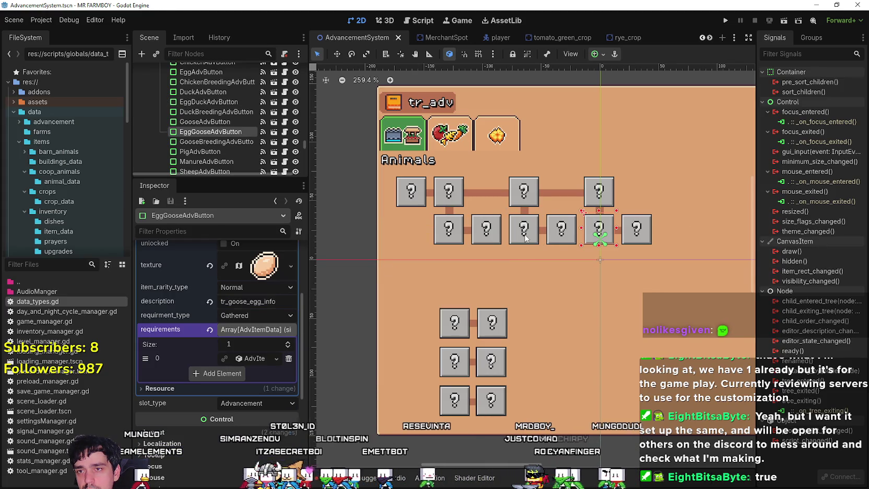
{"action": "left_click", "coordinate": [259, 360]}
{"action": "scroll", "coordinate": [251, 365], "scroll_direction": "up", "scroll_amount": 5}
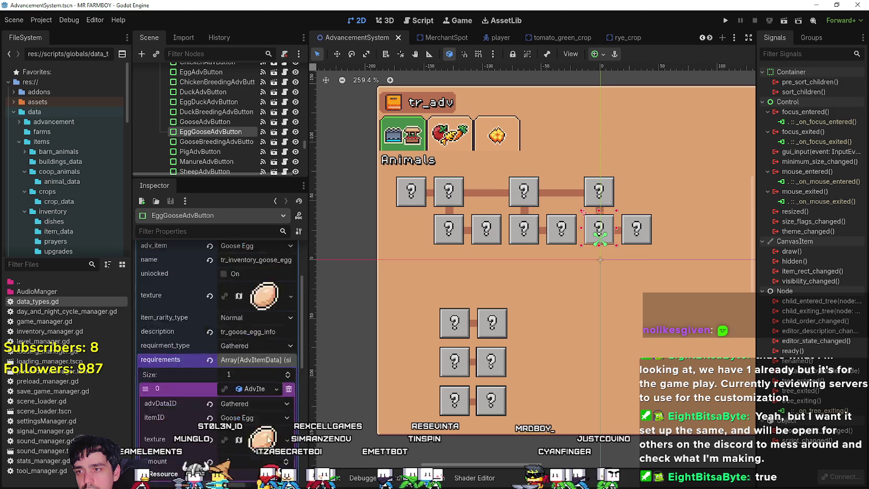
{"action": "left_click", "coordinate": [449, 228]}
{"action": "scroll", "coordinate": [270, 400], "scroll_direction": "down", "scroll_amount": 2}
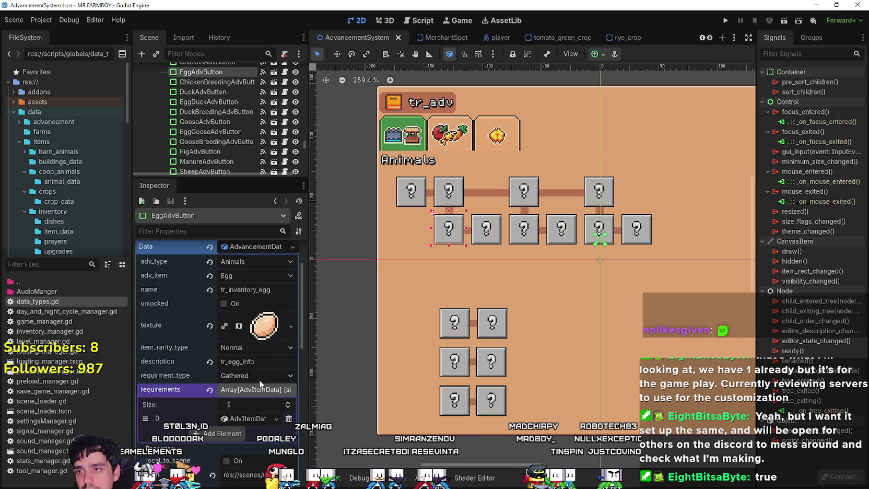
{"action": "left_click", "coordinate": [245, 419]}
{"action": "scroll", "coordinate": [261, 386], "scroll_direction": "down", "scroll_amount": 2}
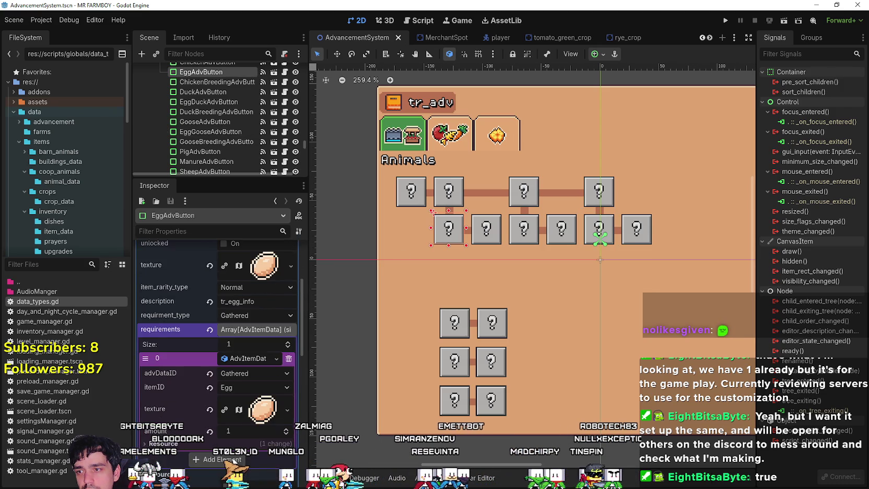
{"action": "scroll", "coordinate": [285, 351], "scroll_direction": "up", "scroll_amount": 2}
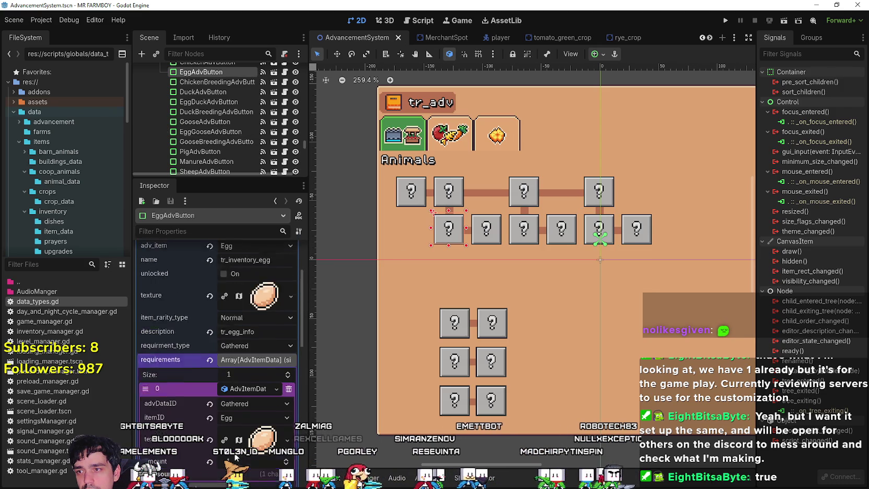
{"action": "left_click", "coordinate": [527, 230]}
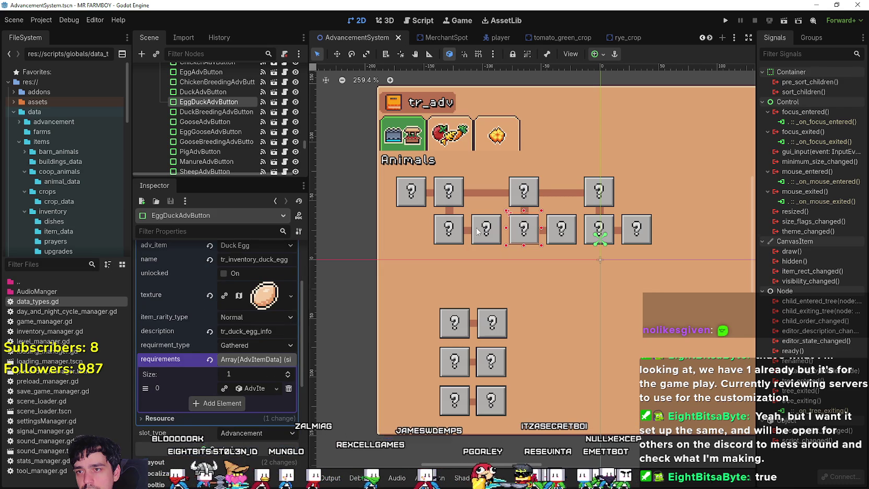
{"action": "left_click", "coordinate": [452, 233]}
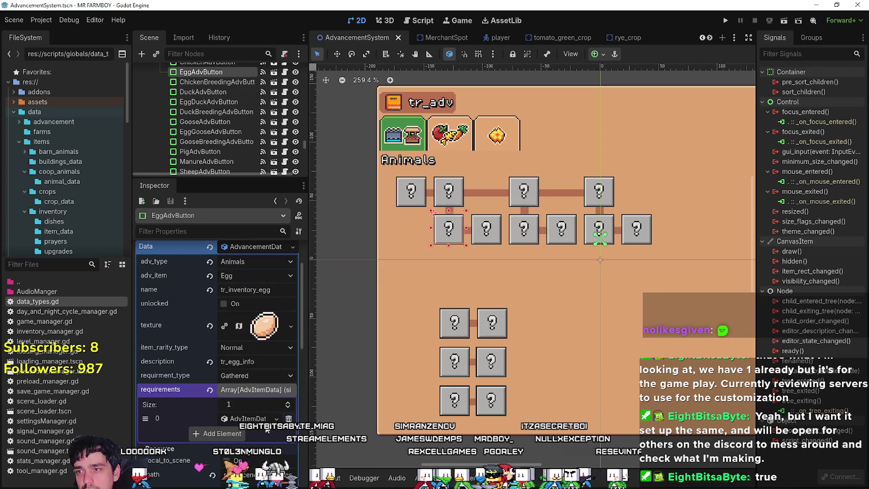
- Save the scene, check the Egg requirement's options, and select DuckAdvButton
{"action": "key", "text": "ctrl+s"}
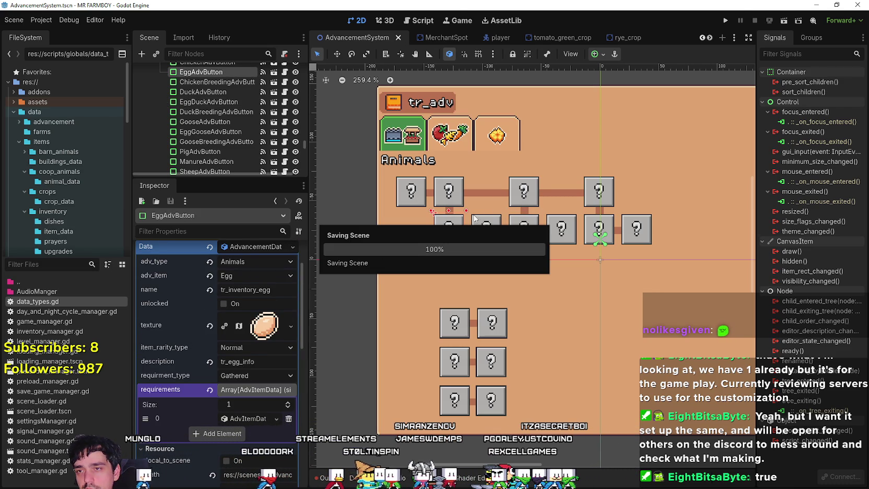
{"action": "left_click", "coordinate": [228, 418]}
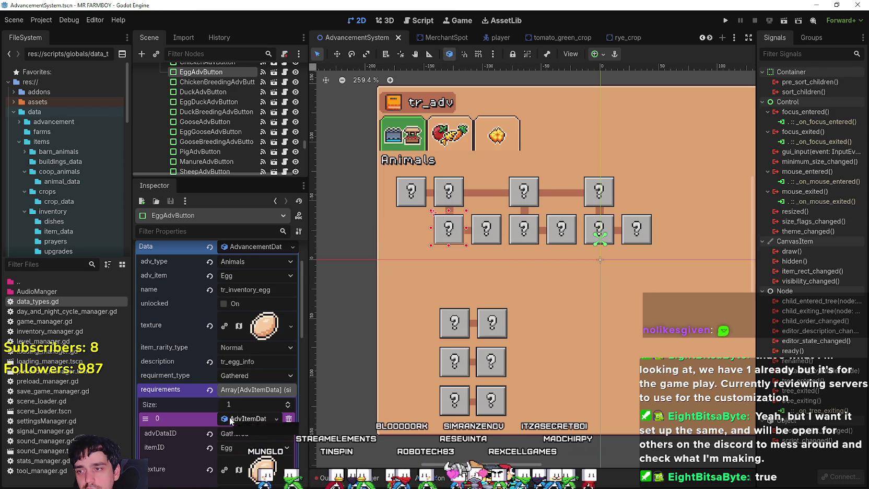
{"action": "right_click", "coordinate": [233, 418]}
{"action": "left_click", "coordinate": [525, 189]}
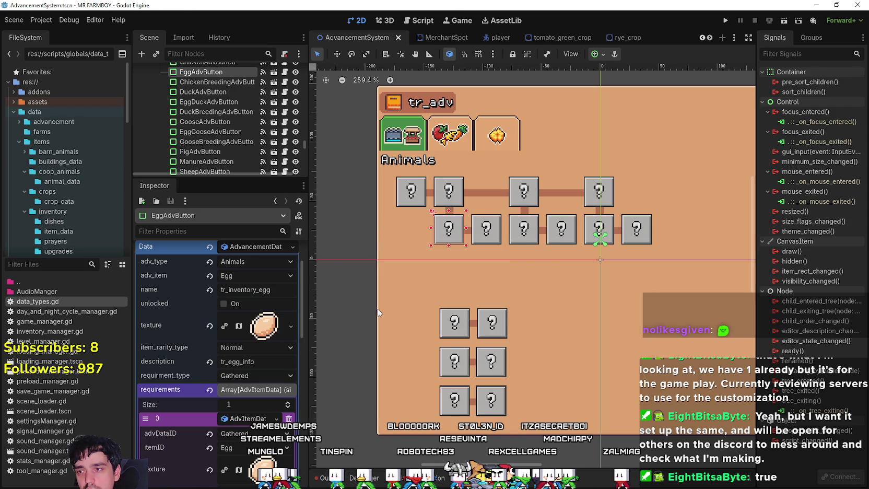
{"action": "left_click", "coordinate": [524, 189]}
- Set DuckAdvButton's requirment_type to Gathered
{"action": "scroll", "coordinate": [249, 288], "scroll_direction": "up", "scroll_amount": 2}
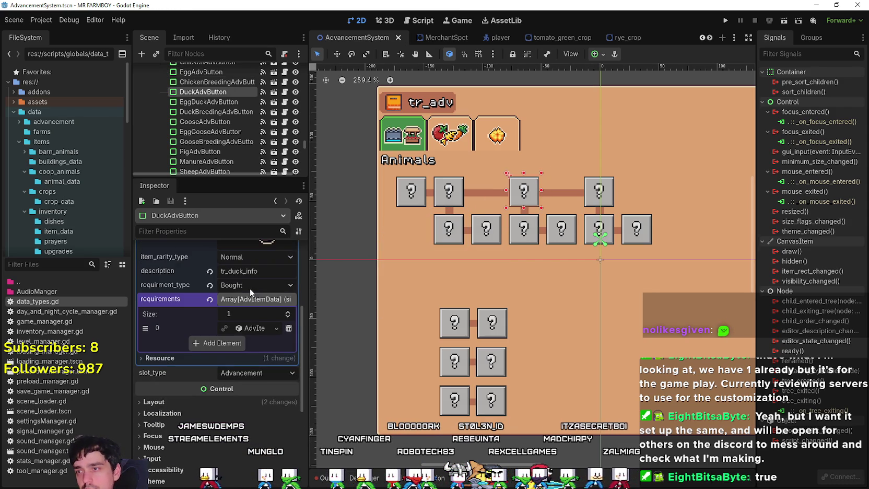
{"action": "left_click", "coordinate": [251, 327]}
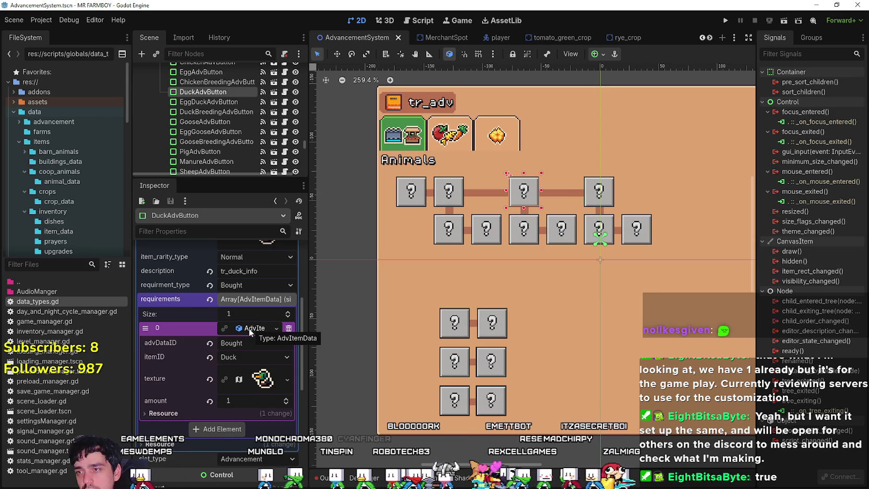
{"action": "scroll", "coordinate": [235, 318], "scroll_direction": "up", "scroll_amount": 1}
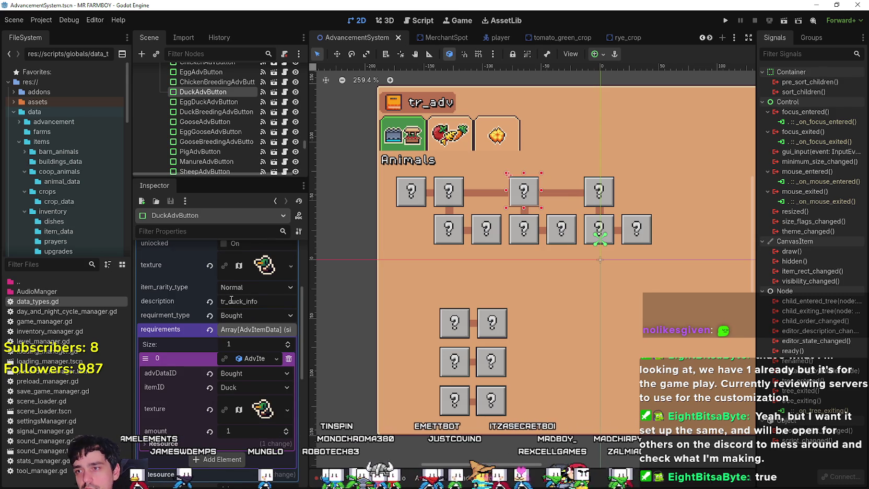
{"action": "left_click", "coordinate": [235, 317]}
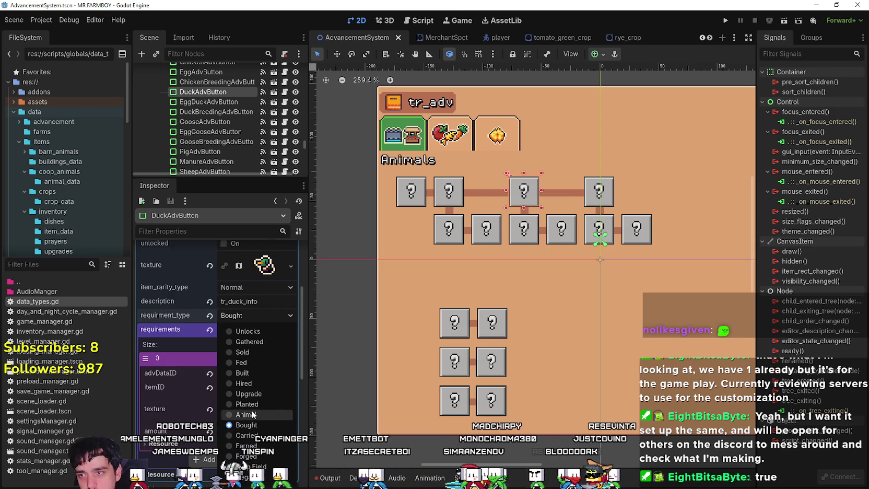
{"action": "left_click", "coordinate": [254, 341]}
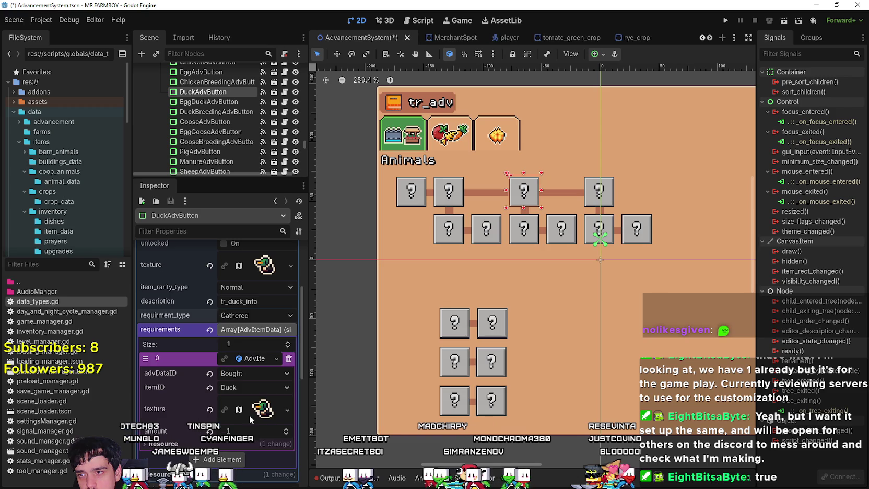
- Clear requirement element 0 and paste the copied Egg AdvItemData into it
{"action": "left_click", "coordinate": [288, 360]}
{"action": "left_click", "coordinate": [237, 360]}
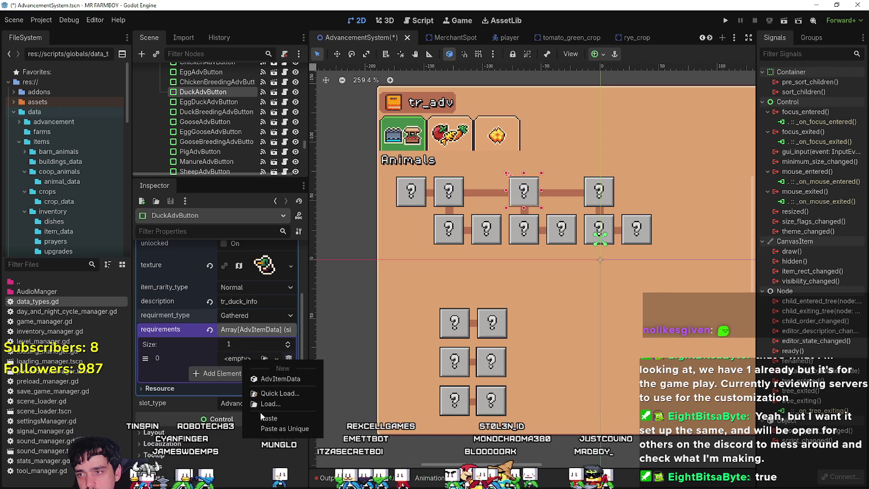
{"action": "left_click", "coordinate": [262, 418]}
{"action": "left_click", "coordinate": [241, 360]}
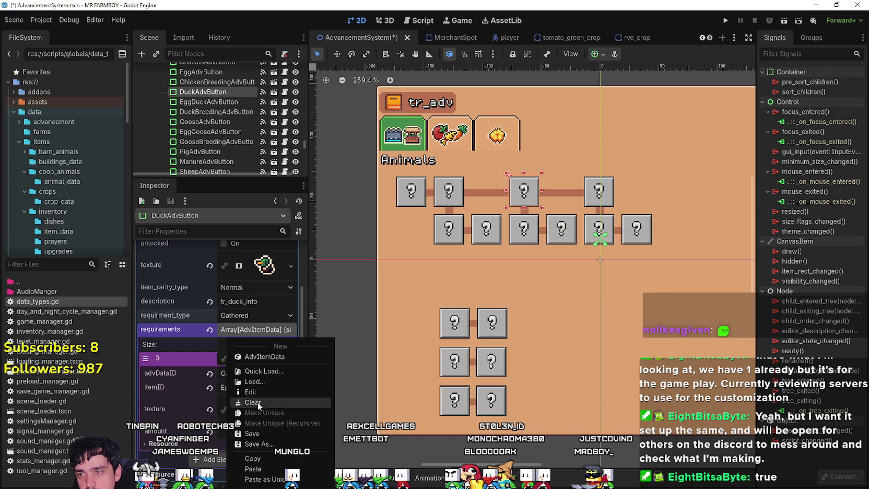
{"action": "left_click", "coordinate": [220, 338]}
{"action": "left_click", "coordinate": [242, 357]}
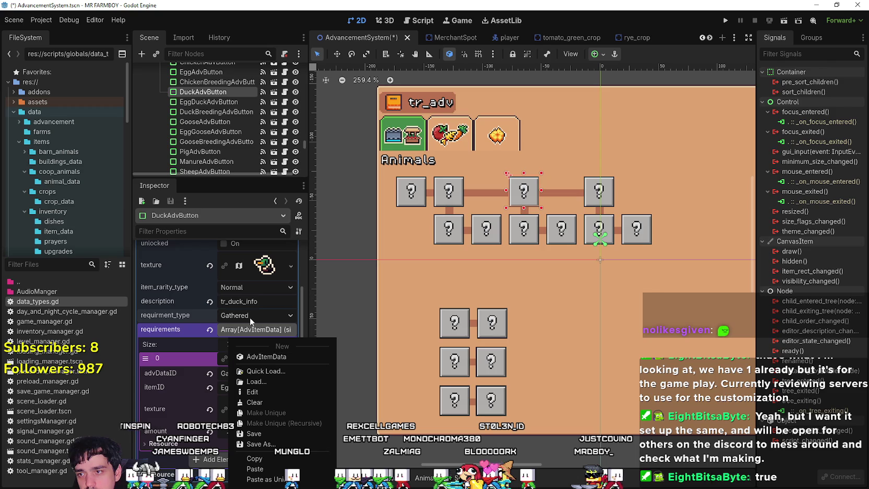
{"action": "left_click", "coordinate": [244, 331]}
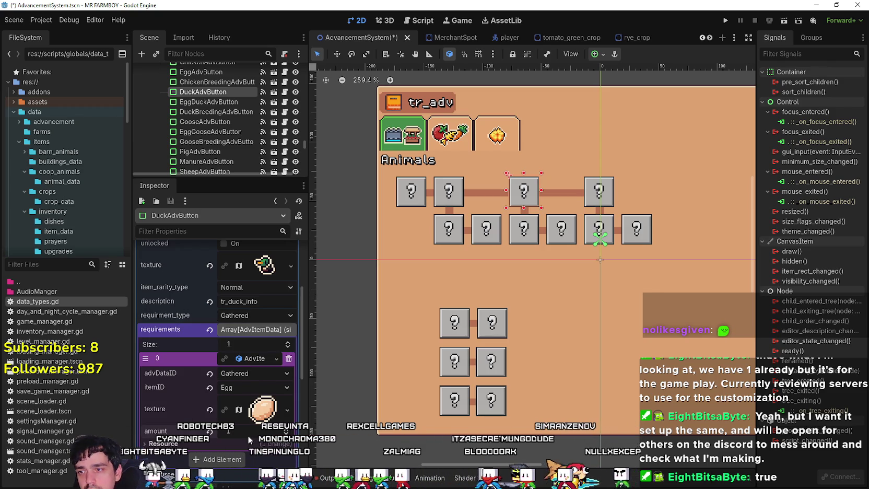
- Set the required Egg amount to 200 and save the scene
{"action": "left_click", "coordinate": [246, 432]}
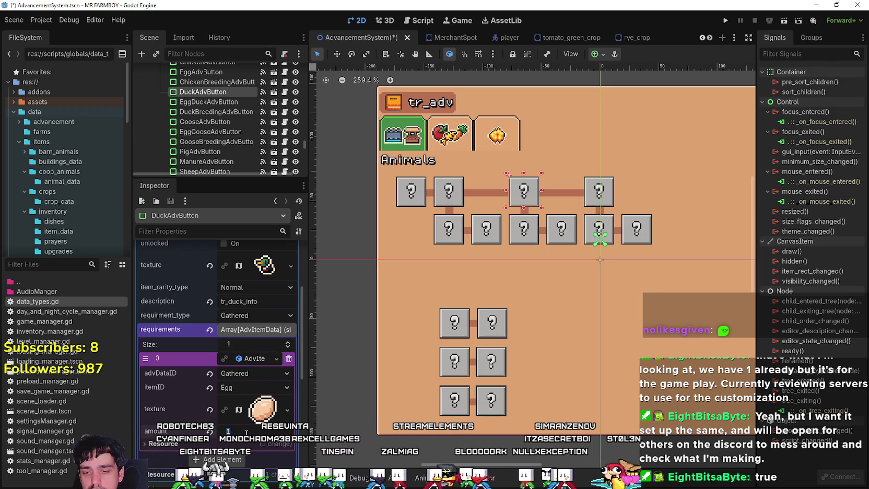
{"action": "type", "text": "200"}
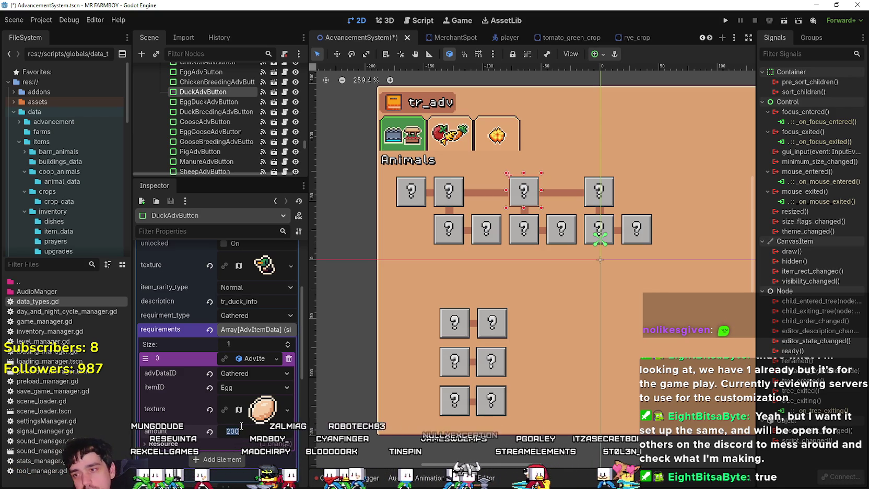
{"action": "left_click", "coordinate": [295, 280]}
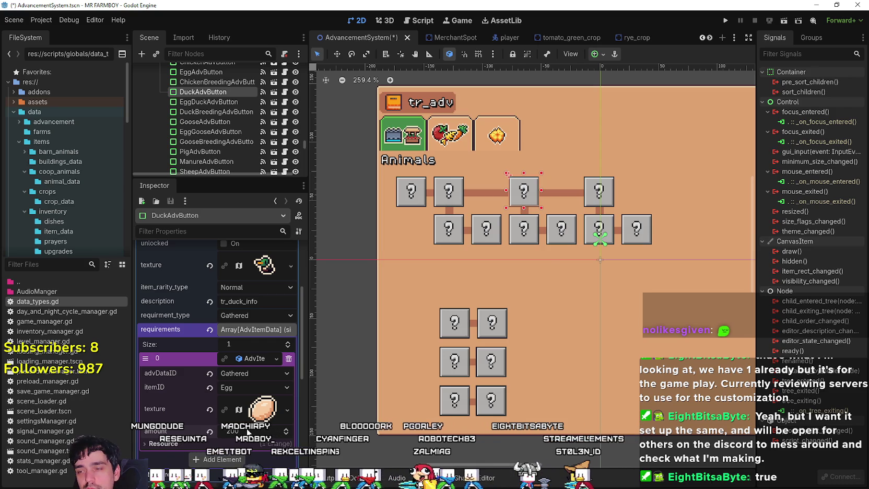
{"action": "key", "text": "ctrl+s"}
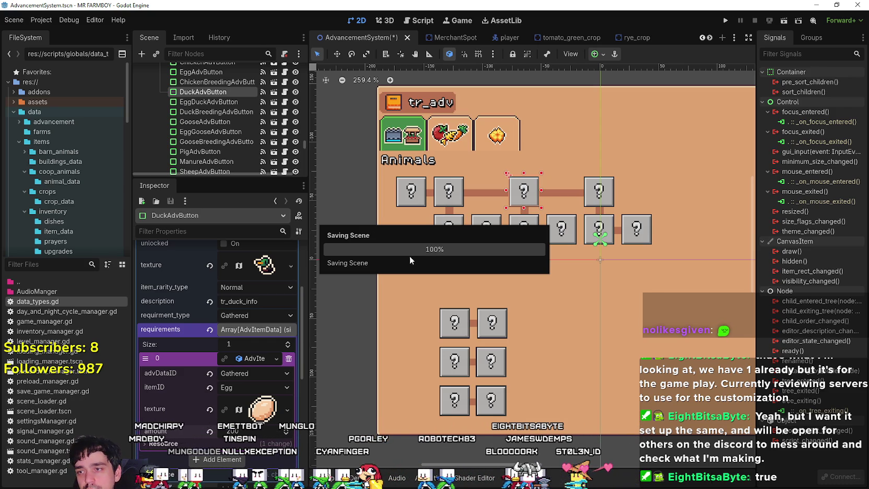
{"action": "left_click", "coordinate": [451, 222]}
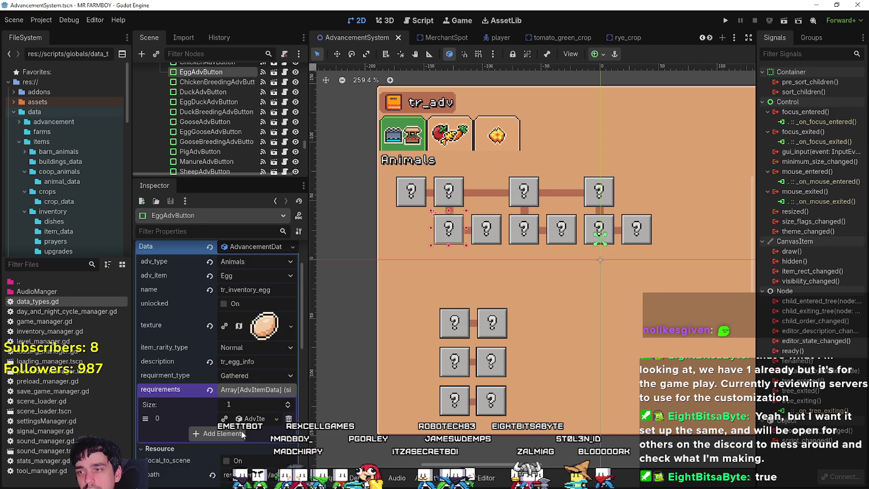
- Make EggAdvButton's requirement resource unique and save the scene
{"action": "scroll", "coordinate": [217, 339], "scroll_direction": "down", "scroll_amount": 3}
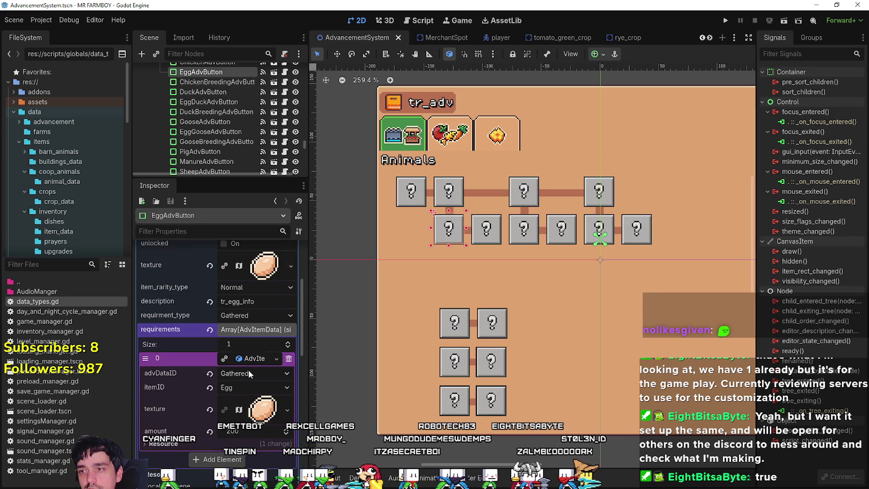
{"action": "left_click", "coordinate": [276, 358]}
{"action": "left_click", "coordinate": [313, 420]}
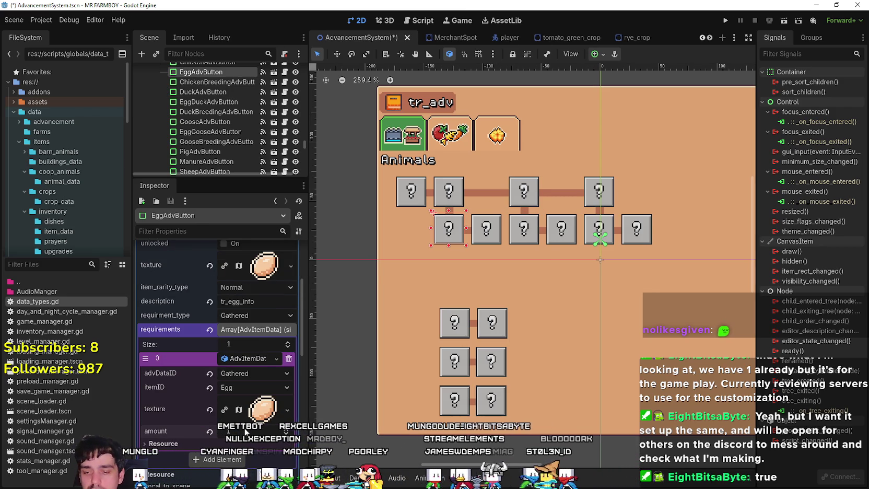
{"action": "key", "text": "ctrl+s"}
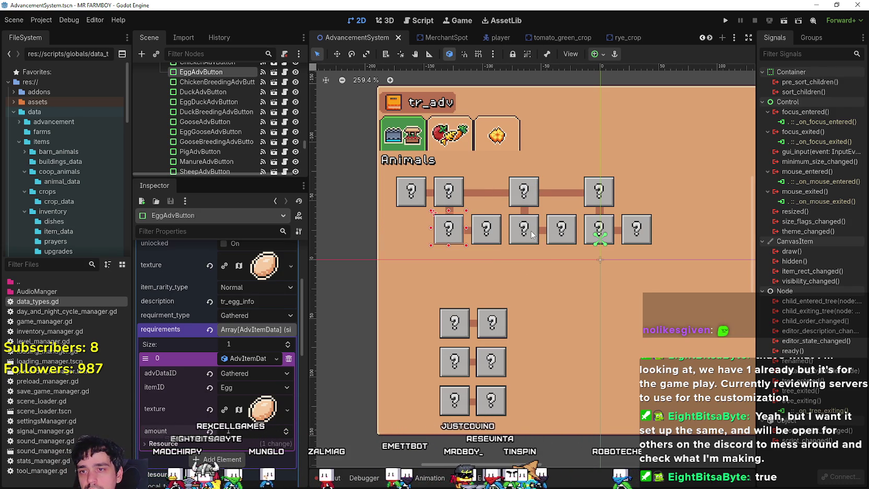
- Inspect the Duck and Duck Egg requirements, then select GooseAdvButton
{"action": "left_click", "coordinate": [521, 228]}
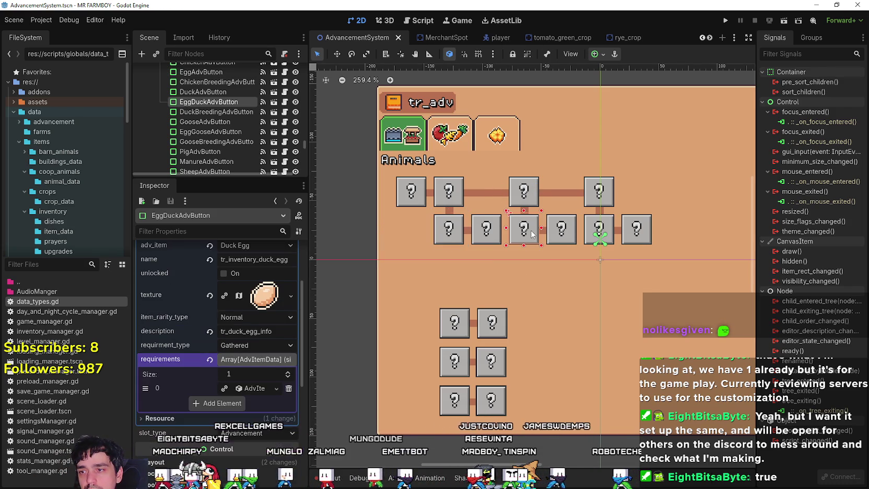
{"action": "left_click", "coordinate": [523, 191]}
{"action": "left_click", "coordinate": [251, 358]}
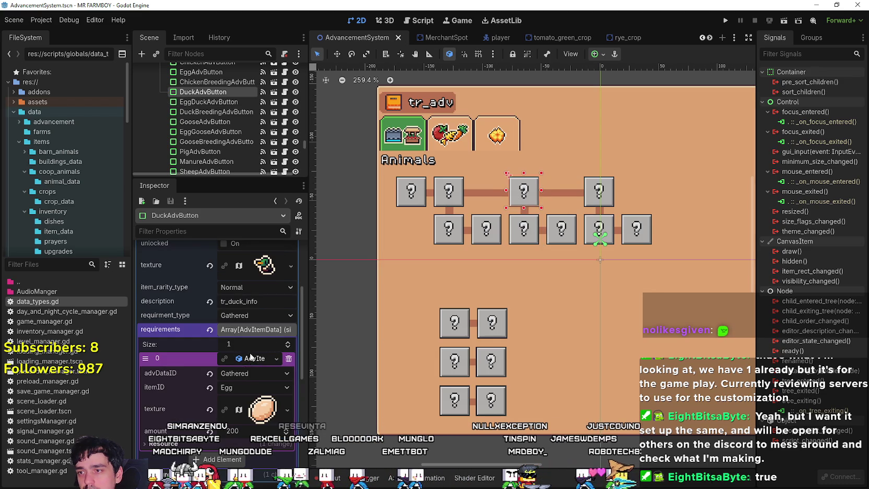
{"action": "key", "text": "ctrl+z"}
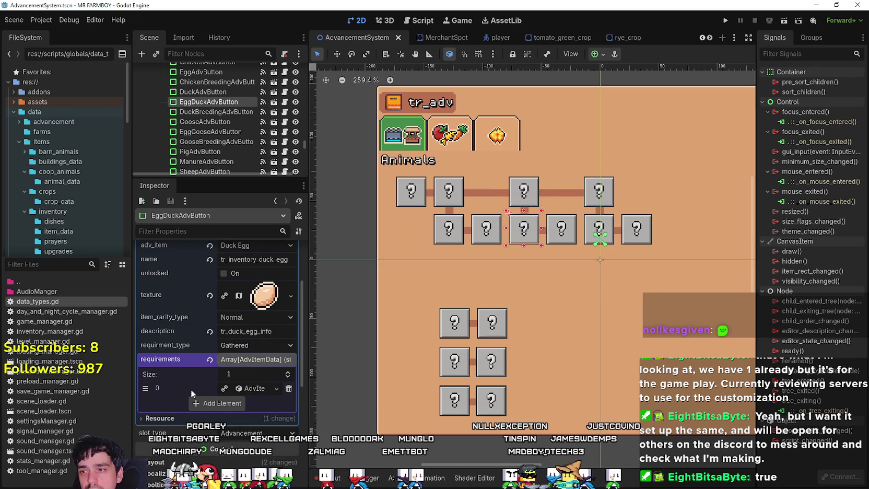
{"action": "left_click", "coordinate": [243, 389]}
{"action": "right_click", "coordinate": [235, 389]}
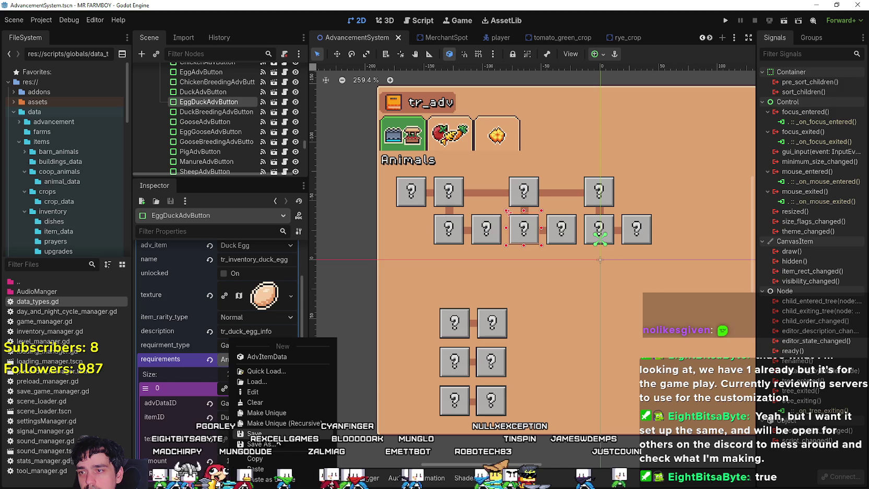
{"action": "left_click", "coordinate": [600, 200]}
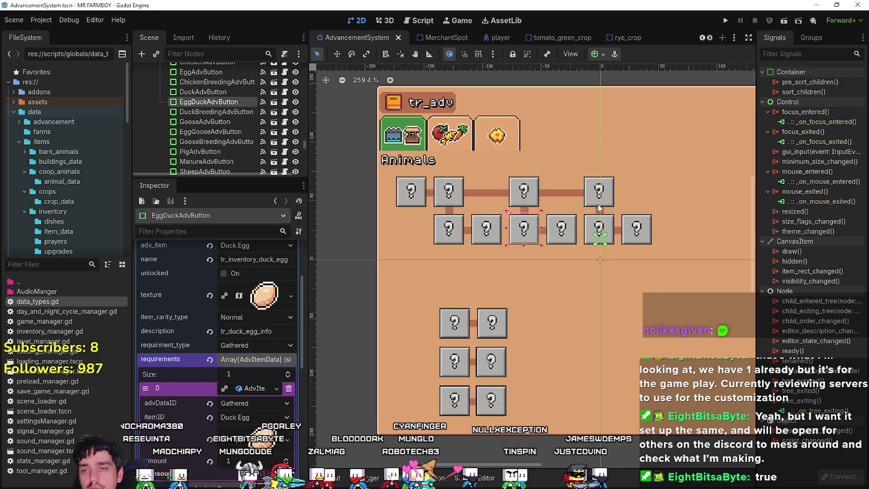
{"action": "left_click", "coordinate": [601, 200]}
- Remove GooseAdvButton's old requirement entry and set requirment_type to Gathered
{"action": "left_click", "coordinate": [246, 279]}
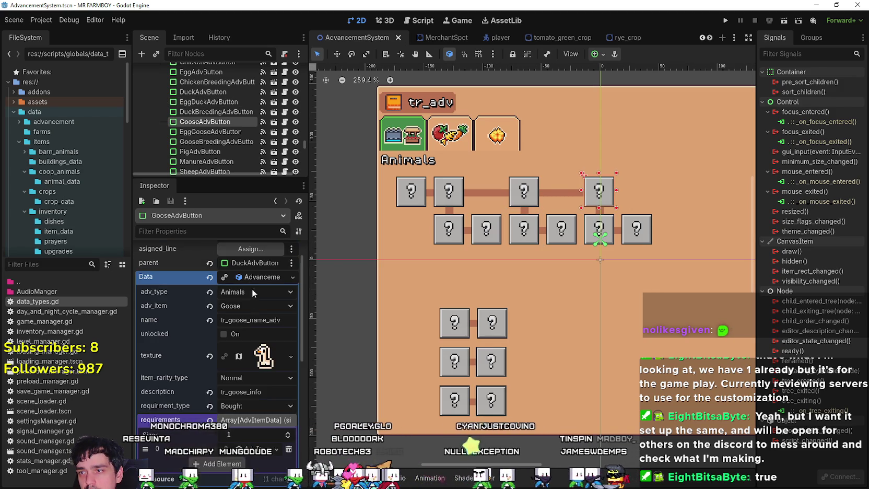
{"action": "scroll", "coordinate": [242, 437], "scroll_direction": "down", "scroll_amount": 3}
{"action": "left_click", "coordinate": [256, 358]}
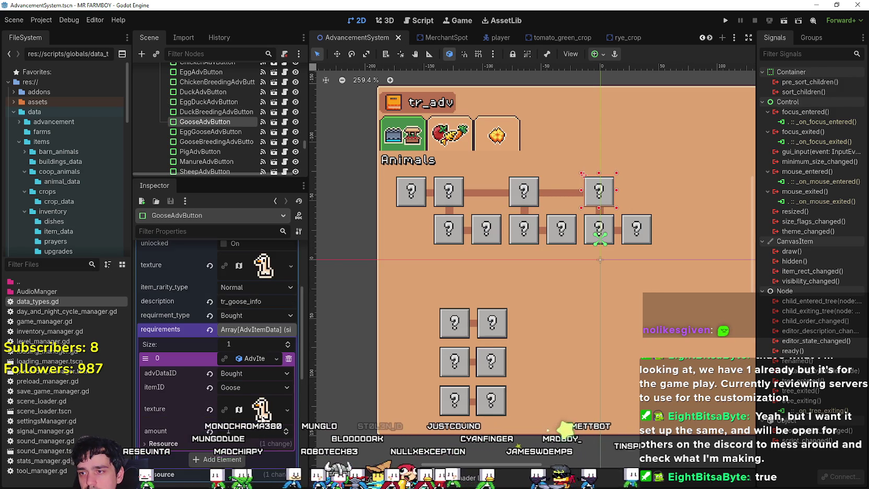
{"action": "left_click", "coordinate": [289, 359]}
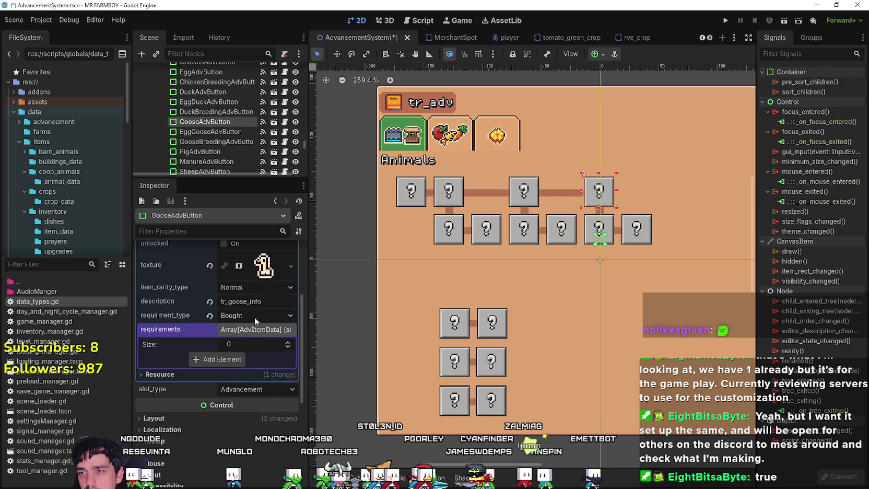
{"action": "left_click", "coordinate": [255, 316]}
{"action": "left_click", "coordinate": [256, 342]}
- Add a new requirement entry and fill it with Duck Egg AdvItemData
{"action": "left_click", "coordinate": [233, 360]}
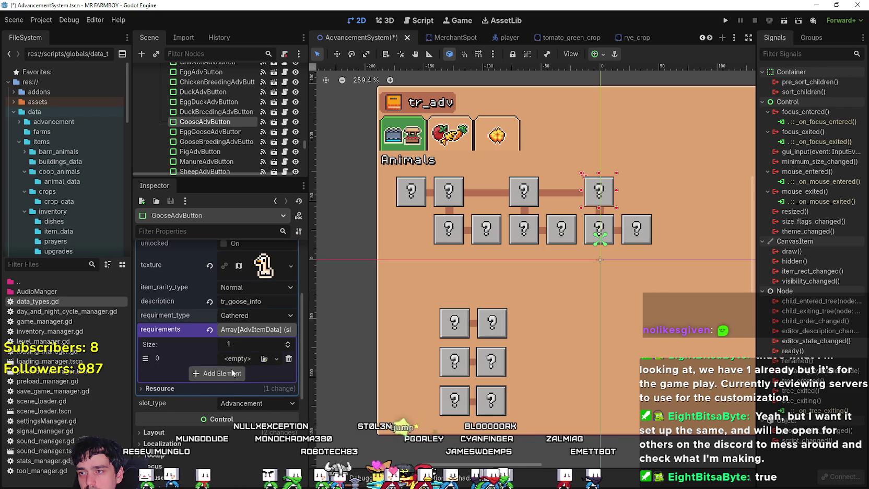
{"action": "left_click", "coordinate": [234, 359]}
{"action": "left_click", "coordinate": [248, 444]}
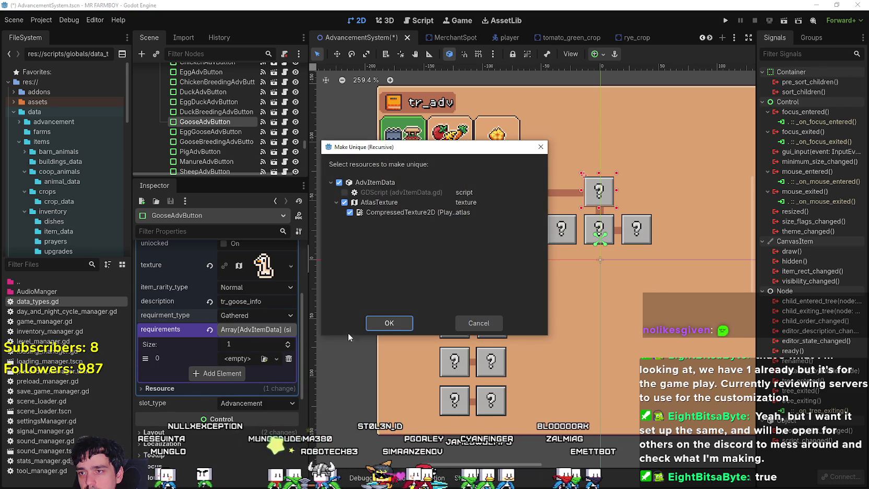
{"action": "left_click", "coordinate": [478, 324]}
{"action": "left_click", "coordinate": [230, 358]}
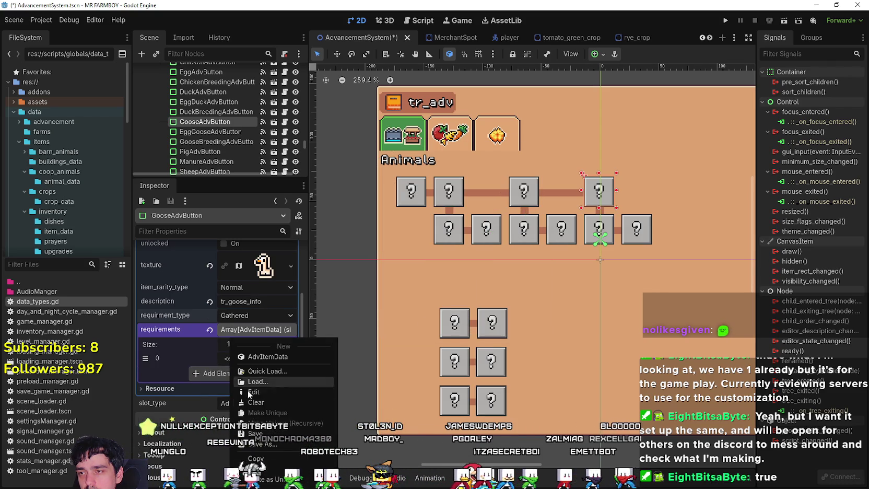
{"action": "left_click", "coordinate": [267, 356]}
{"action": "left_click", "coordinate": [229, 358]}
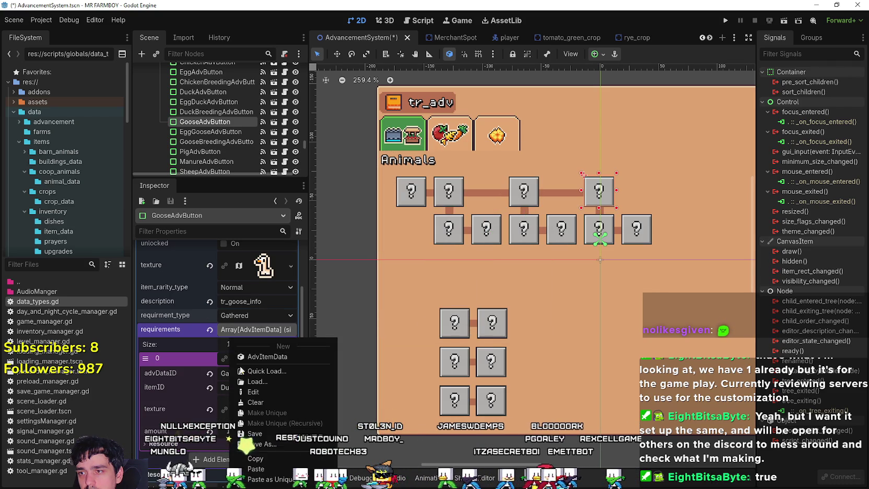
{"action": "left_click", "coordinate": [202, 356]}
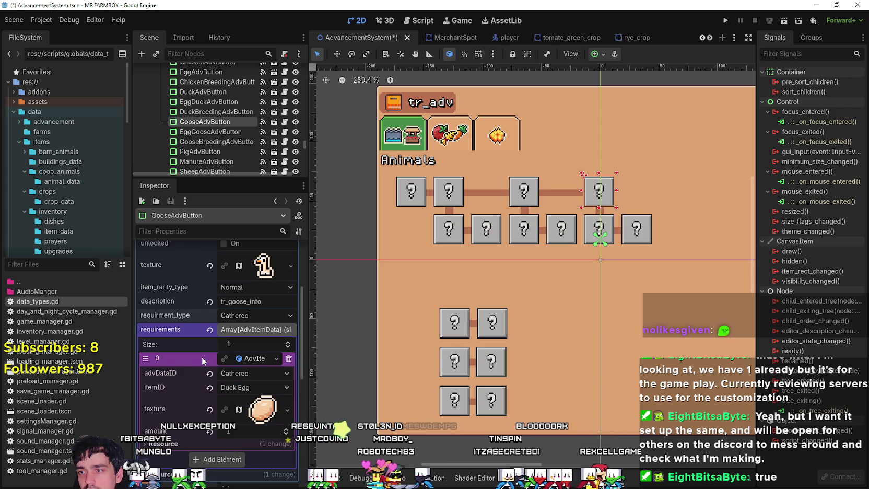
{"action": "right_click", "coordinate": [245, 359]}
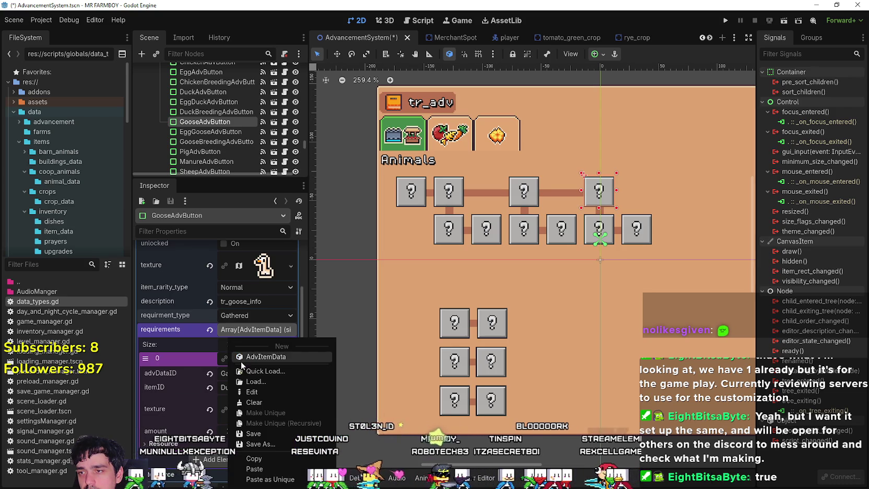
{"action": "left_click", "coordinate": [196, 358]}
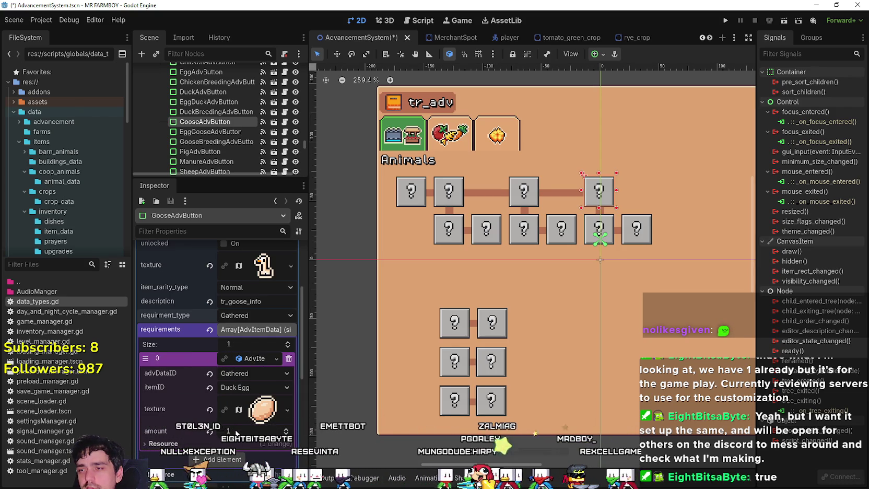
- Save the scene and set the Duck Egg requirement amount to 200
{"action": "key", "text": "ctrl+s"}
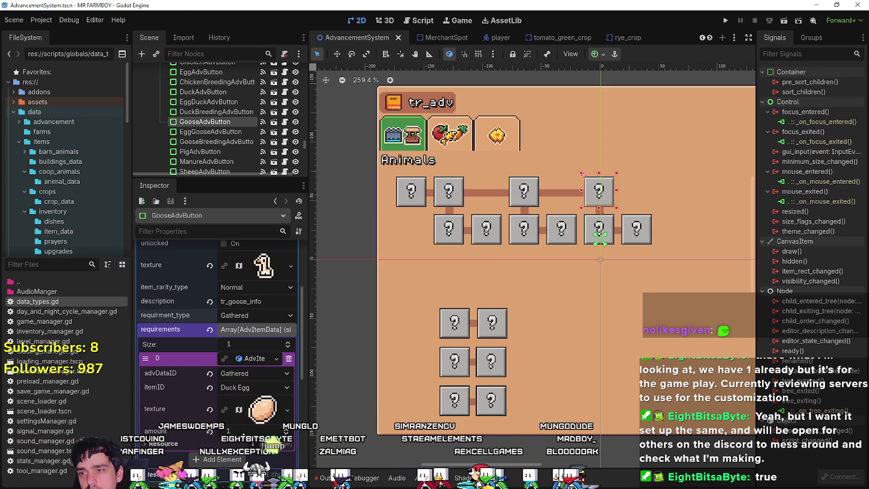
{"action": "type", "text": "00"}
{"action": "key", "text": "Return"}
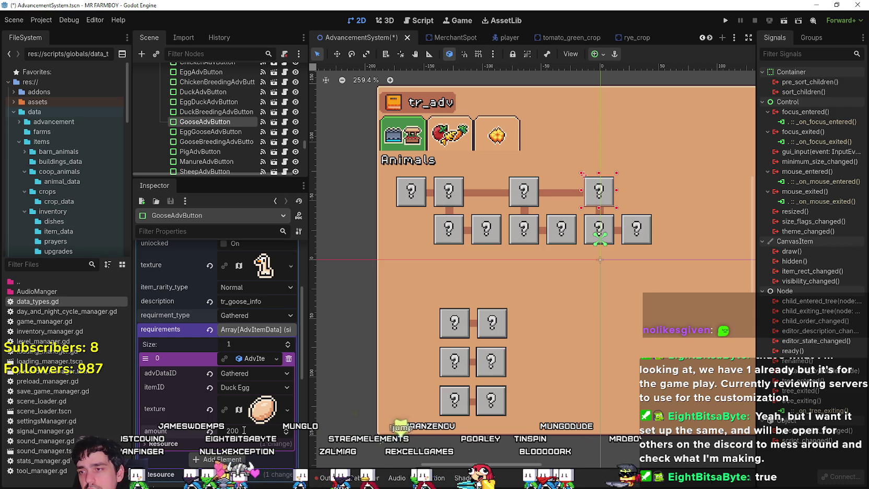
- Make EggDuckAdvButton's requirement data unique, set its amount to 1, and save
{"action": "left_click", "coordinate": [524, 230]}
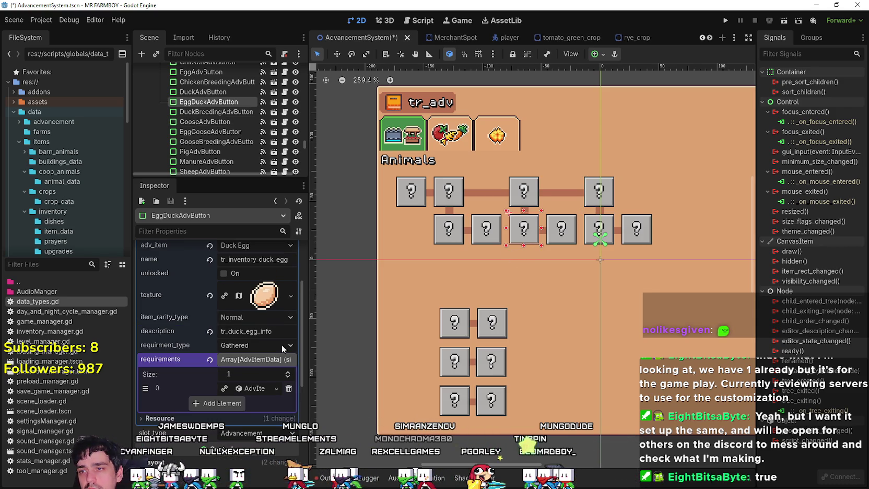
{"action": "right_click", "coordinate": [255, 388]}
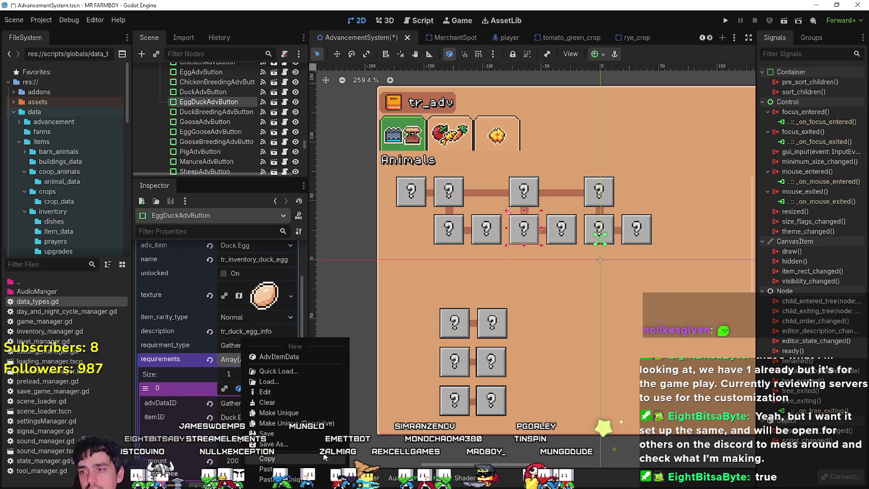
{"action": "left_click", "coordinate": [309, 408]}
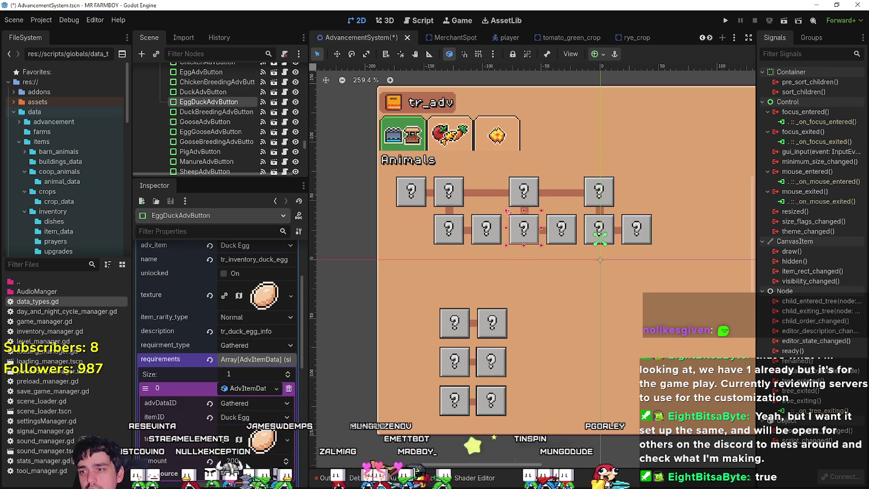
{"action": "left_click", "coordinate": [232, 461]}
{"action": "type", "text": "1"}
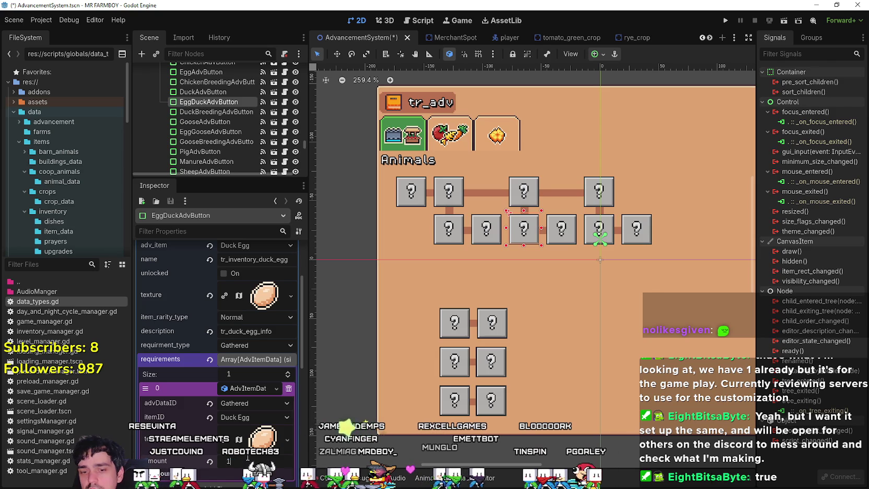
{"action": "key", "text": "Return"}
{"action": "key", "text": "ctrl+s"}
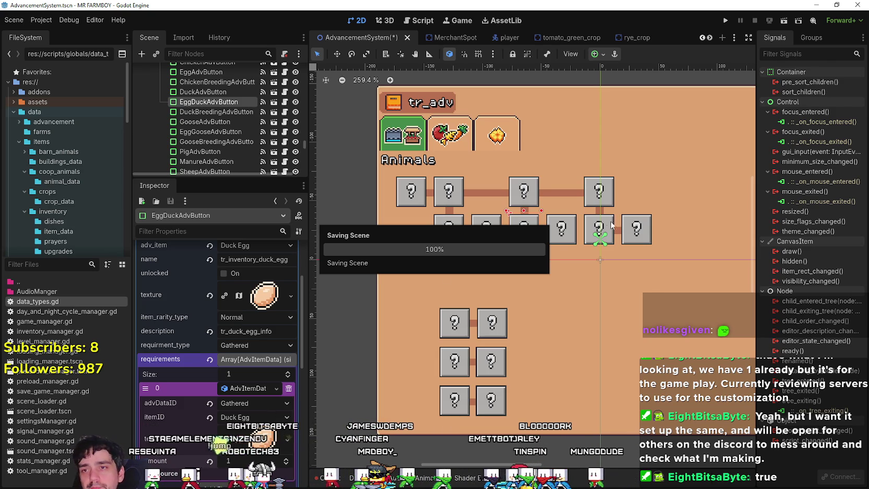
- Check the goose advancement, then select the AnimalTileAdvButton tile
{"action": "left_click", "coordinate": [600, 194]}
{"action": "scroll", "coordinate": [587, 218], "scroll_direction": "down", "scroll_amount": 3}
{"action": "scroll", "coordinate": [538, 271], "scroll_direction": "up", "scroll_amount": 2}
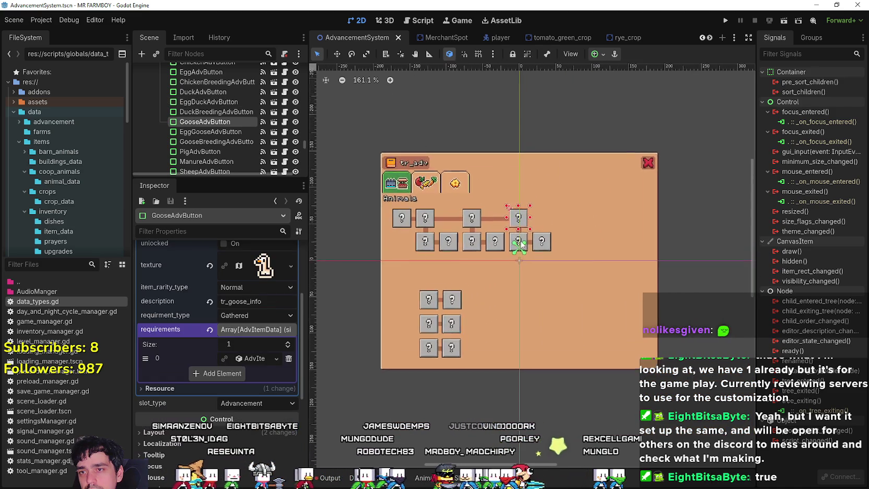
{"action": "scroll", "coordinate": [538, 271], "scroll_direction": "up", "scroll_amount": 1}
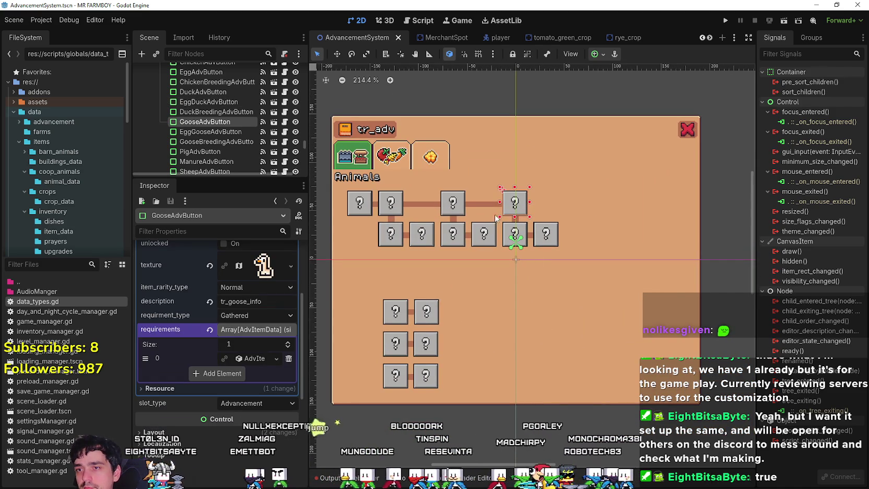
{"action": "scroll", "coordinate": [407, 334], "scroll_direction": "up", "scroll_amount": 1}
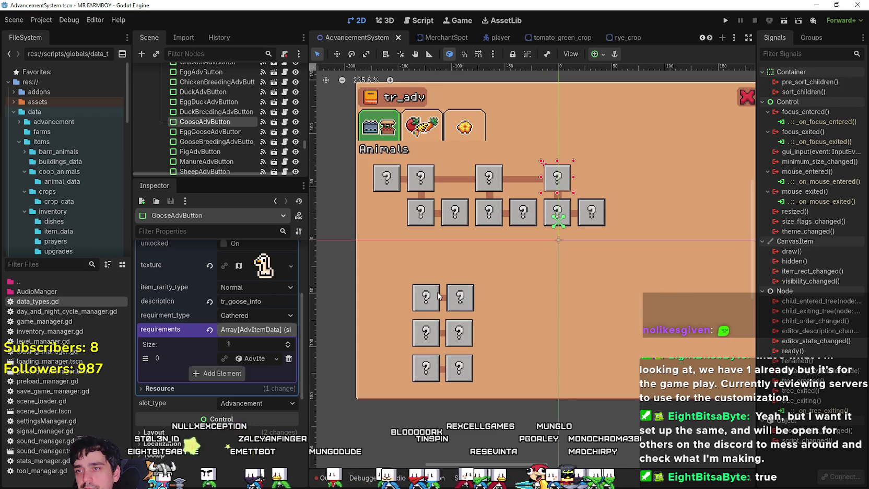
{"action": "scroll", "coordinate": [437, 296], "scroll_direction": "down", "scroll_amount": 2}
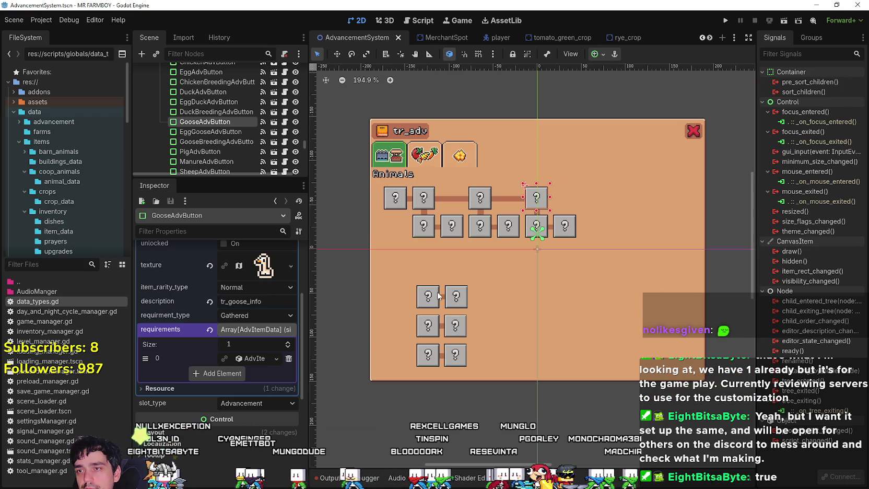
{"action": "left_click", "coordinate": [398, 198]}
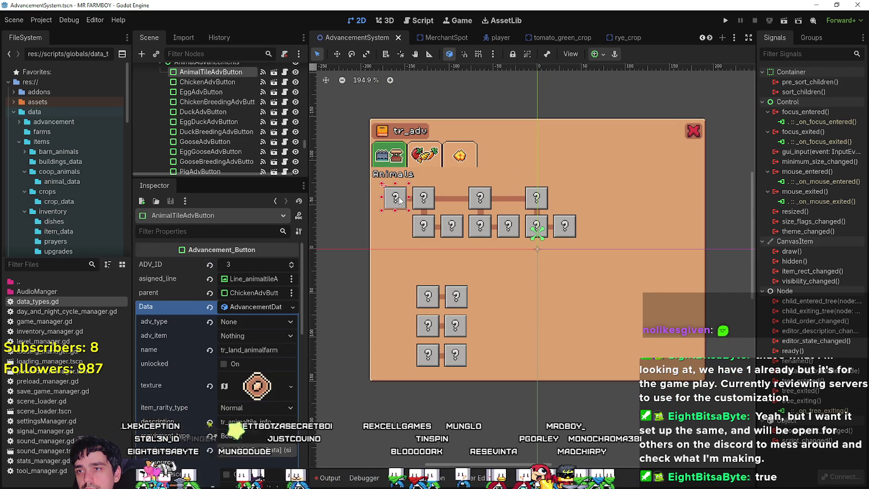
- Move the sheep button above PigAdvButton in the Scene dock
{"action": "left_click", "coordinate": [427, 297]}
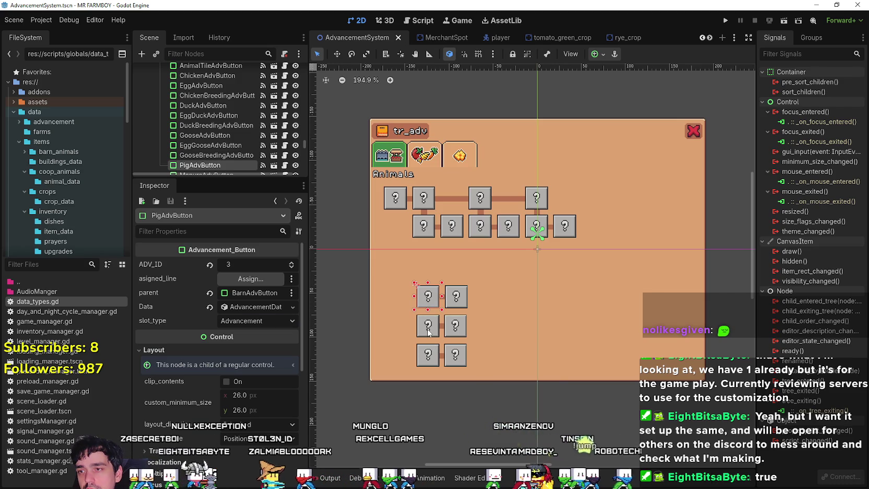
{"action": "left_click", "coordinate": [428, 327]}
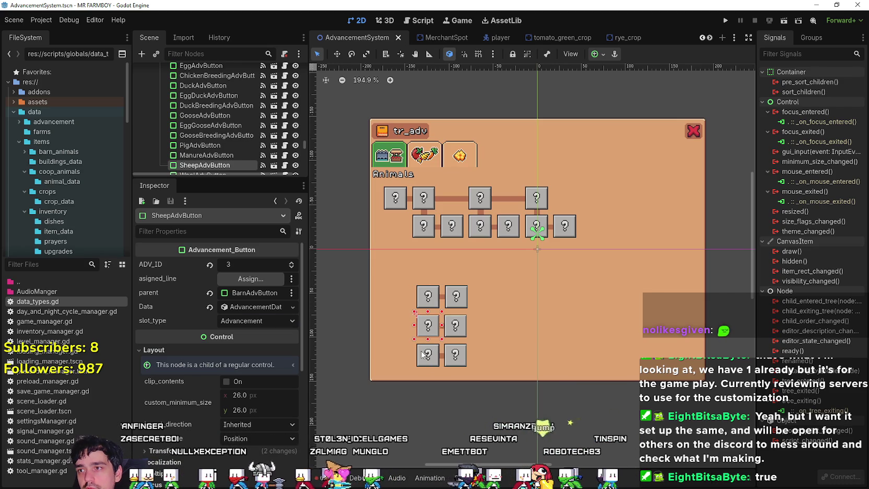
{"action": "scroll", "coordinate": [203, 138], "scroll_direction": "down", "scroll_amount": 2}
{"action": "left_click", "coordinate": [203, 140]}
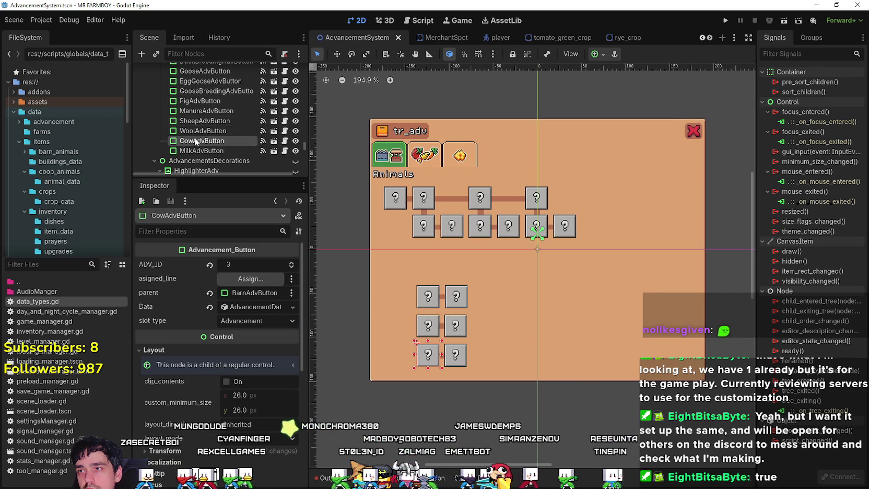
{"action": "left_click", "coordinate": [206, 100]}
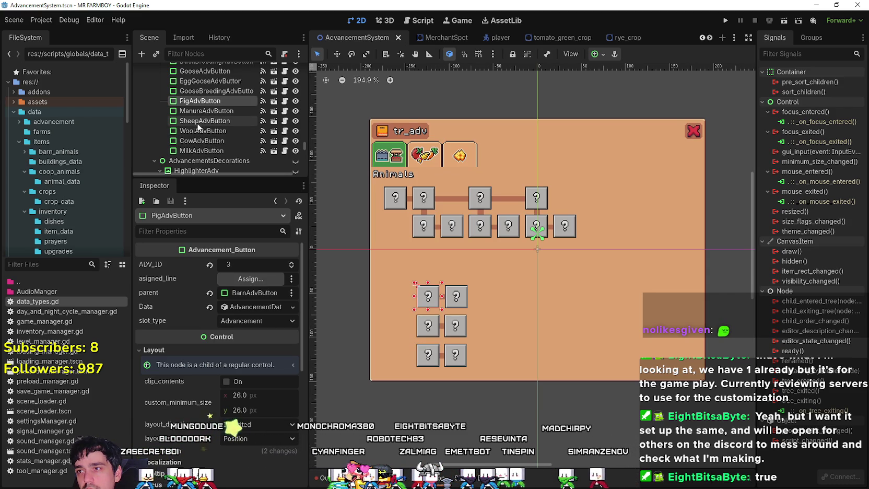
{"action": "mouse_move", "coordinate": [203, 121]}
{"action": "left_mouse_down"}
{"action": "mouse_move", "coordinate": [201, 101]}
{"action": "mouse_move", "coordinate": [206, 112]}
{"action": "left_mouse_up"}
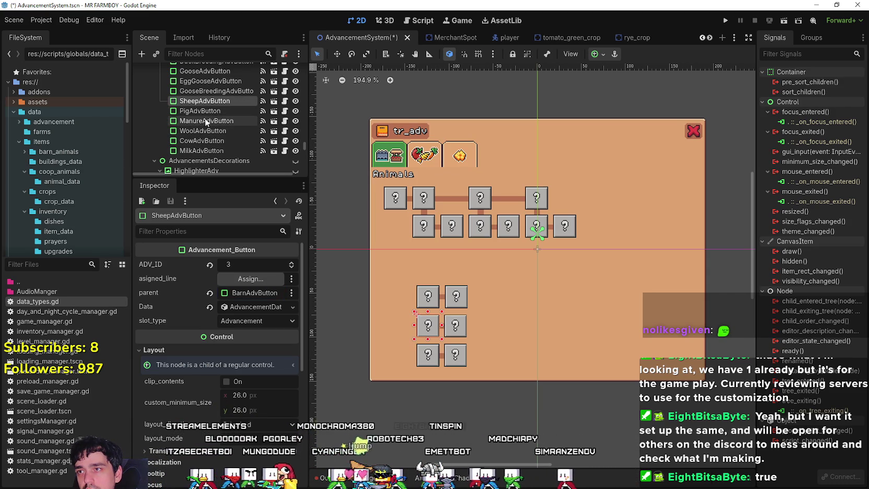
- Move the wool button above the pig, then place CowAdvButton between wool and pig
{"action": "left_click", "coordinate": [202, 133]}
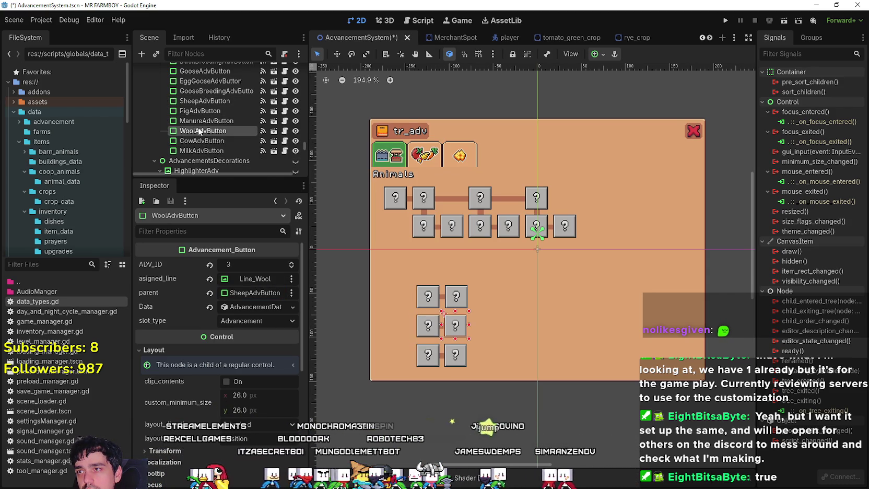
{"action": "left_click_drag", "start_coordinate": [199, 157], "coordinate": [198, 154]}
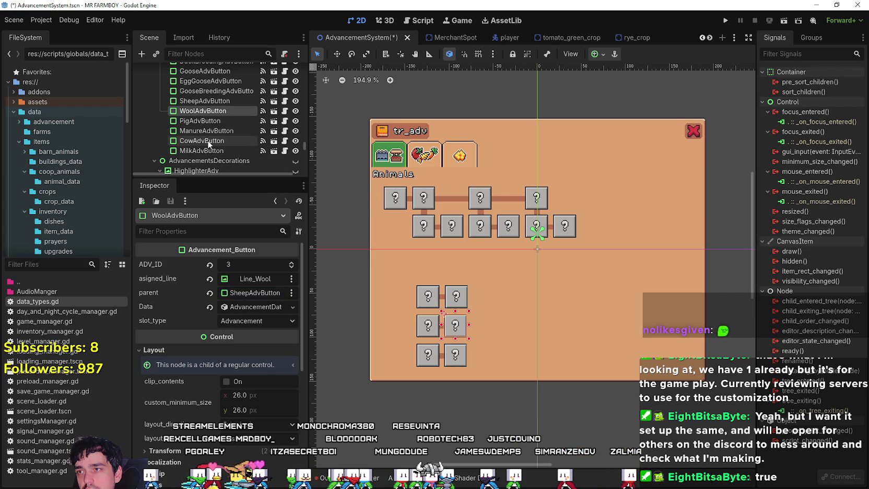
{"action": "left_click", "coordinate": [207, 141]}
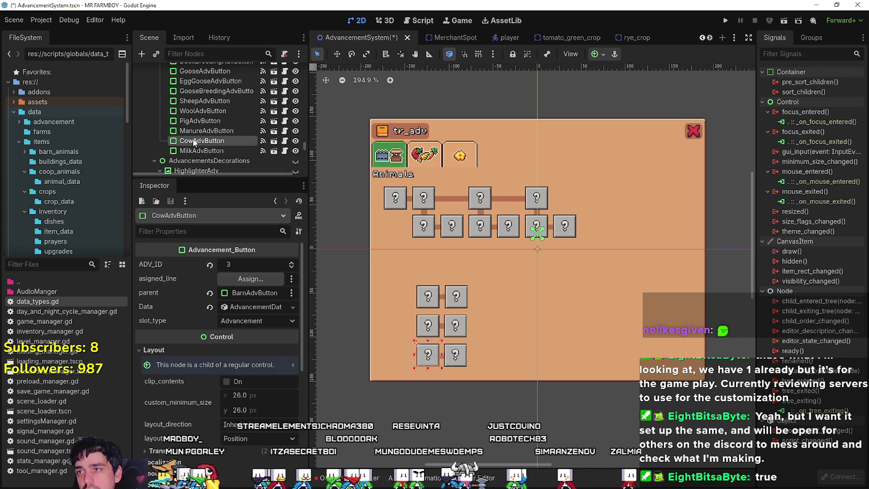
{"action": "left_click_drag", "start_coordinate": [194, 142], "coordinate": [199, 119]}
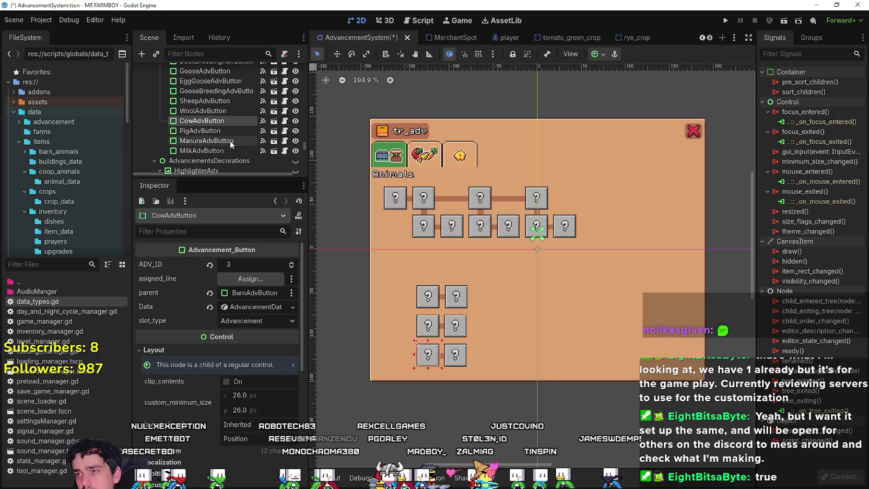
- Drag MilkAdvButton above PigAdvButton, then recenter the tile layout
{"action": "left_click", "coordinate": [212, 144]}
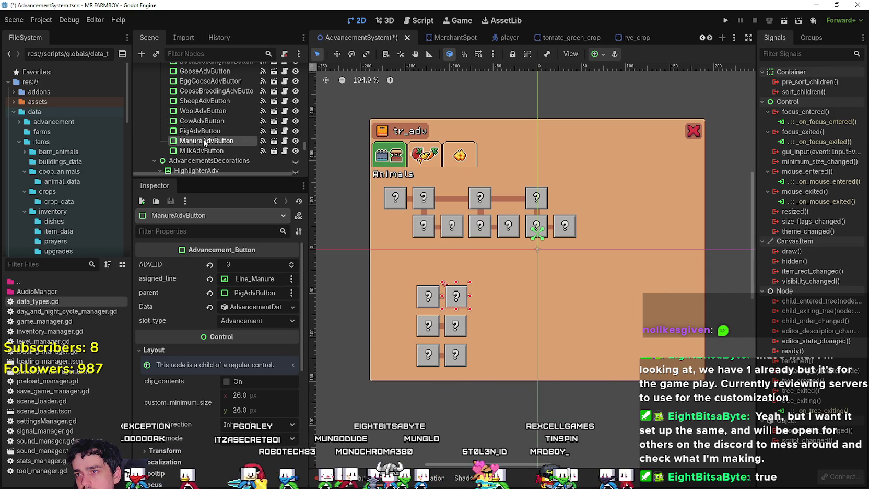
{"action": "left_click_drag", "start_coordinate": [201, 149], "coordinate": [205, 128]}
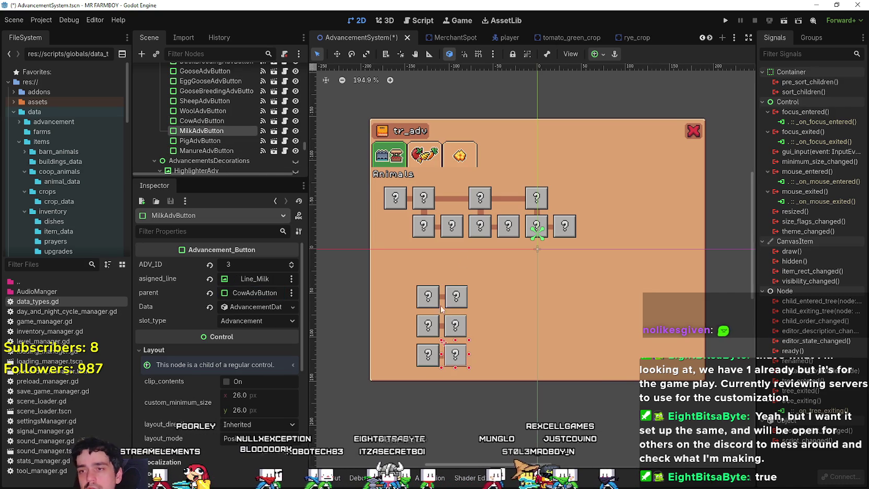
{"action": "scroll", "coordinate": [424, 282], "scroll_direction": "up", "scroll_amount": 1}
{"action": "left_click_drag", "start_coordinate": [409, 262], "coordinate": [441, 234]}
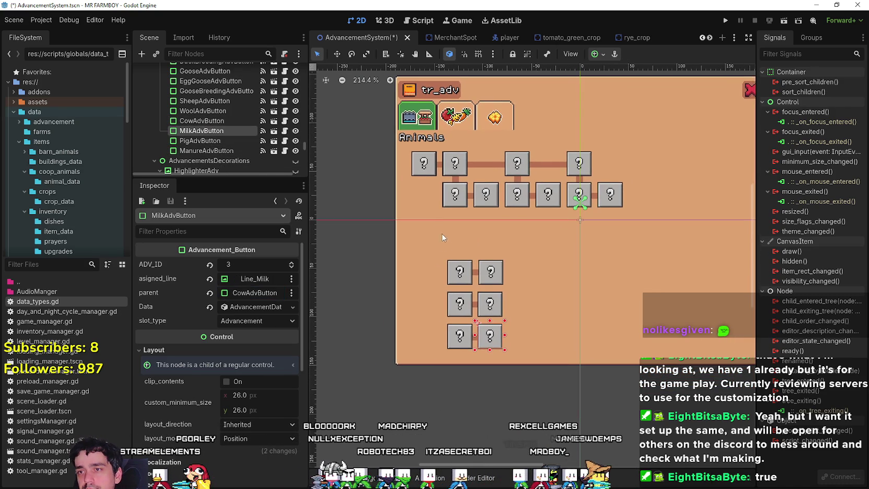
{"action": "left_click", "coordinate": [418, 166]}
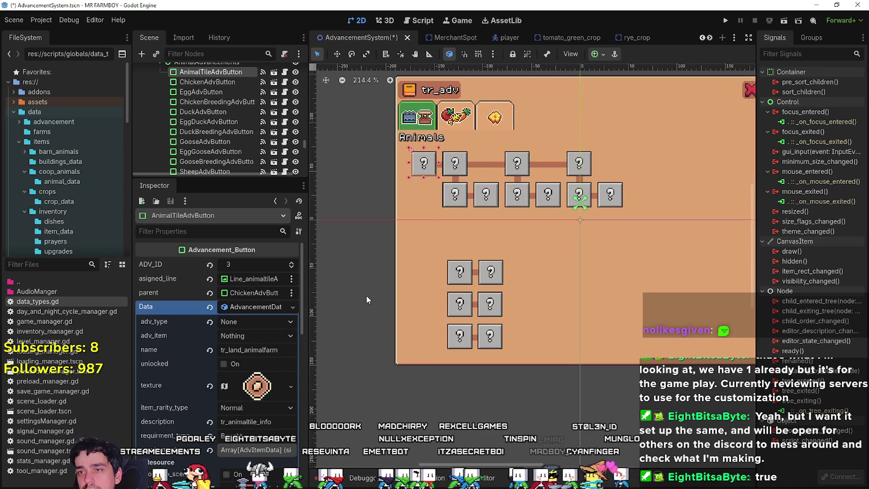
- Duplicate the Line_Egg connector as Line_Egg9 and shift it 30 px left beneath the top-left tile
{"action": "scroll", "coordinate": [442, 182], "scroll_direction": "up", "scroll_amount": 2}
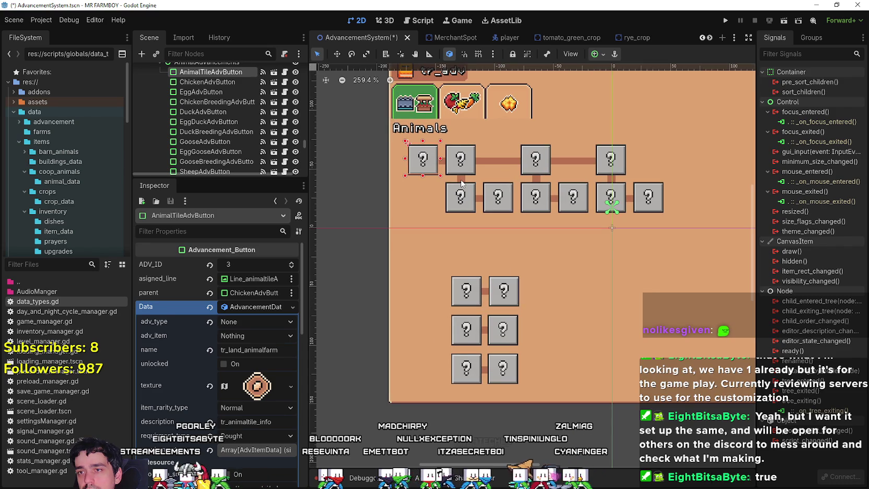
{"action": "left_click", "coordinate": [460, 182]}
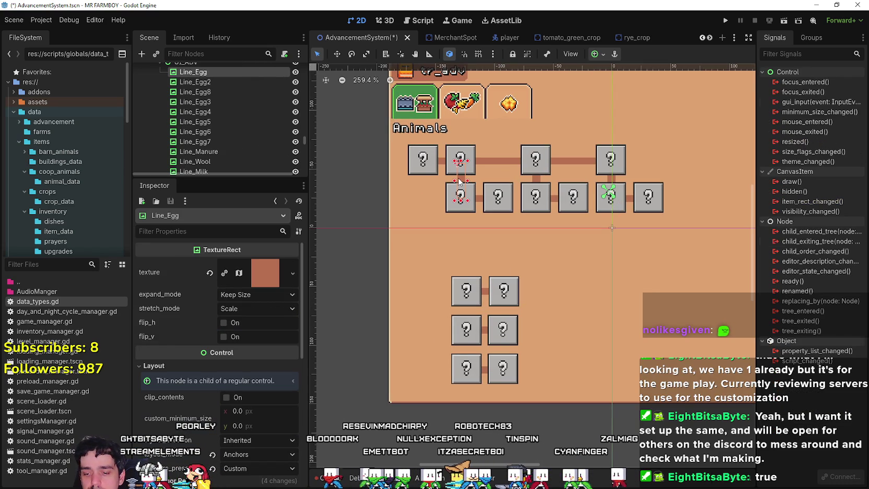
{"action": "scroll", "coordinate": [458, 180], "scroll_direction": "down", "scroll_amount": 2}
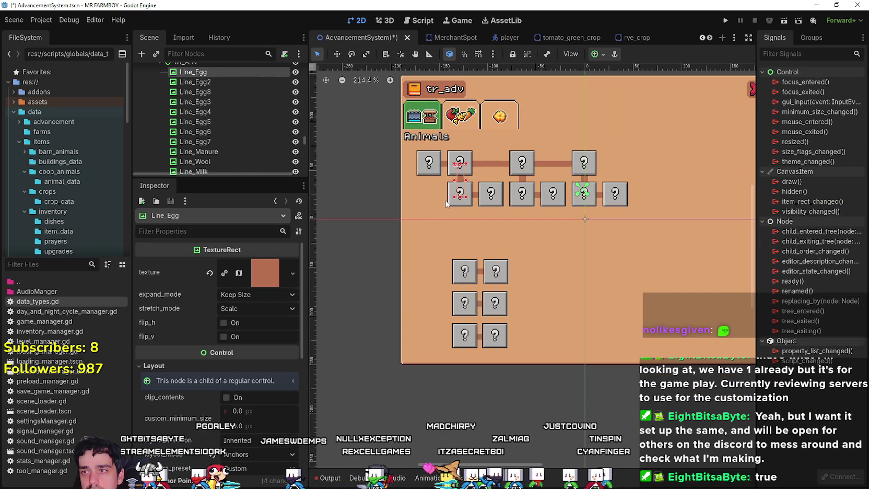
{"action": "key", "text": "ctrl+d"}
{"action": "left_click", "coordinate": [337, 54]}
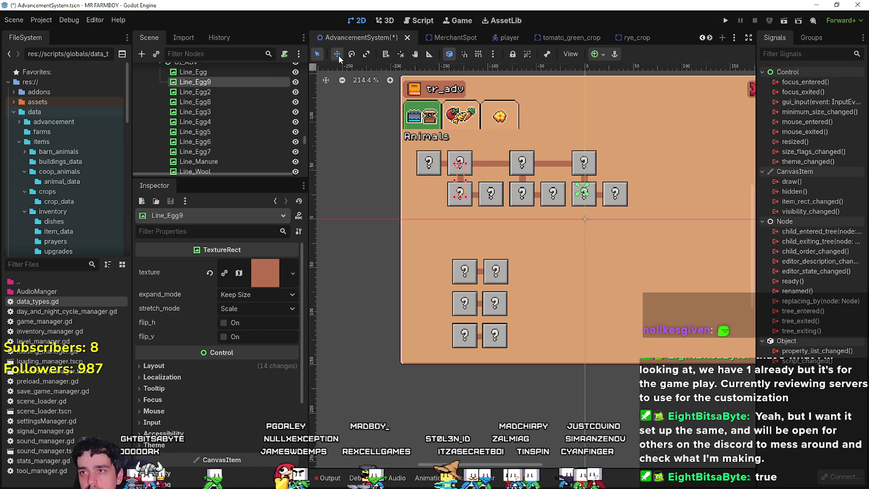
{"action": "scroll", "coordinate": [504, 175], "scroll_direction": "up", "scroll_amount": 4}
{"action": "left_click_drag", "start_coordinate": [440, 182], "coordinate": [393, 182]}
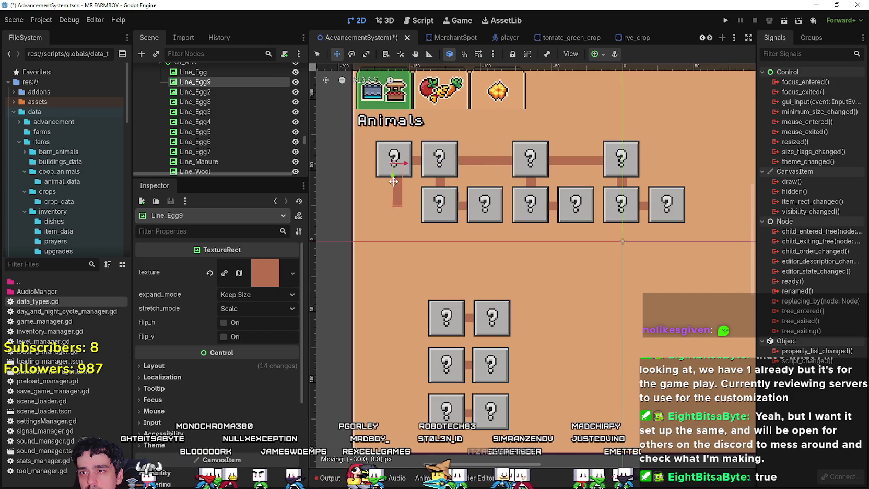
{"action": "scroll", "coordinate": [436, 301], "scroll_direction": "down", "scroll_amount": 2}
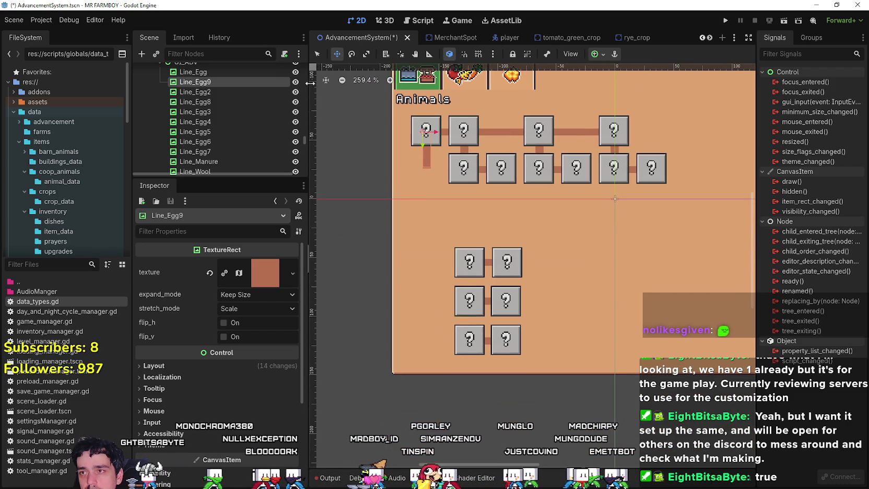
{"action": "scroll", "coordinate": [443, 285], "scroll_direction": "down", "scroll_amount": 1}
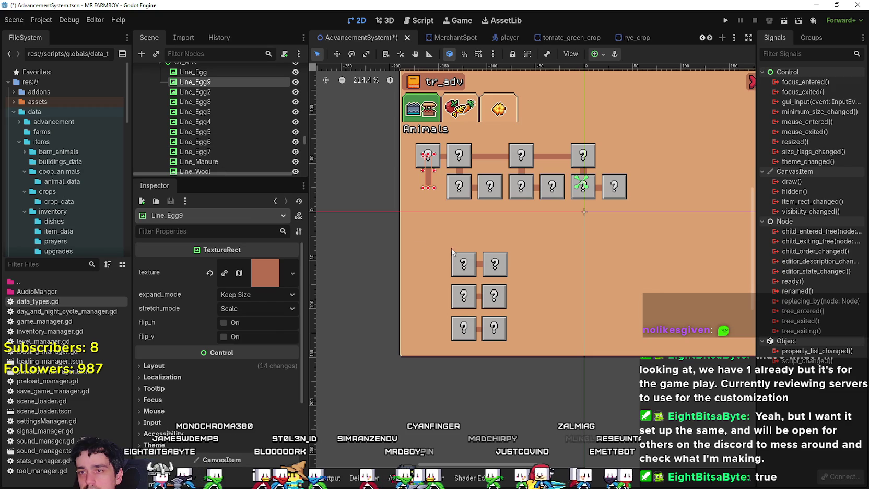
- Move the sheep tile pair and Line_Wool up-left under the new connector, nudging them down twice
{"action": "left_click", "coordinate": [464, 297]}
{"action": "scroll", "coordinate": [494, 297], "scroll_direction": "up", "scroll_amount": 5}
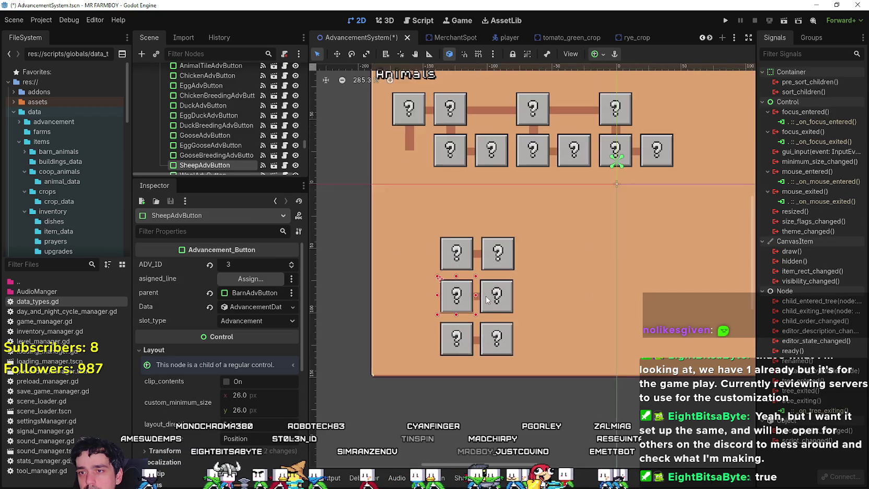
{"action": "left_click", "coordinate": [478, 301]}
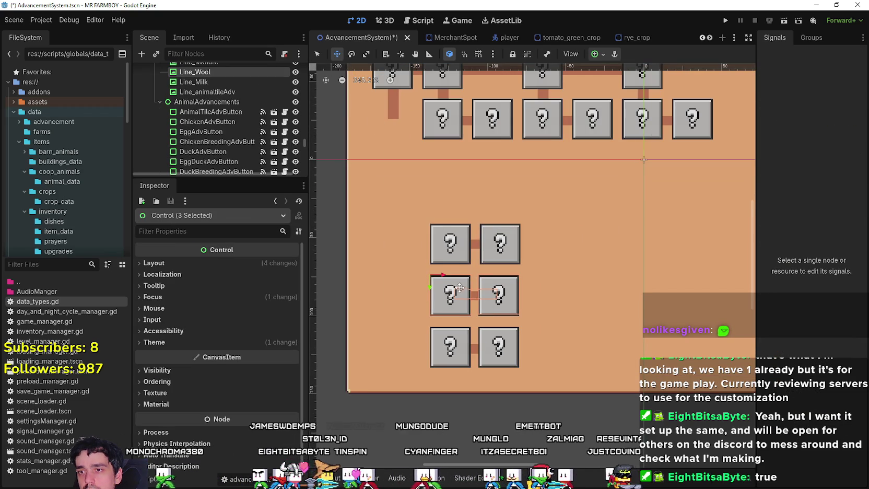
{"action": "mouse_move", "coordinate": [459, 287]}
{"action": "left_mouse_down"}
{"action": "mouse_move", "coordinate": [421, 210]}
{"action": "mouse_move", "coordinate": [401, 144]}
{"action": "mouse_move", "coordinate": [403, 110]}
{"action": "left_mouse_up"}
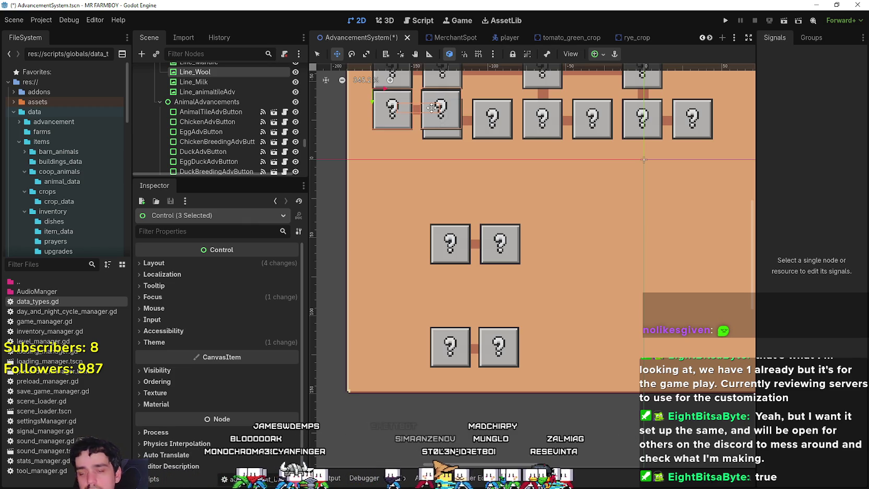
{"action": "key", "text": "shift+Down"}
{"action": "key", "text": "shift+Down"}
{"action": "key", "text": "shift+Down"}
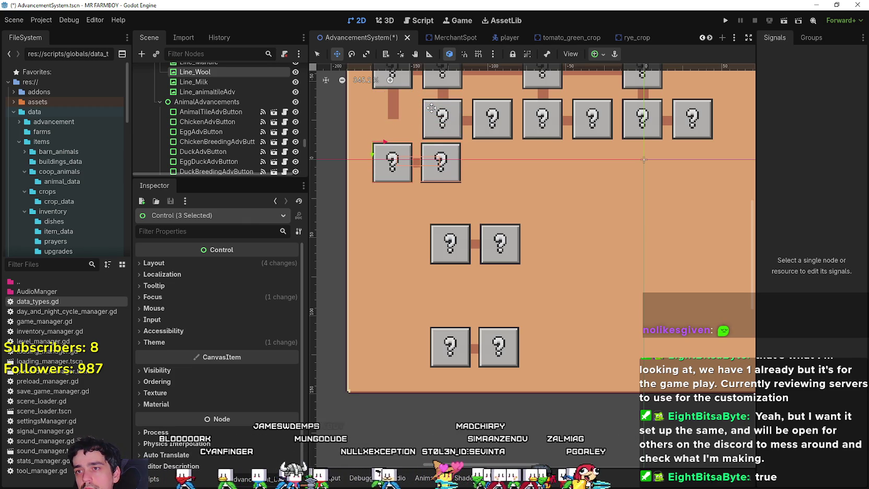
{"action": "key", "text": "shift+Down"}
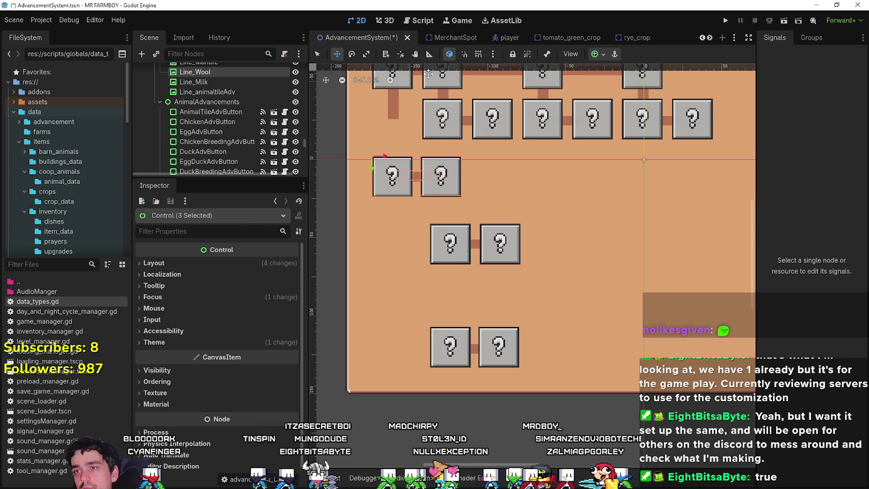
{"action": "scroll", "coordinate": [366, 71], "scroll_direction": "up", "scroll_amount": 2}
{"action": "left_click", "coordinate": [317, 54]}
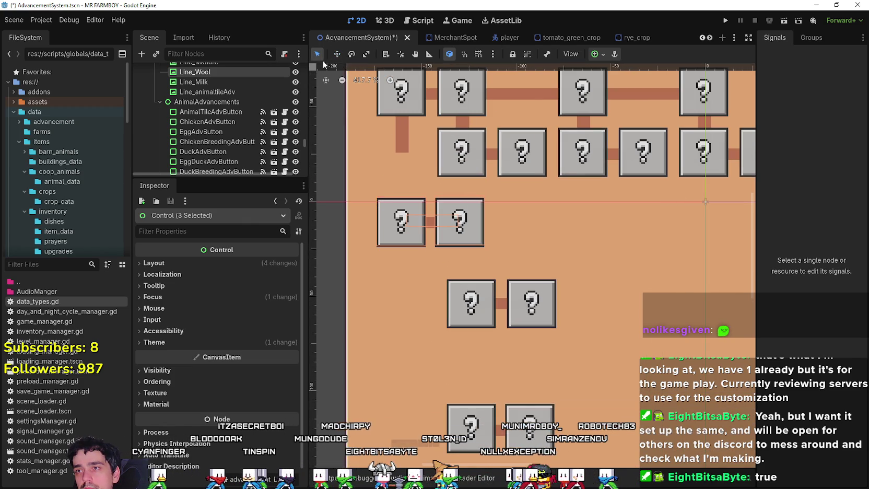
{"action": "scroll", "coordinate": [355, 235], "scroll_direction": "right", "scroll_amount": 1}
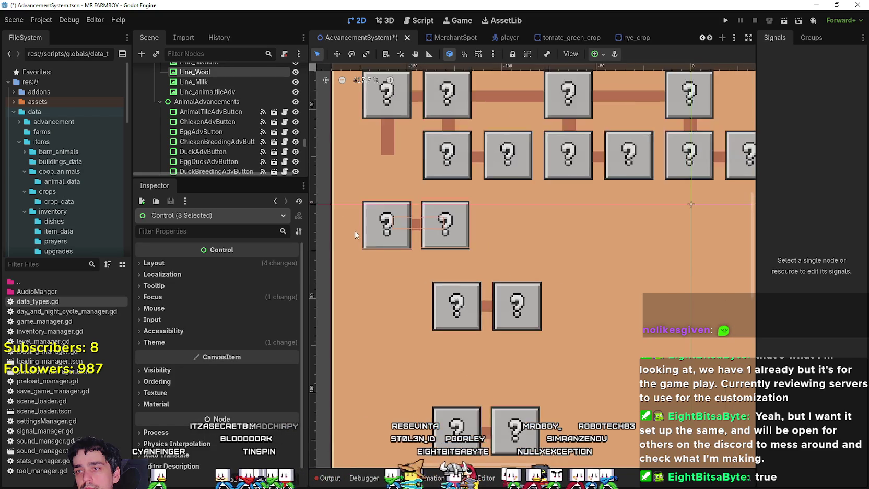
{"action": "scroll", "coordinate": [355, 235], "scroll_direction": "down", "scroll_amount": 6}
{"action": "scroll", "coordinate": [522, 246], "scroll_direction": "up", "scroll_amount": 5}
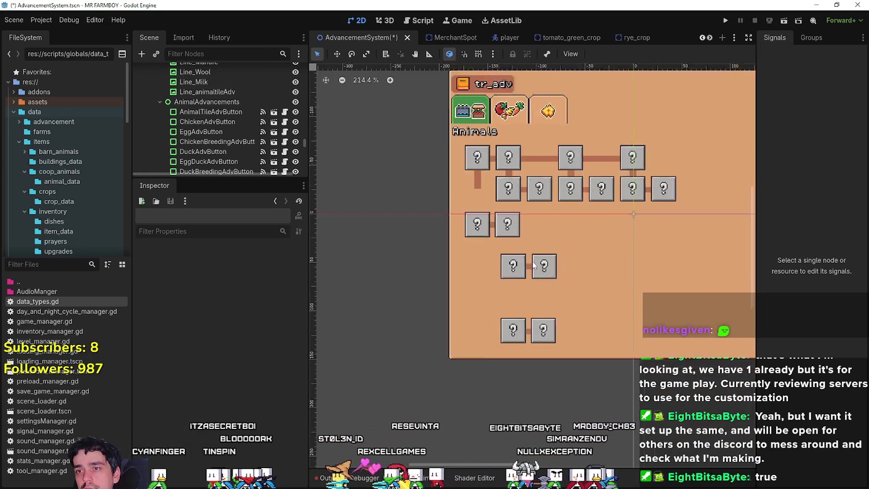
- Select SheepAdvButton and expand its Data resource and requirements list in the Inspector
{"action": "left_click", "coordinate": [440, 205]}
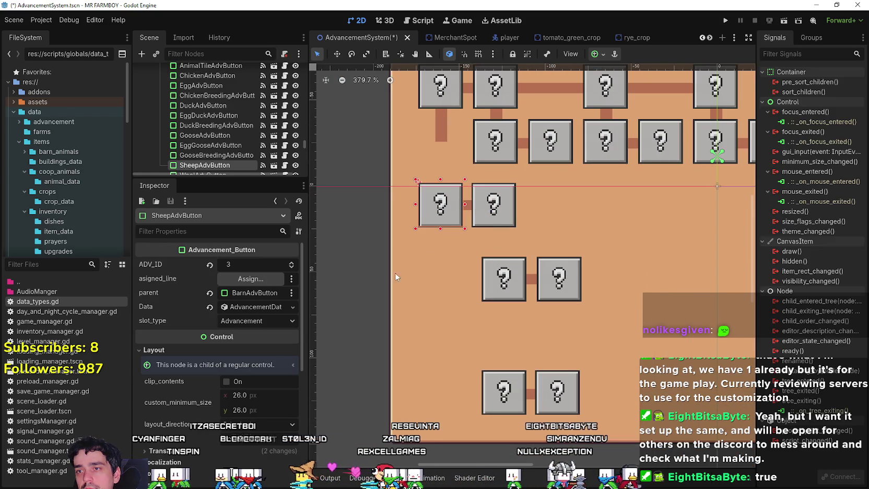
{"action": "left_click", "coordinate": [258, 308]}
{"action": "scroll", "coordinate": [259, 345], "scroll_direction": "down", "scroll_amount": 2}
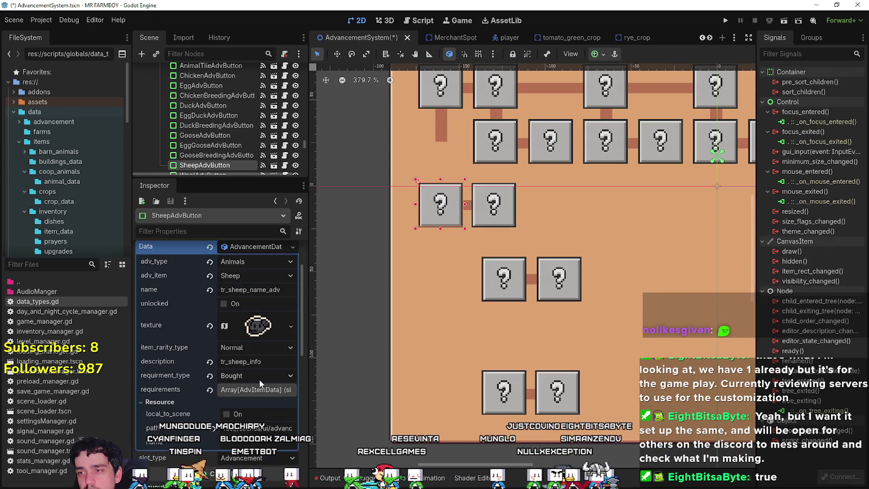
{"action": "left_click", "coordinate": [255, 390]}
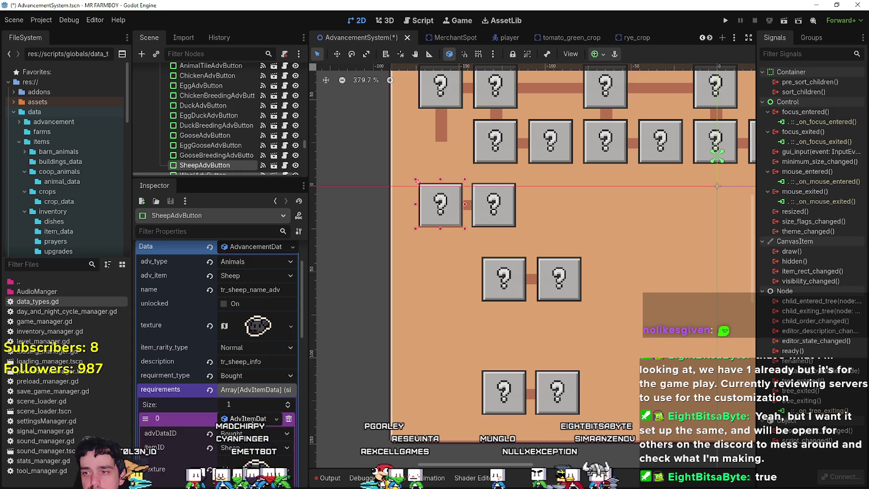
{"action": "scroll", "coordinate": [256, 430], "scroll_direction": "down", "scroll_amount": 4}
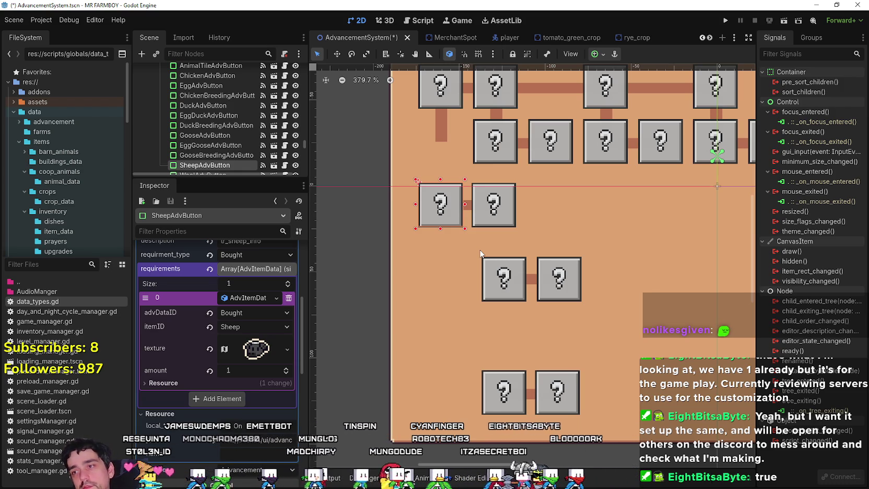
{"action": "scroll", "coordinate": [374, 314], "scroll_direction": "down", "scroll_amount": 2}
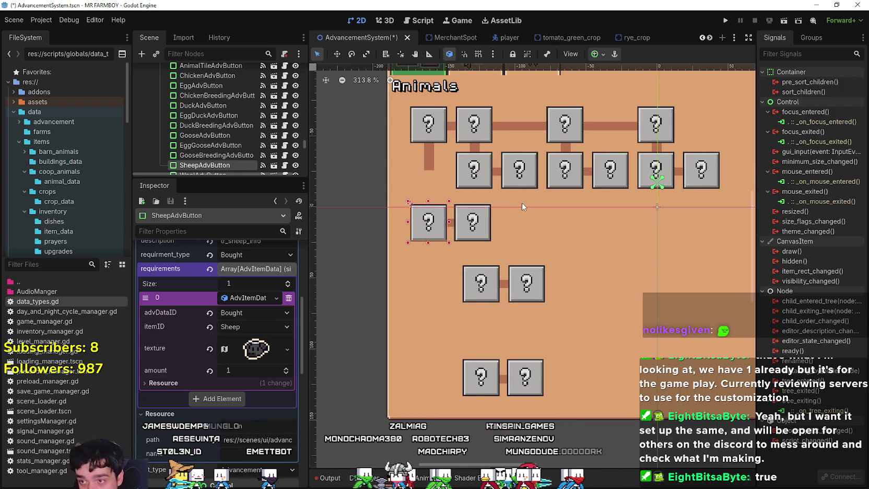
{"action": "scroll", "coordinate": [521, 204], "scroll_direction": "down", "scroll_amount": 2}
{"action": "scroll", "coordinate": [503, 302], "scroll_direction": "up", "scroll_amount": 1}
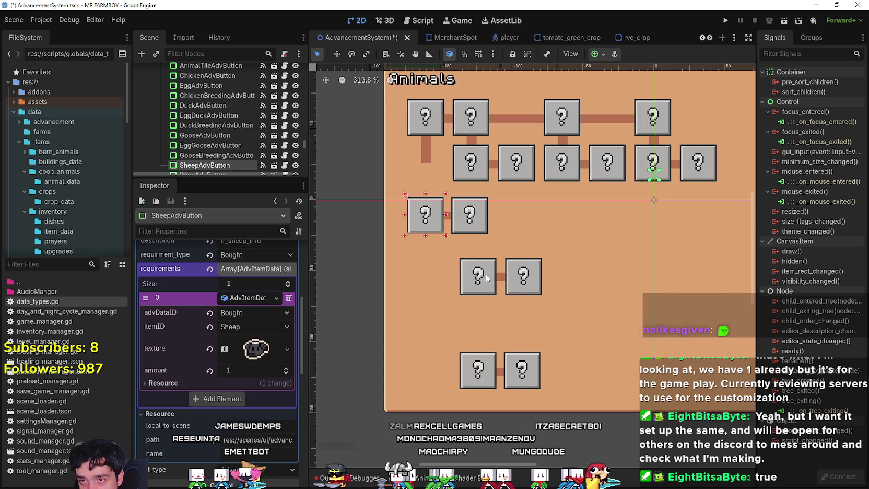
{"action": "scroll", "coordinate": [486, 274], "scroll_direction": "down", "scroll_amount": 2}
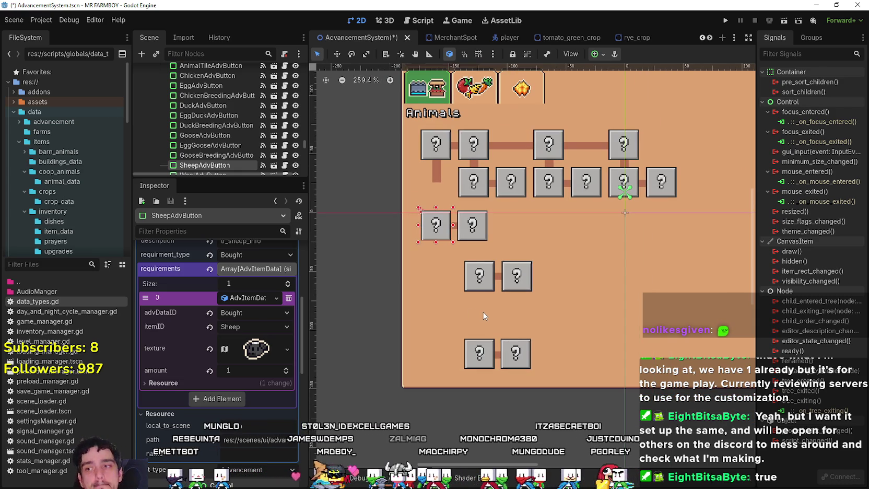
{"action": "scroll", "coordinate": [482, 280], "scroll_direction": "up", "scroll_amount": 1}
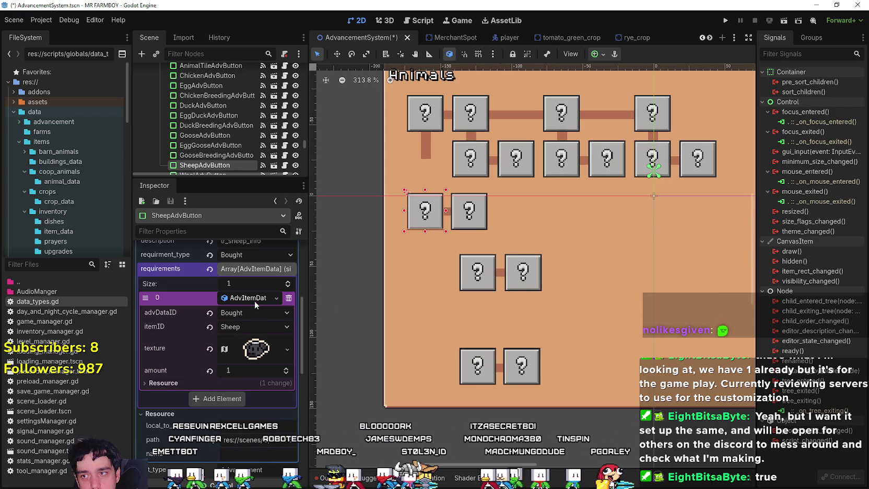
- Clear the first requirement entry and bring up the node picker for the parent property
{"action": "left_click", "coordinate": [289, 298]}
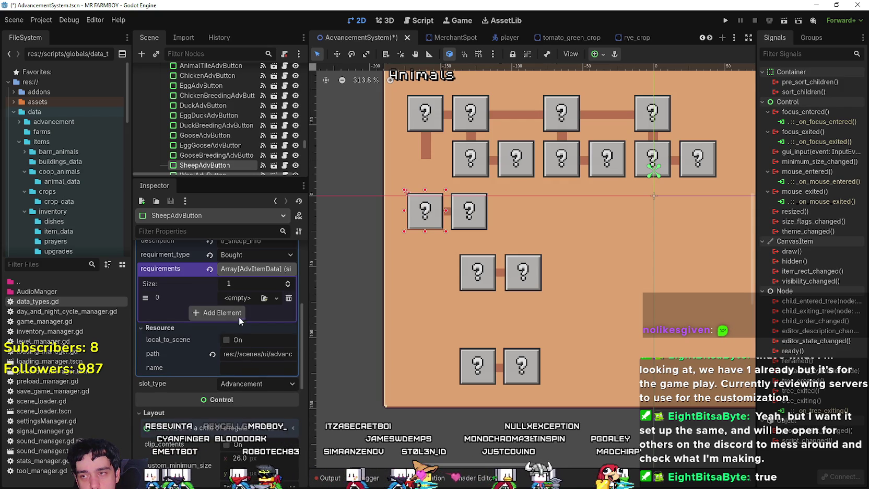
{"action": "scroll", "coordinate": [472, 179], "scroll_direction": "down", "scroll_amount": 2}
{"action": "scroll", "coordinate": [286, 119], "scroll_direction": "up", "scroll_amount": 2}
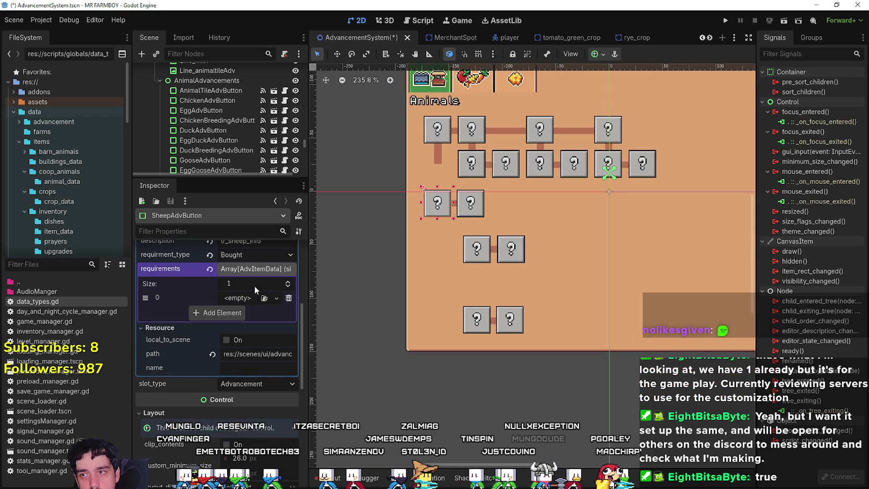
{"action": "scroll", "coordinate": [255, 386], "scroll_direction": "up", "scroll_amount": 5}
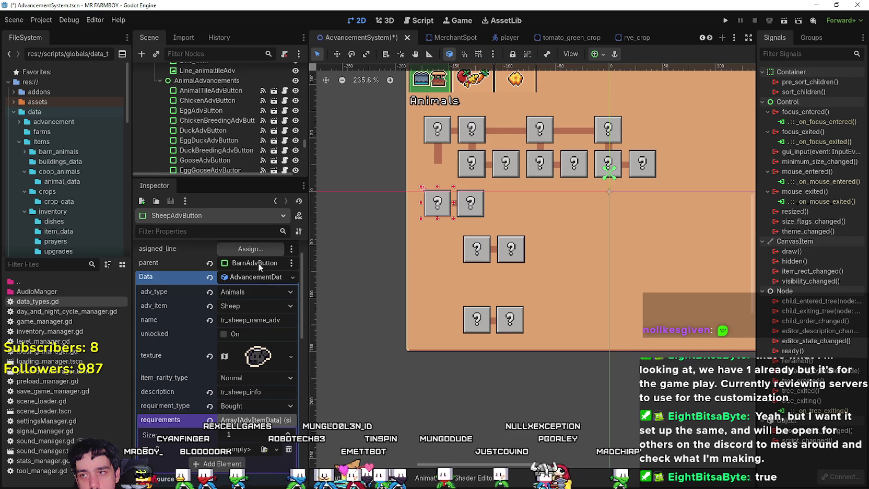
{"action": "left_click", "coordinate": [256, 262]}
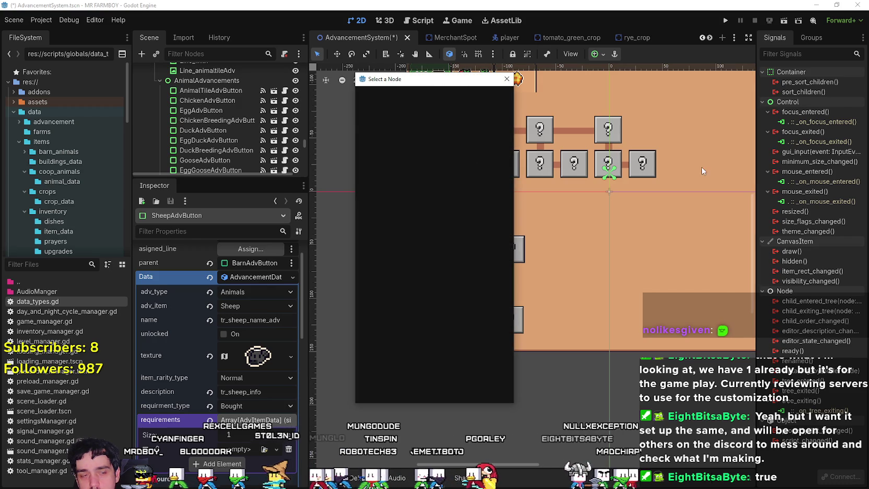
- Look over the CropsChart sprite in Aseprite, panning across its rows, then return to Godot
{"action": "key", "text": "alt+Tab"}
{"action": "scroll", "coordinate": [454, 238], "scroll_direction": "down", "scroll_amount": 3}
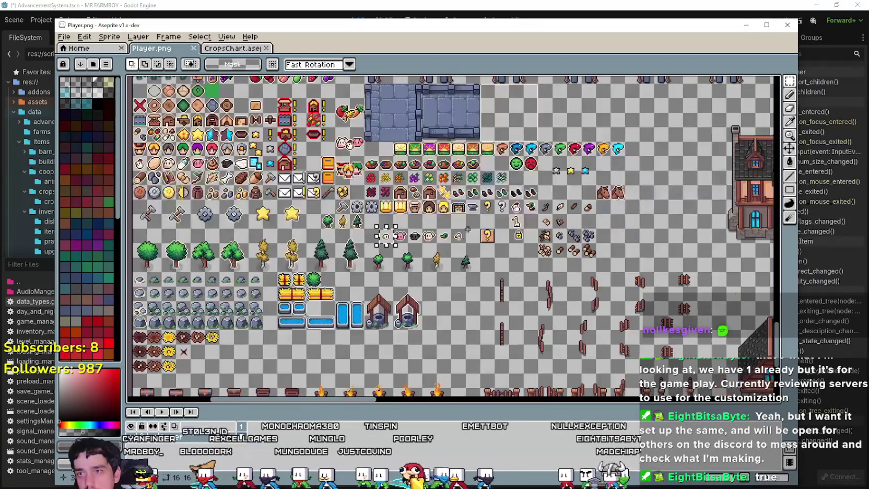
{"action": "key", "text": "ctrl+Tab"}
{"action": "scroll", "coordinate": [453, 239], "scroll_direction": "up", "scroll_amount": 2}
{"action": "scroll", "coordinate": [428, 318], "scroll_direction": "down", "scroll_amount": 2}
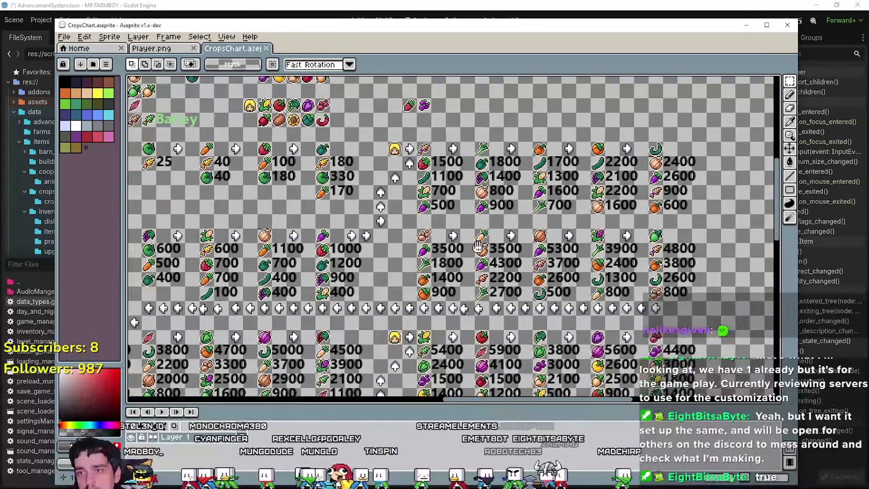
{"action": "scroll", "coordinate": [265, 283], "scroll_direction": "up", "scroll_amount": 2}
{"action": "scroll", "coordinate": [265, 283], "scroll_direction": "down", "scroll_amount": 2}
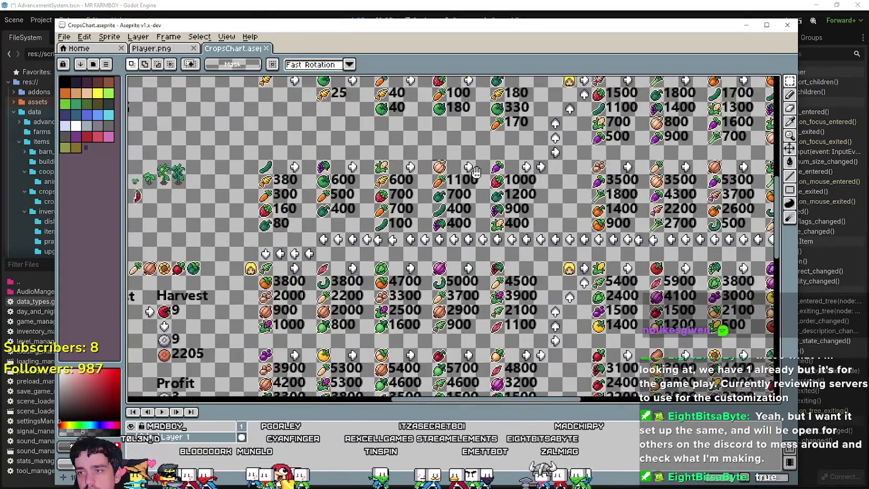
{"action": "scroll", "coordinate": [386, 270], "scroll_direction": "up", "scroll_amount": 2}
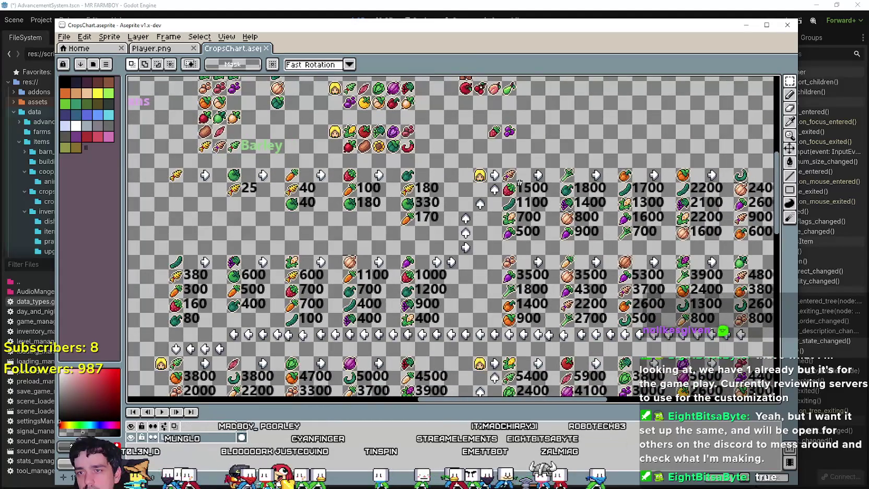
{"action": "left_click_drag", "start_coordinate": [520, 182], "coordinate": [577, 92]}
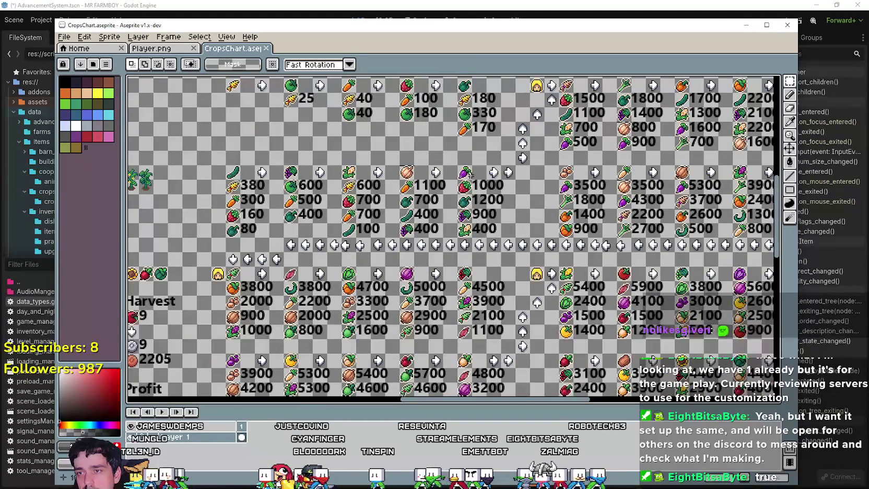
{"action": "mouse_move", "coordinate": [421, 231]}
{"action": "left_mouse_down"}
{"action": "mouse_move", "coordinate": [388, 270]}
{"action": "mouse_move", "coordinate": [366, 317]}
{"action": "left_mouse_up"}
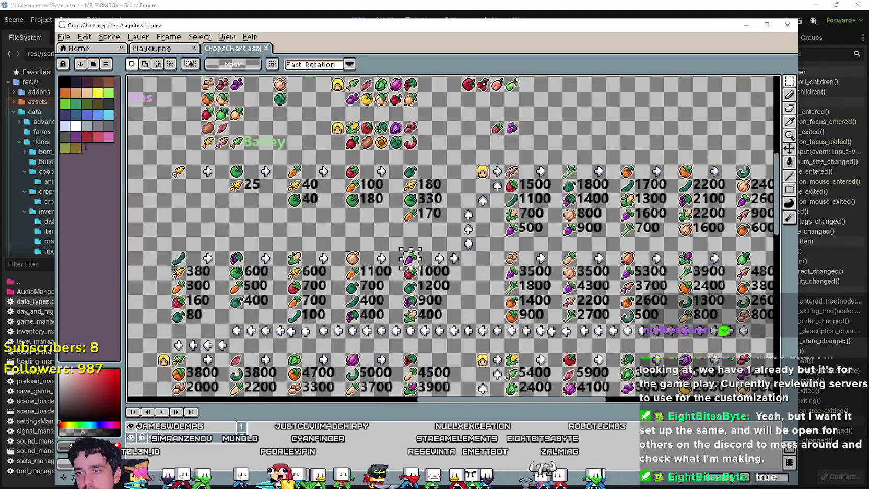
{"action": "left_click", "coordinate": [740, 30]}
- Filter the node picker by 'cu' and set CucumberAdvButton as SheepAdvButton's parent
{"action": "type", "text": "c"}
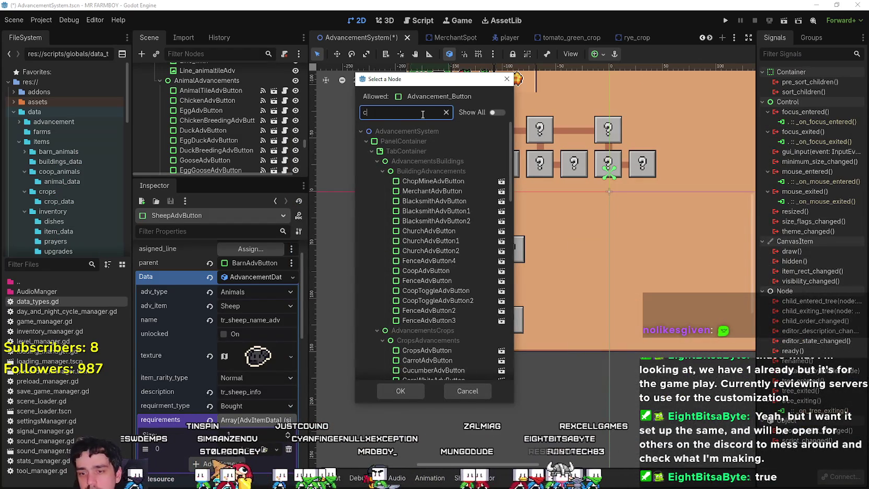
{"action": "type", "text": "uc"}
{"action": "left_click", "coordinate": [409, 181]}
{"action": "left_click", "coordinate": [392, 391]}
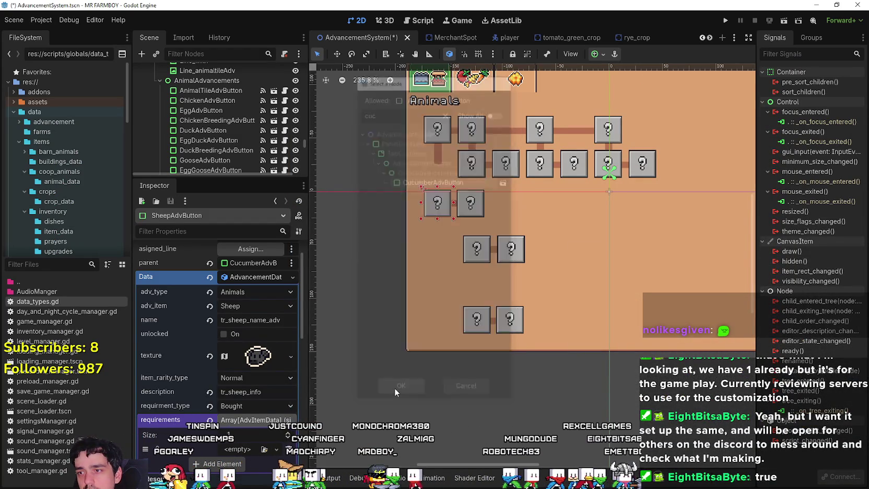
- Collapse and re-expand SheepAdvButton's Data resource to review its updated properties
{"action": "left_click", "coordinate": [253, 276]}
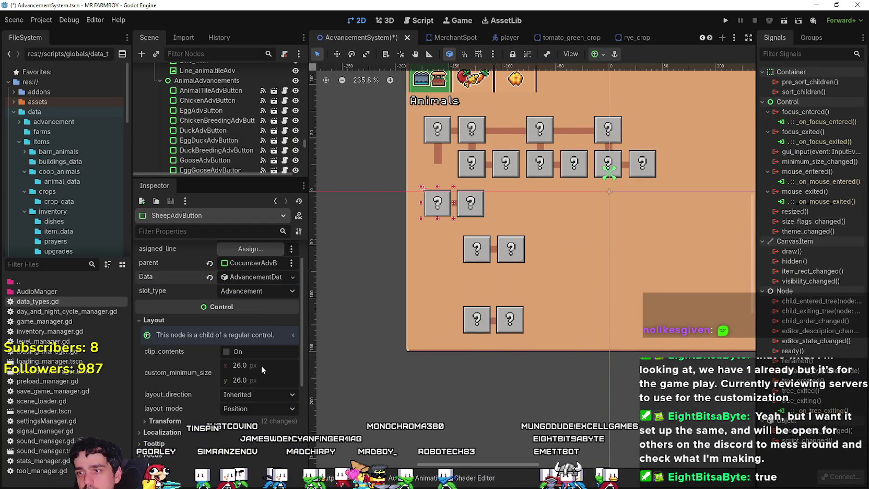
{"action": "scroll", "coordinate": [475, 218], "scroll_direction": "up", "scroll_amount": 4}
{"action": "scroll", "coordinate": [475, 218], "scroll_direction": "down", "scroll_amount": 4}
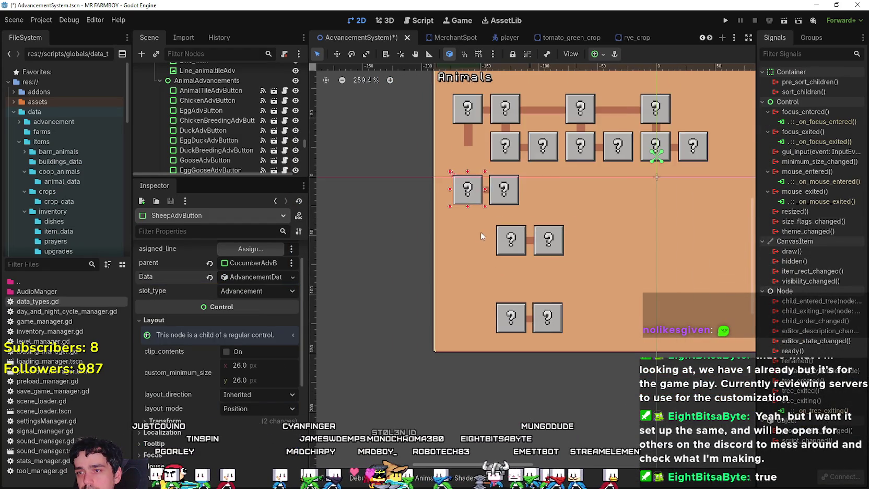
{"action": "left_click", "coordinate": [249, 273]}
{"action": "scroll", "coordinate": [248, 377], "scroll_direction": "down", "scroll_amount": 3}
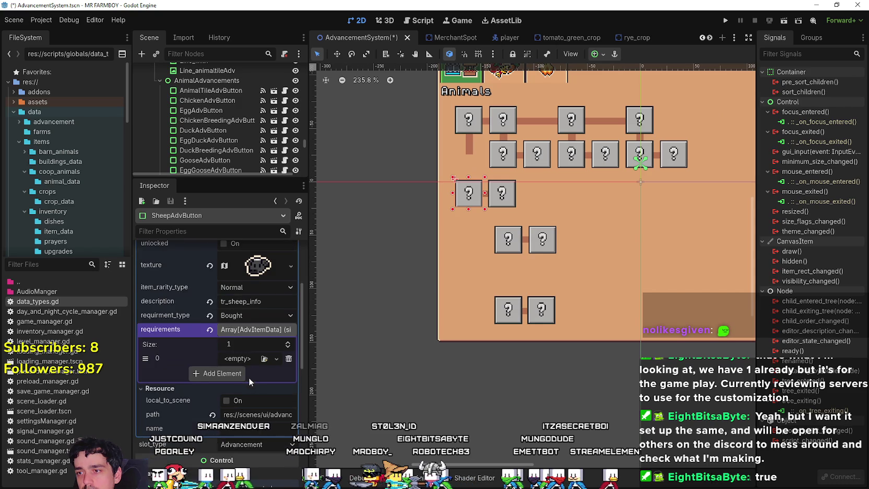
{"action": "scroll", "coordinate": [568, 179], "scroll_direction": "up", "scroll_amount": 3}
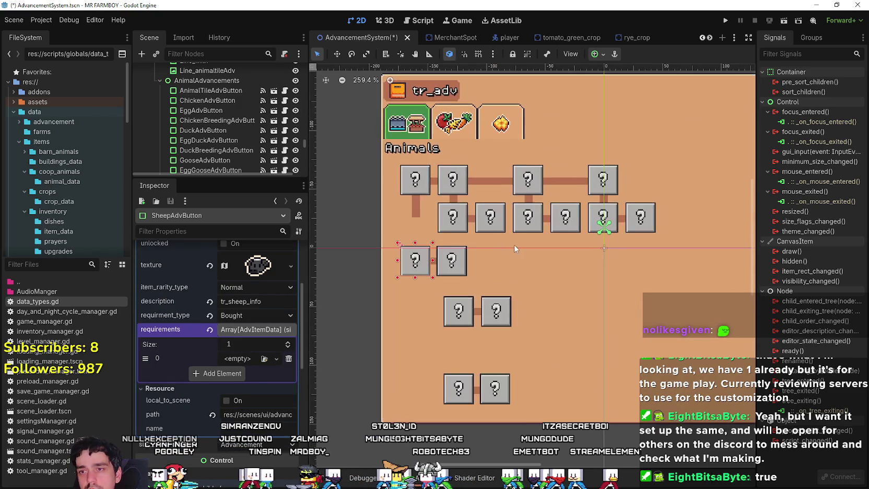
{"action": "scroll", "coordinate": [272, 315], "scroll_direction": "up", "scroll_amount": 2}
{"action": "scroll", "coordinate": [272, 315], "scroll_direction": "down", "scroll_amount": 2}
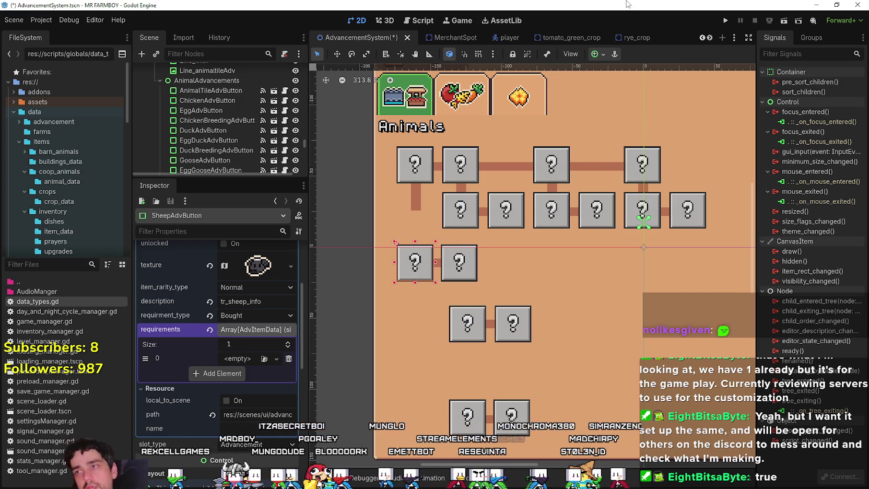
{"action": "scroll", "coordinate": [234, 144], "scroll_direction": "up", "scroll_amount": 3}
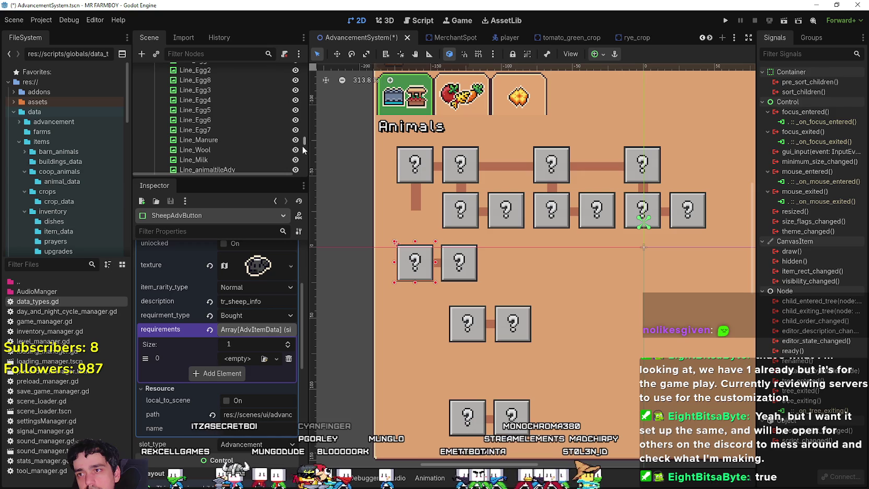
{"action": "left_click_drag", "start_coordinate": [305, 149], "coordinate": [305, 108]}
{"action": "scroll", "coordinate": [237, 124], "scroll_direction": "up", "scroll_amount": 5}
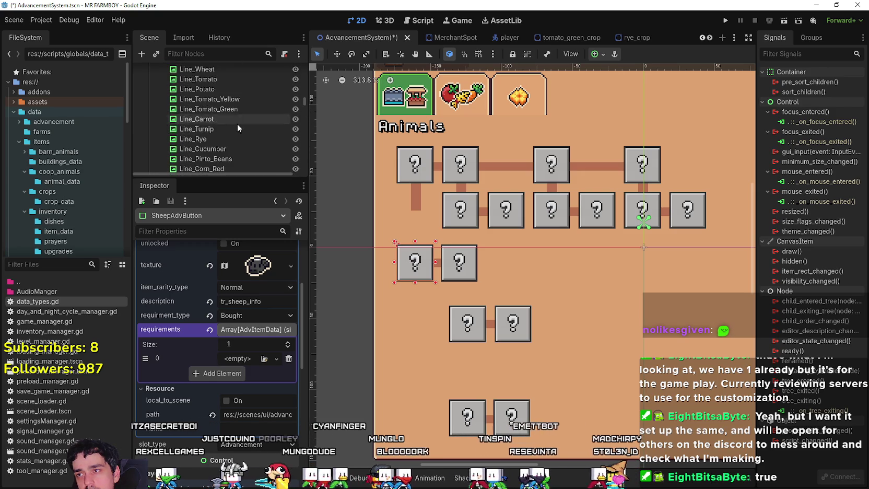
{"action": "scroll", "coordinate": [237, 151], "scroll_direction": "up", "scroll_amount": 5}
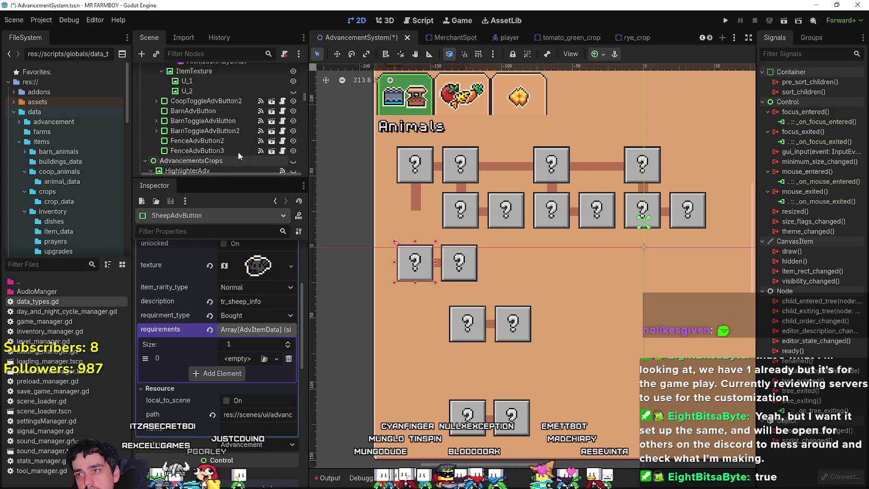
{"action": "scroll", "coordinate": [235, 150], "scroll_direction": "up", "scroll_amount": 10}
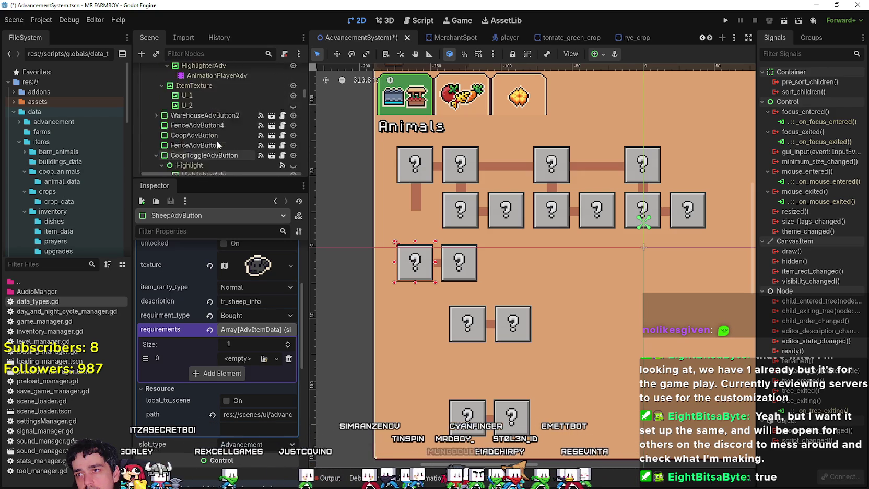
{"action": "scroll", "coordinate": [199, 135], "scroll_direction": "down", "scroll_amount": 6}
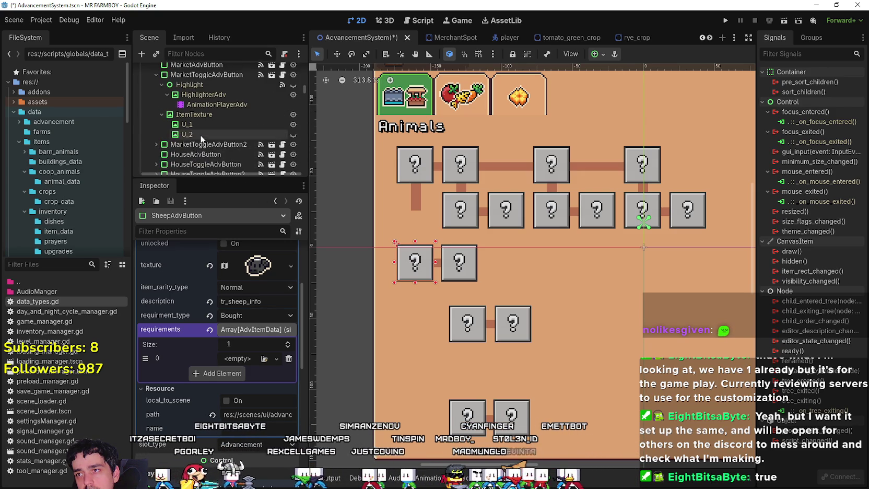
{"action": "scroll", "coordinate": [201, 138], "scroll_direction": "down", "scroll_amount": 8}
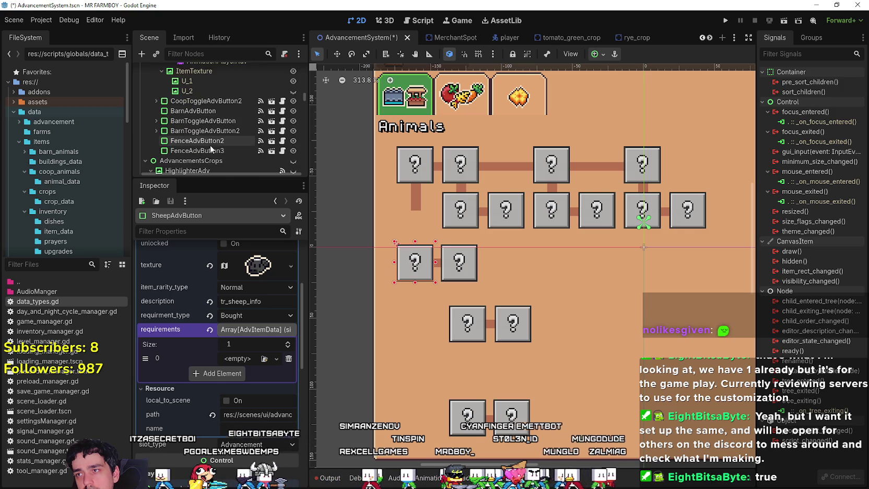
{"action": "scroll", "coordinate": [219, 158], "scroll_direction": "up", "scroll_amount": 12}
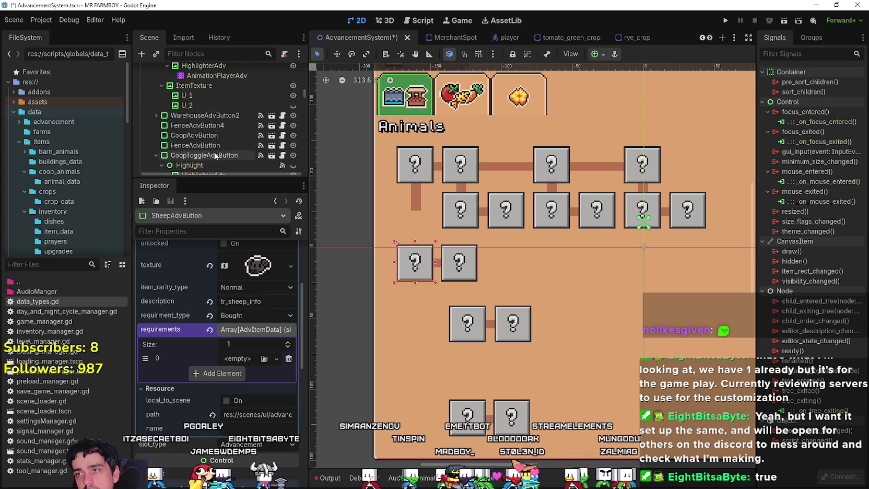
{"action": "scroll", "coordinate": [213, 151], "scroll_direction": "up", "scroll_amount": 8}
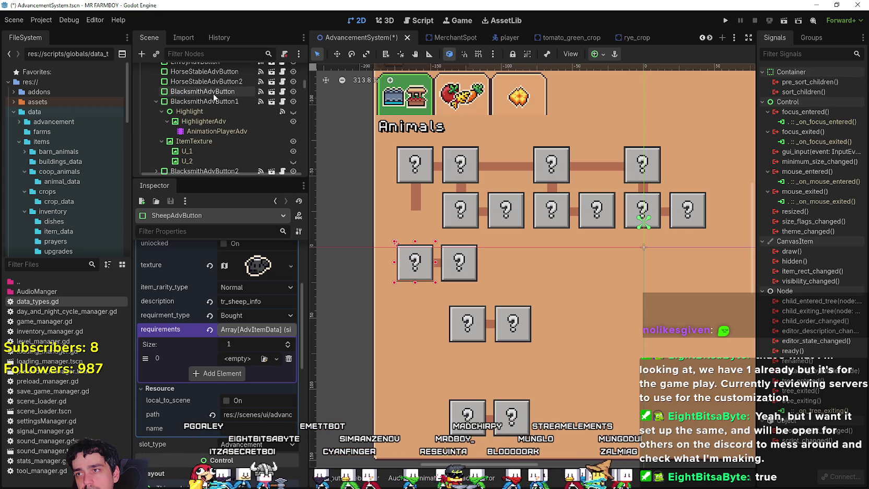
{"action": "scroll", "coordinate": [215, 97], "scroll_direction": "up", "scroll_amount": 1}
- Copy the first requirement entry from BlacksmithAdvButton's data
{"action": "left_click", "coordinate": [214, 91]}
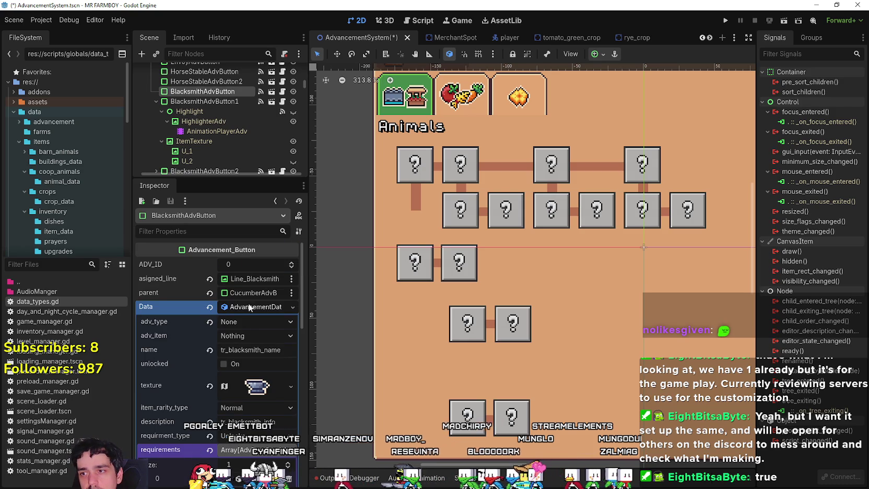
{"action": "scroll", "coordinate": [268, 271], "scroll_direction": "down", "scroll_amount": 5}
{"action": "left_click", "coordinate": [249, 391]}
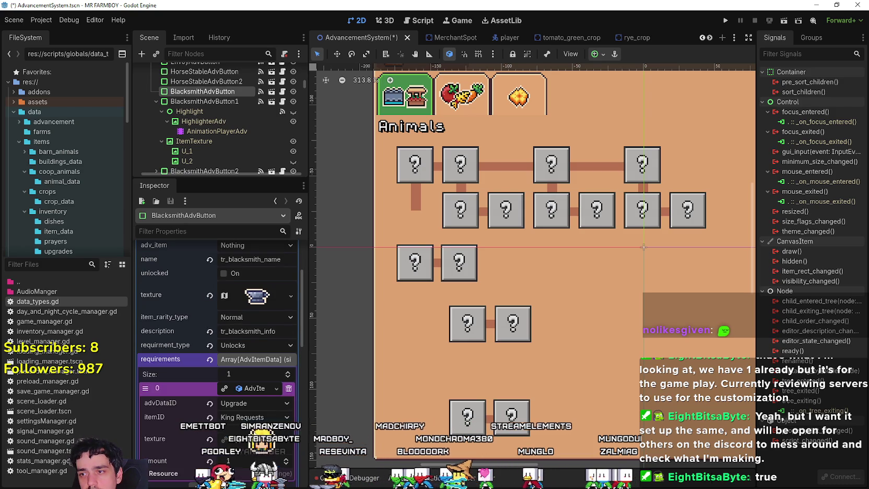
{"action": "scroll", "coordinate": [244, 413], "scroll_direction": "down", "scroll_amount": 3}
{"action": "right_click", "coordinate": [179, 329]}
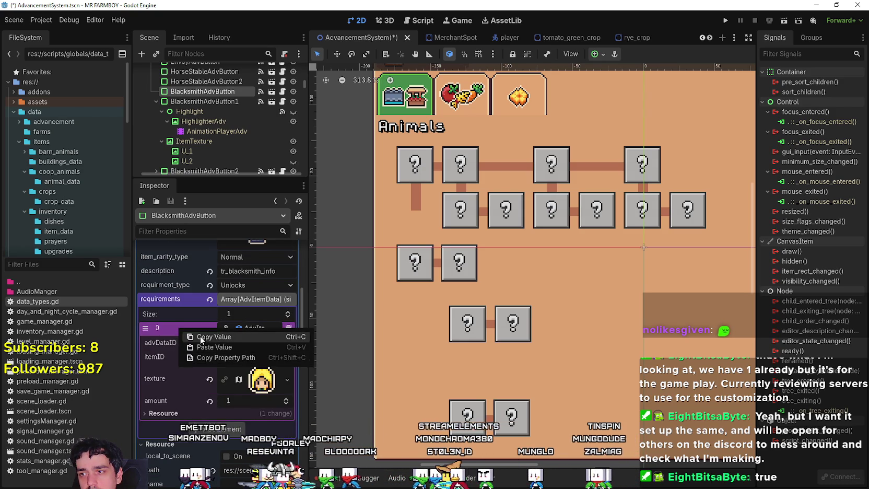
{"action": "left_click", "coordinate": [455, 323]}
- On SheepAdvButton, paste the copied requirement into the empty slot and delete the Duck Egg requirement
{"action": "left_click", "coordinate": [410, 279]}
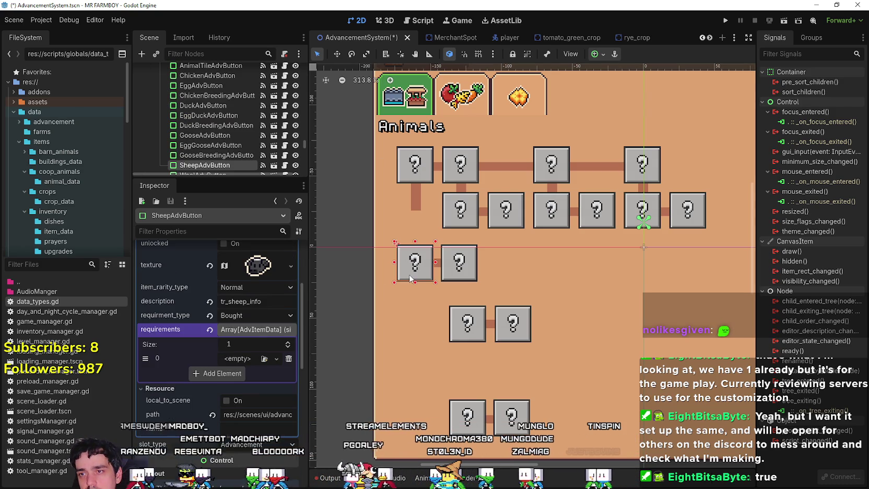
{"action": "left_click", "coordinate": [239, 359]}
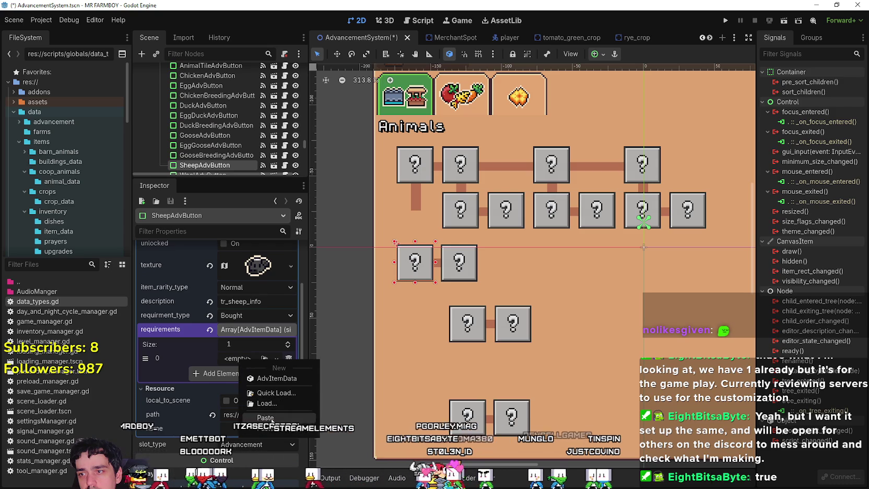
{"action": "left_click", "coordinate": [271, 418]}
{"action": "left_click", "coordinate": [249, 359]}
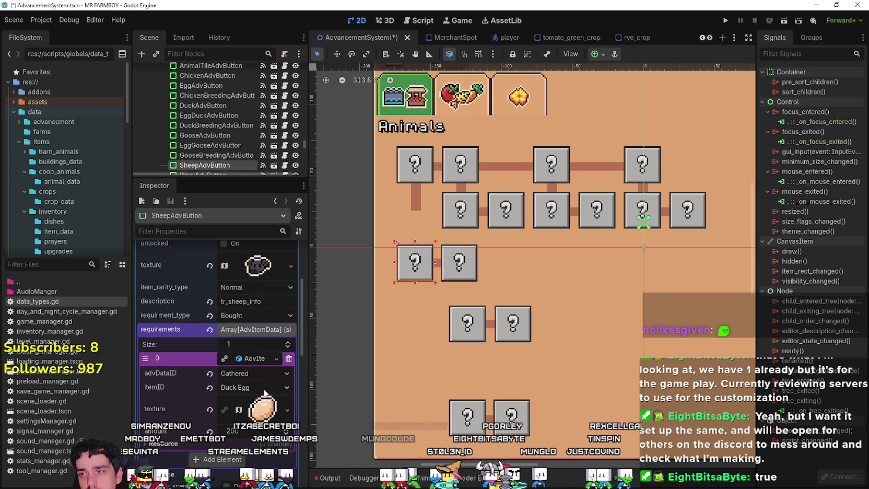
{"action": "left_click", "coordinate": [287, 359]}
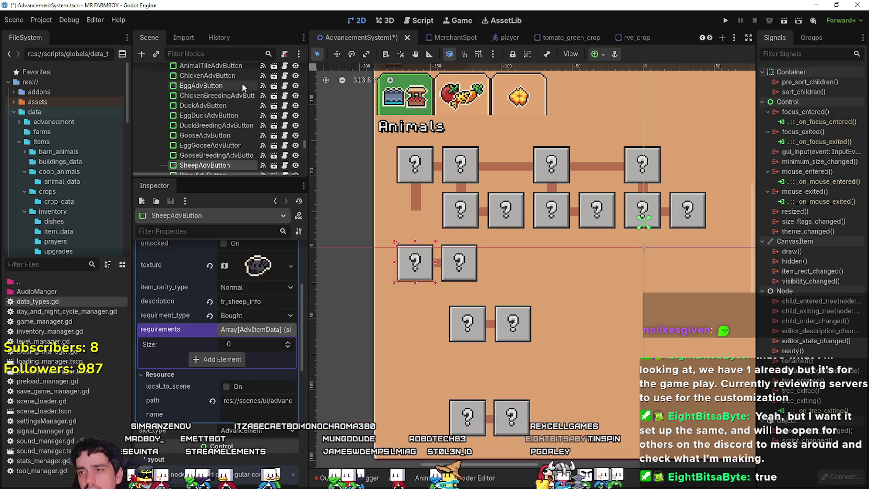
{"action": "scroll", "coordinate": [235, 120], "scroll_direction": "up", "scroll_amount": 5}
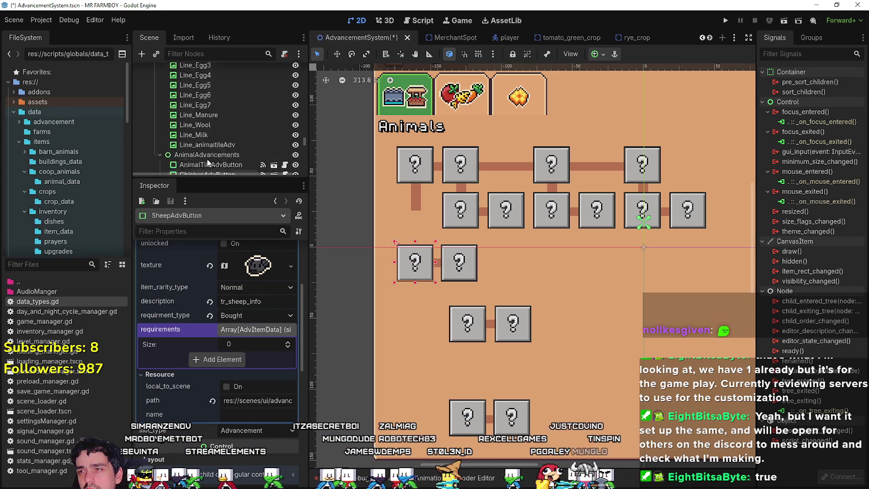
{"action": "left_click_drag", "start_coordinate": [305, 142], "coordinate": [304, 108]}
{"action": "scroll", "coordinate": [244, 128], "scroll_direction": "up", "scroll_amount": 5}
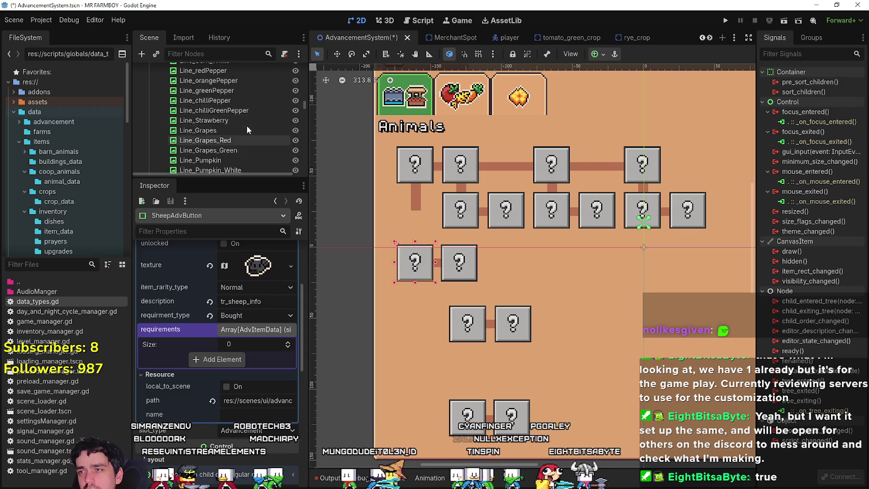
{"action": "scroll", "coordinate": [244, 123], "scroll_direction": "down", "scroll_amount": 5}
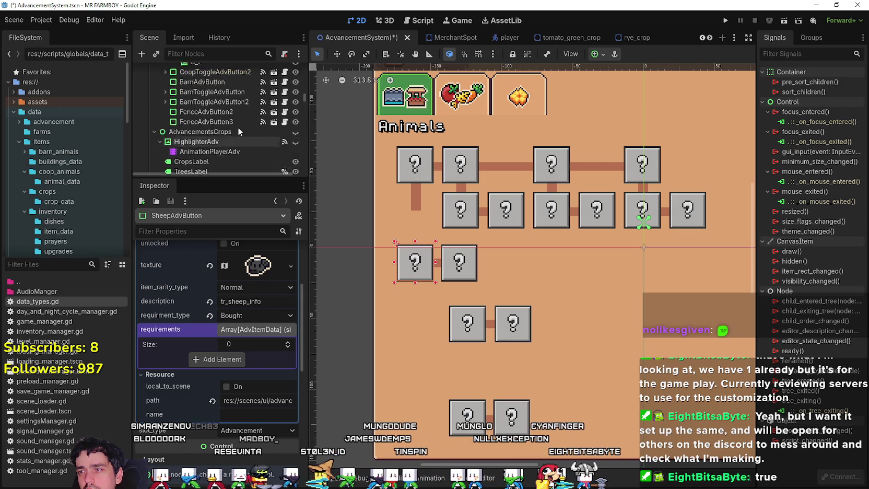
{"action": "scroll", "coordinate": [212, 156], "scroll_direction": "up", "scroll_amount": 5}
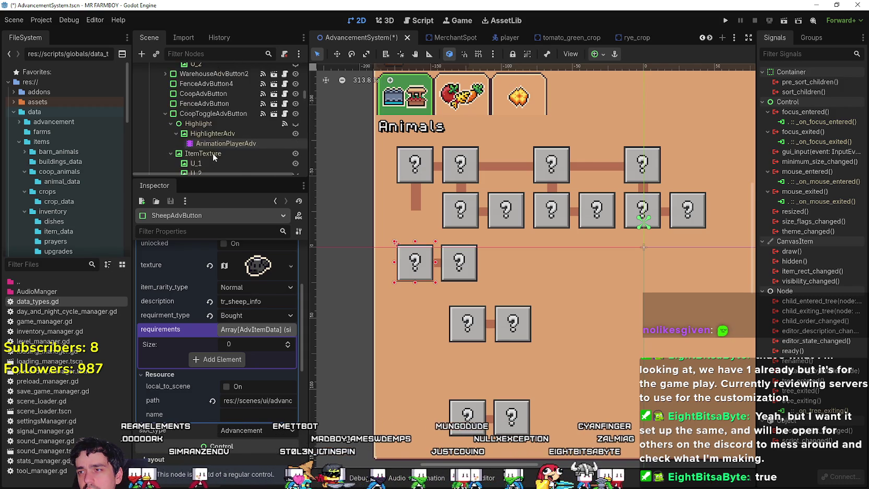
{"action": "scroll", "coordinate": [211, 144], "scroll_direction": "up", "scroll_amount": 6}
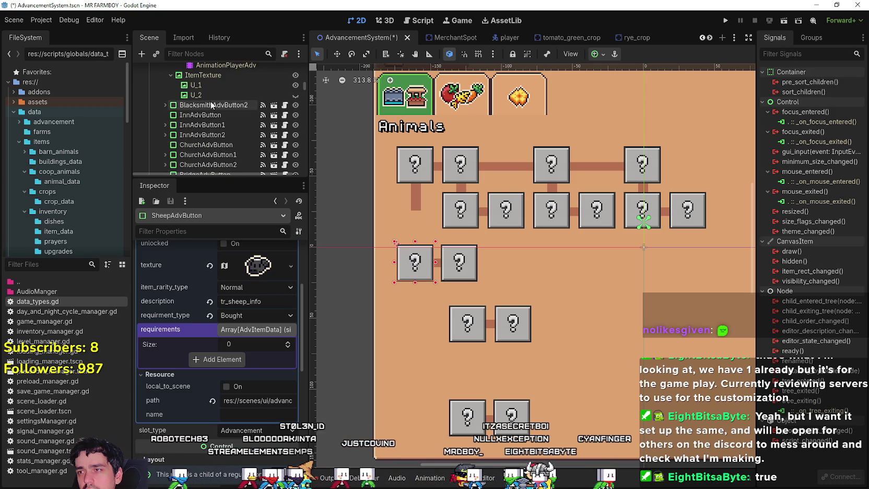
{"action": "scroll", "coordinate": [211, 119], "scroll_direction": "up", "scroll_amount": 5}
- Copy BlacksmithAdvButton's King Requests requirement resource
{"action": "left_click", "coordinate": [212, 124]}
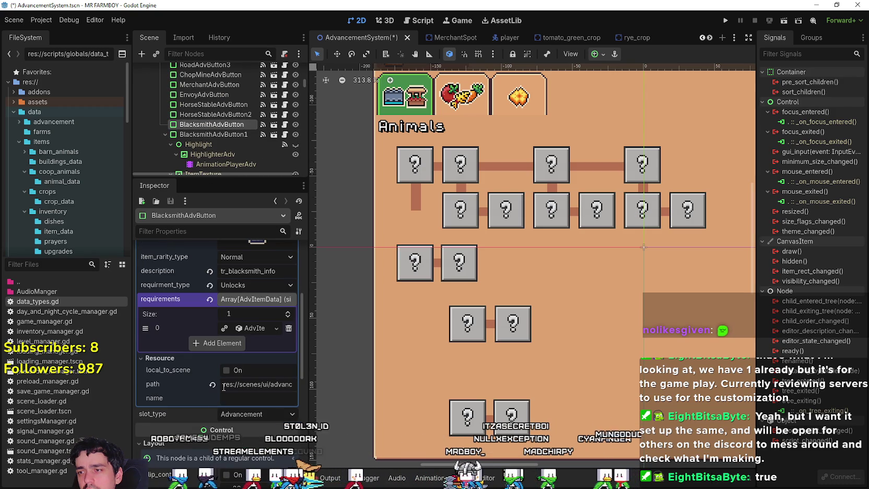
{"action": "left_click", "coordinate": [249, 328]}
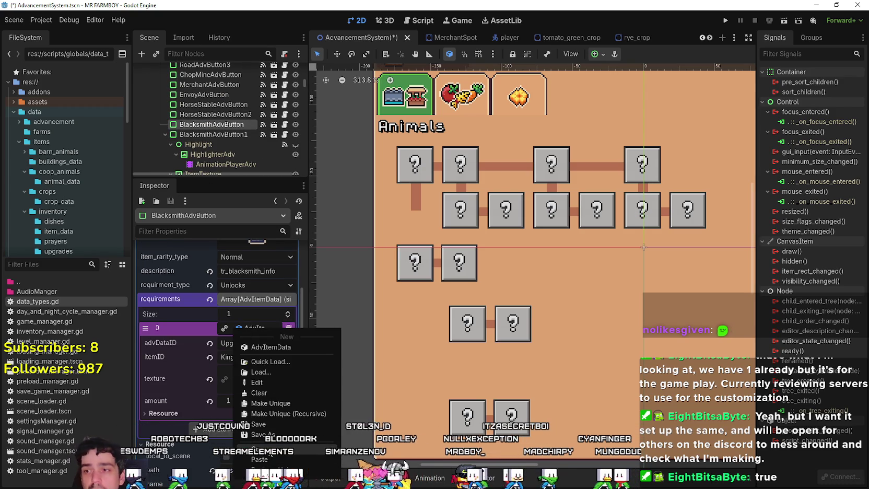
{"action": "left_click", "coordinate": [290, 418]}
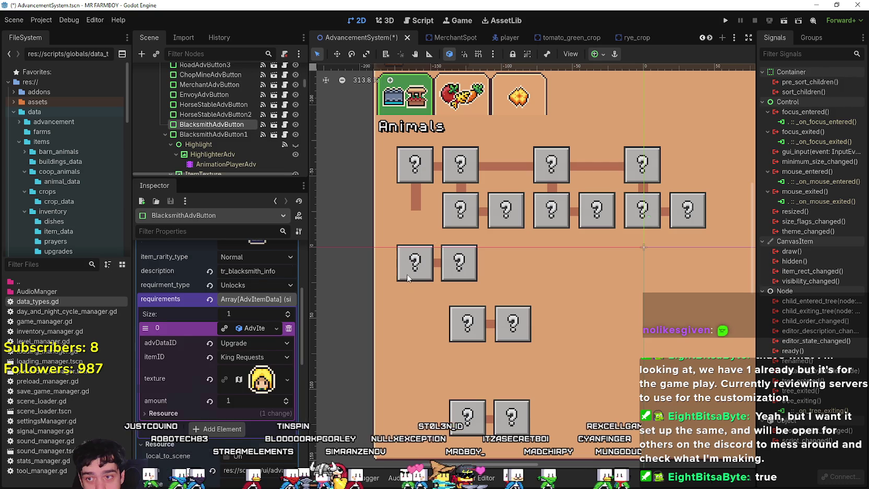
- Paste the King Requests requirement into a new SheepAdvButton requirement slot and save the scene
{"action": "left_click", "coordinate": [415, 262]}
{"action": "left_click", "coordinate": [233, 356]}
{"action": "left_click", "coordinate": [238, 358]}
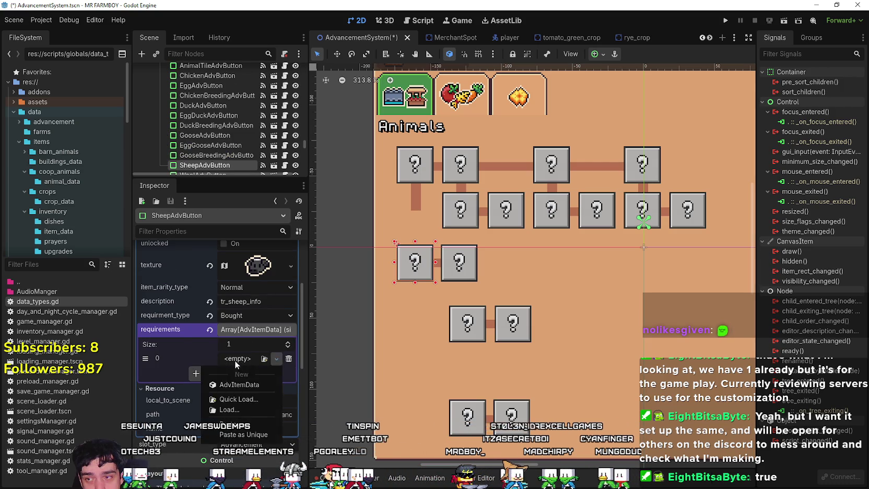
{"action": "left_click", "coordinate": [234, 358]}
{"action": "left_click", "coordinate": [234, 358]}
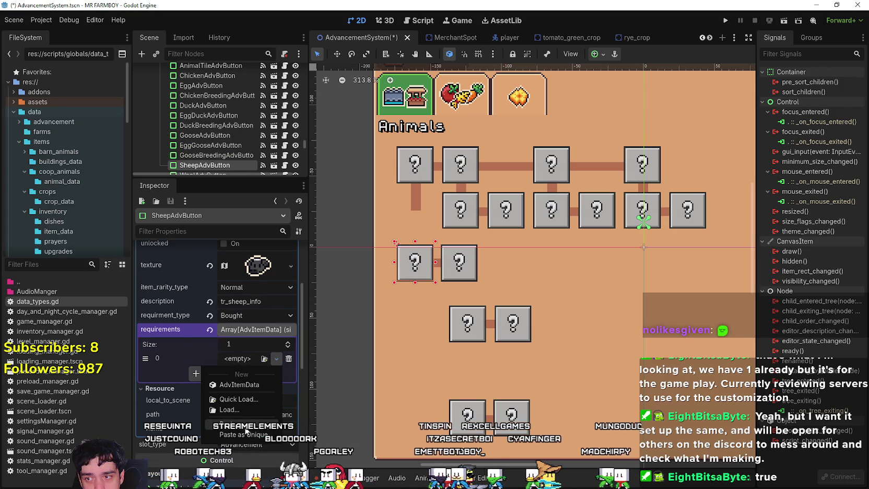
{"action": "left_click", "coordinate": [243, 385]}
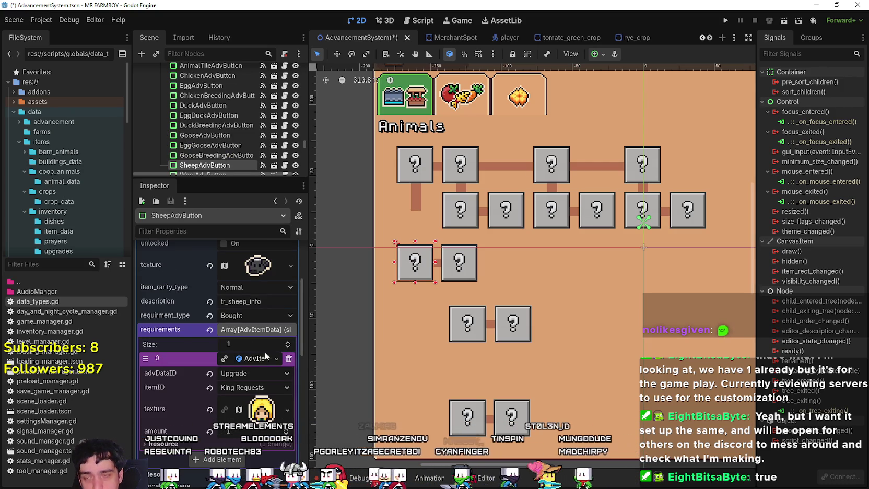
{"action": "scroll", "coordinate": [506, 313], "scroll_direction": "down", "scroll_amount": 3}
{"action": "key", "text": "ctrl+s"}
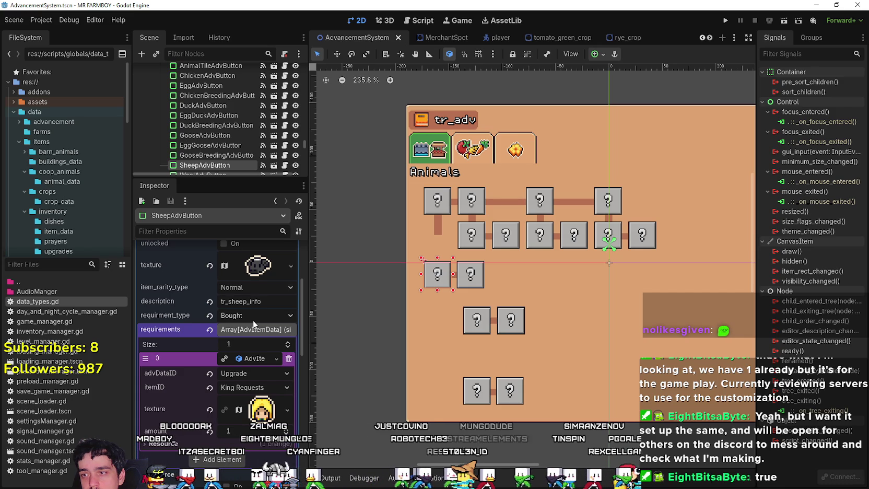
- Set the requirment_type of SheepAdvButton's requirement to Unlocks and save AdvancementSystem with Ctrl+S
{"action": "left_click", "coordinate": [252, 319]}
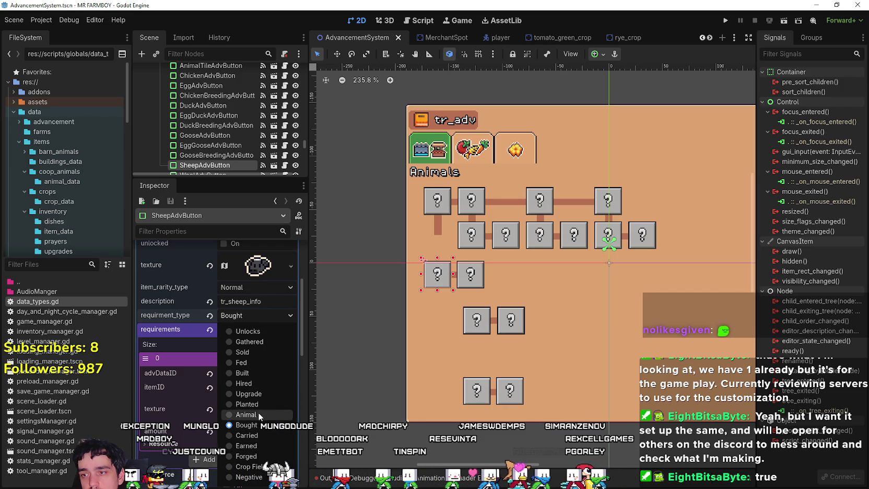
{"action": "left_click", "coordinate": [260, 331]}
{"action": "scroll", "coordinate": [507, 268], "scroll_direction": "up", "scroll_amount": 3}
{"action": "key", "text": "ctrl+s"}
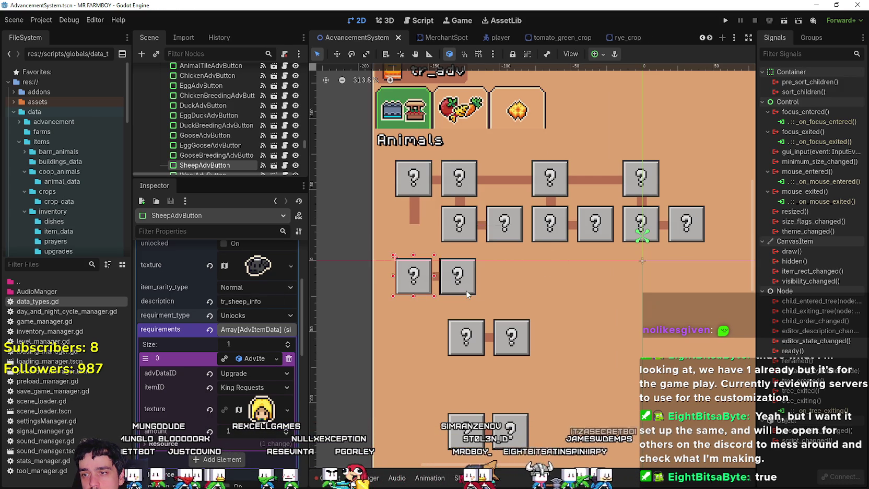
- Lengthen the vertical connector under the top-left box down to the Sheep box
{"action": "scroll", "coordinate": [467, 291], "scroll_direction": "up", "scroll_amount": 1}
{"action": "scroll", "coordinate": [467, 290], "scroll_direction": "down", "scroll_amount": 3}
{"action": "scroll", "coordinate": [467, 291], "scroll_direction": "up", "scroll_amount": 3}
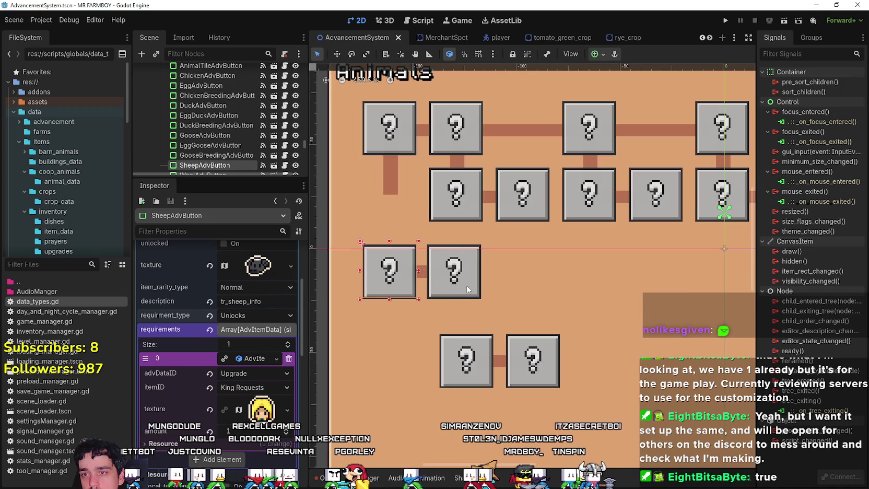
{"action": "left_click", "coordinate": [466, 291]}
{"action": "scroll", "coordinate": [467, 295], "scroll_direction": "down", "scroll_amount": 4}
{"action": "scroll", "coordinate": [491, 280], "scroll_direction": "up", "scroll_amount": 4}
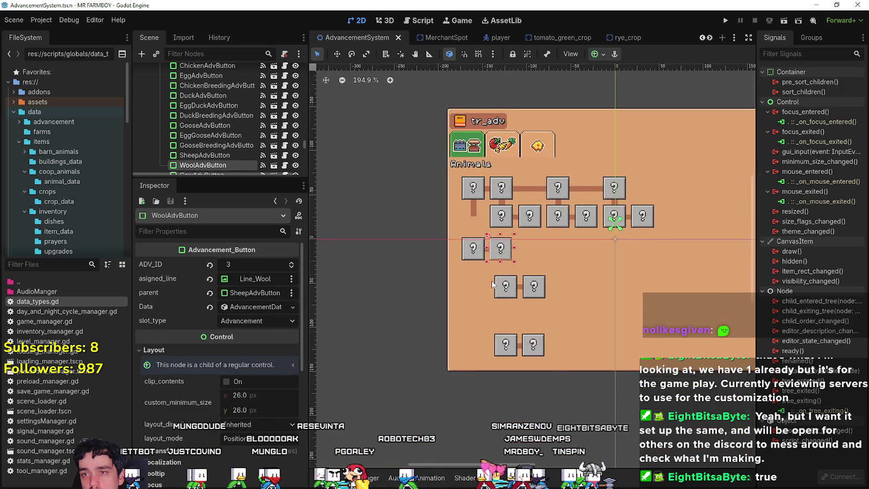
{"action": "scroll", "coordinate": [242, 137], "scroll_direction": "down", "scroll_amount": 2}
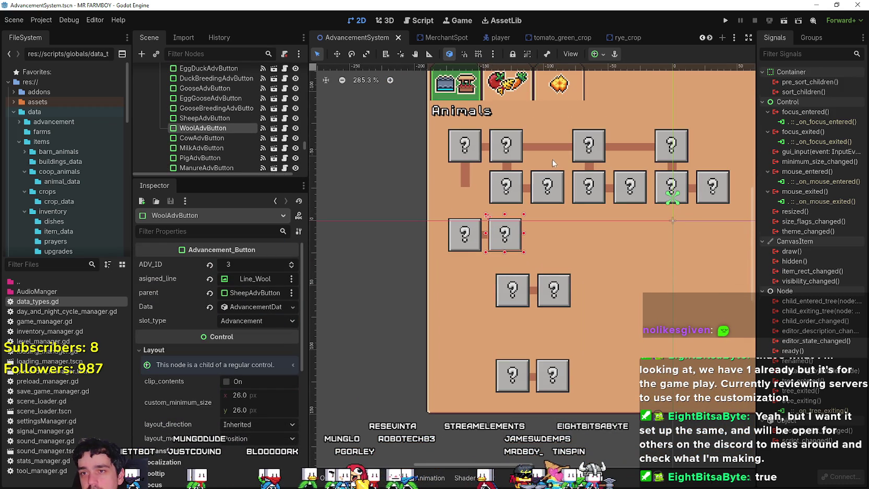
{"action": "scroll", "coordinate": [512, 285], "scroll_direction": "up", "scroll_amount": 3}
{"action": "scroll", "coordinate": [504, 282], "scroll_direction": "down", "scroll_amount": 2}
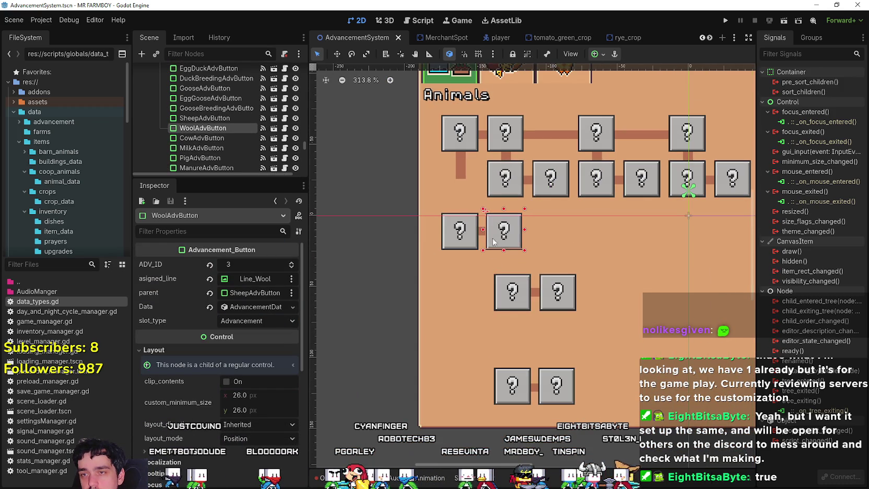
{"action": "scroll", "coordinate": [501, 282], "scroll_direction": "up", "scroll_amount": 3}
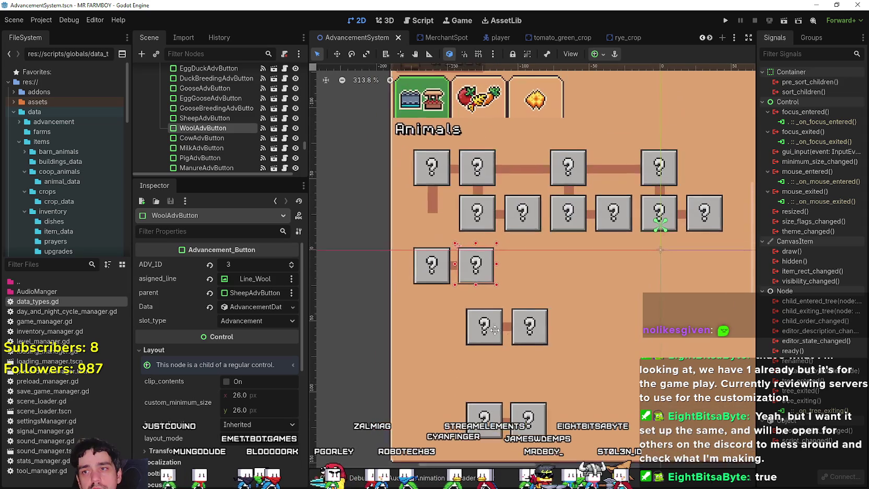
{"action": "left_click", "coordinate": [434, 208]}
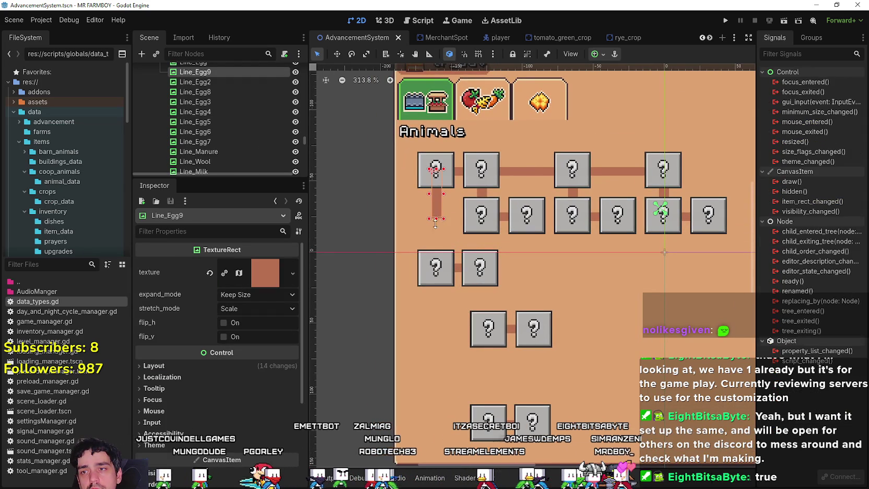
{"action": "left_click_drag", "start_coordinate": [436, 221], "coordinate": [441, 272]}
- Move the Wool button directly below the Sheep button, nudging it slightly lower
{"action": "left_click", "coordinate": [477, 276]}
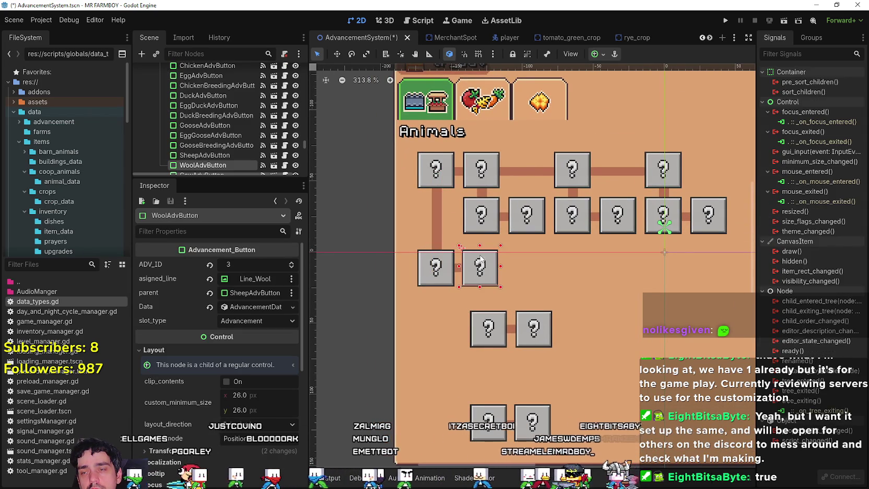
{"action": "left_click", "coordinate": [479, 225]}
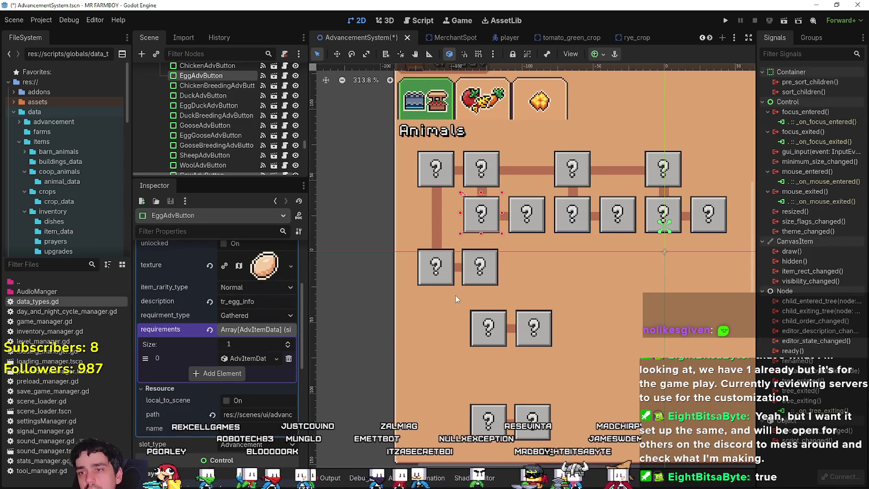
{"action": "left_click_drag", "start_coordinate": [498, 299], "coordinate": [458, 250]}
{"action": "left_click", "coordinate": [445, 233]}
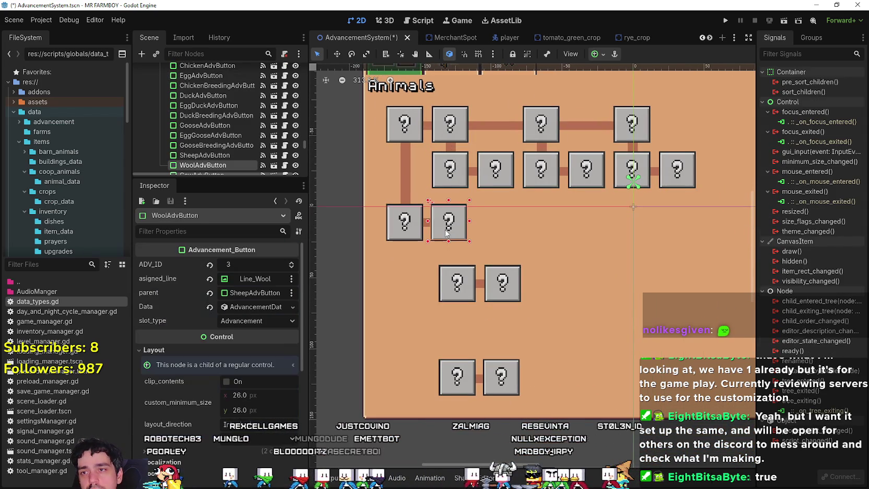
{"action": "scroll", "coordinate": [440, 237], "scroll_direction": "up", "scroll_amount": 1}
{"action": "scroll", "coordinate": [470, 271], "scroll_direction": "down", "scroll_amount": 2}
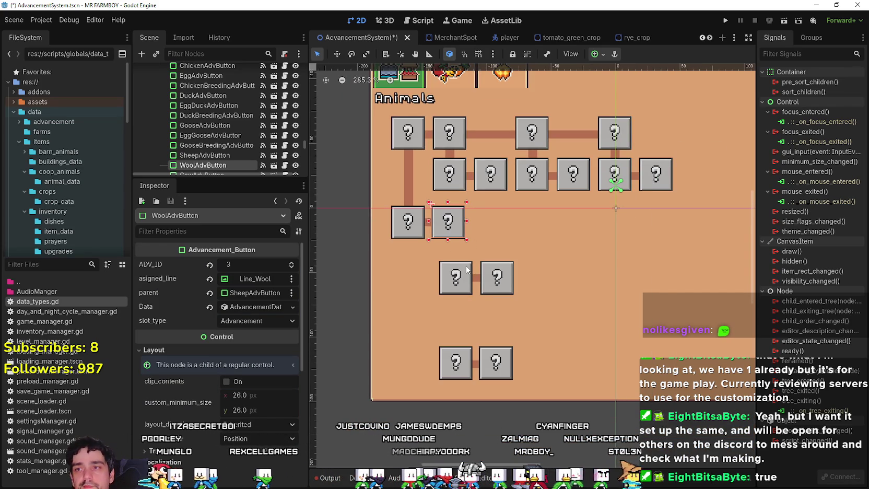
{"action": "scroll", "coordinate": [451, 230], "scroll_direction": "down", "scroll_amount": 1}
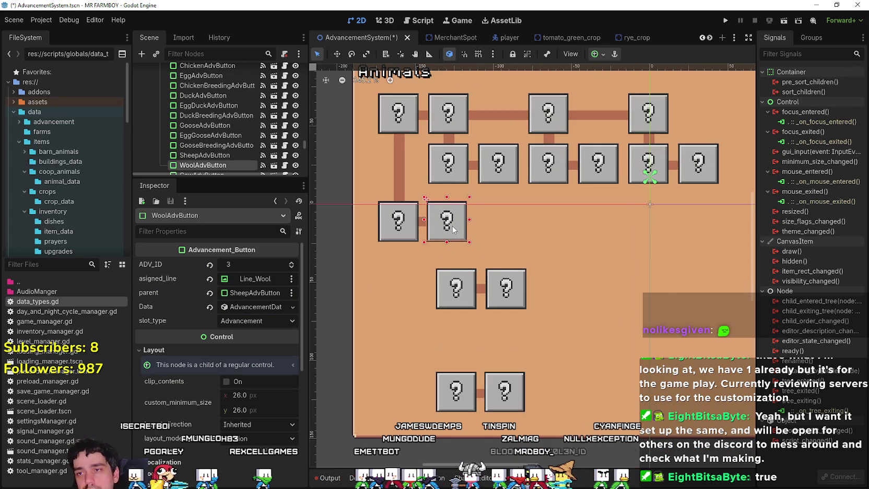
{"action": "scroll", "coordinate": [455, 237], "scroll_direction": "up", "scroll_amount": 1}
{"action": "scroll", "coordinate": [477, 258], "scroll_direction": "down", "scroll_amount": 1}
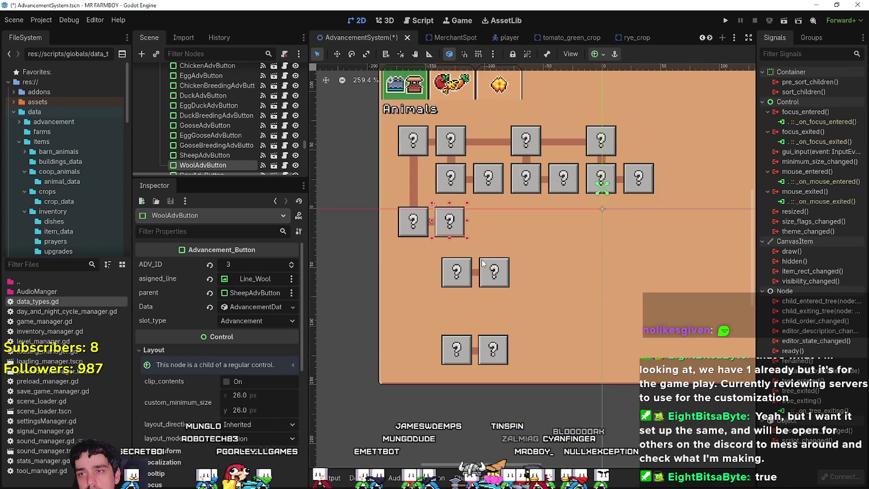
{"action": "scroll", "coordinate": [459, 250], "scroll_direction": "up", "scroll_amount": 3}
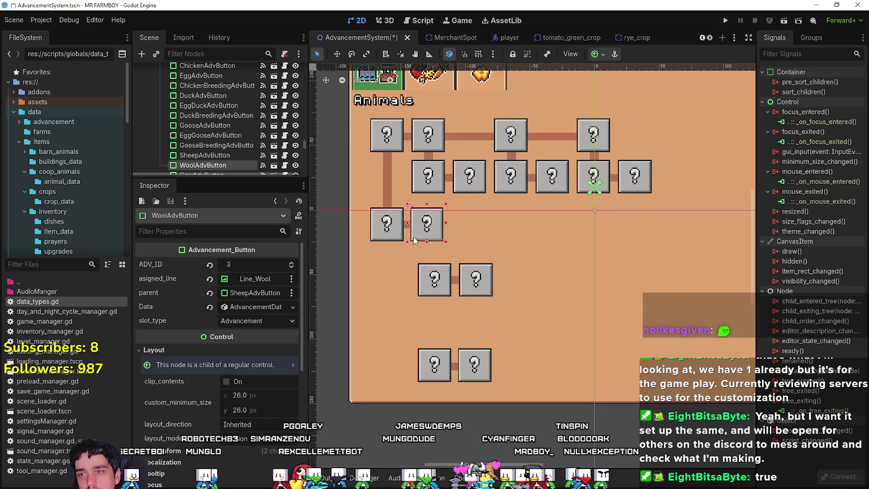
{"action": "left_click", "coordinate": [384, 232]}
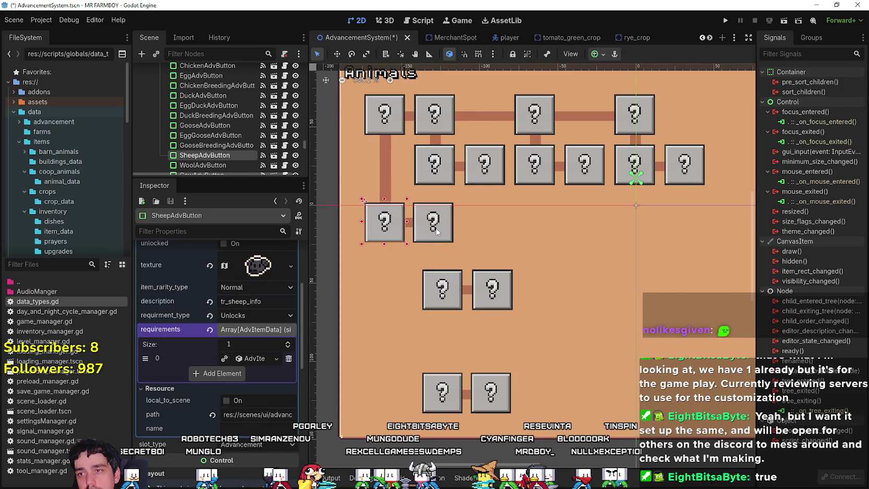
{"action": "scroll", "coordinate": [365, 240], "scroll_direction": "up", "scroll_amount": 1}
{"action": "left_click", "coordinate": [471, 228]}
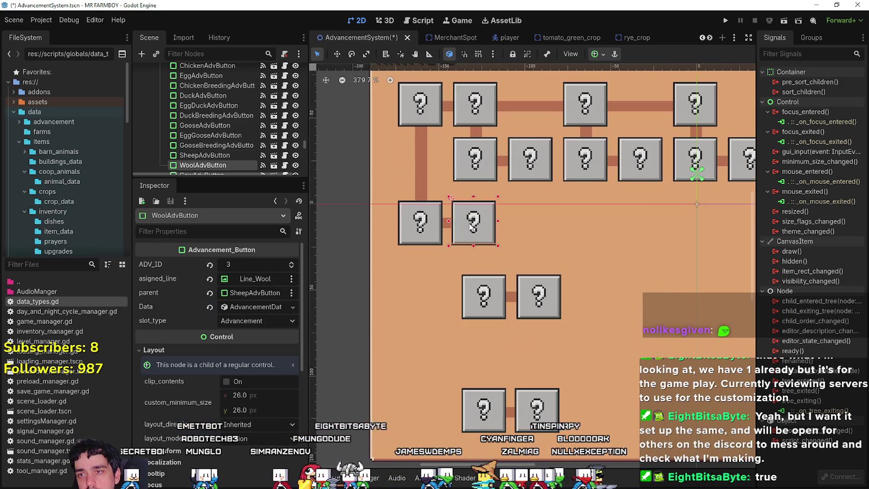
{"action": "left_click_drag", "start_coordinate": [470, 226], "coordinate": [415, 267]}
{"action": "scroll", "coordinate": [415, 266], "scroll_direction": "up", "scroll_amount": 3}
{"action": "key", "text": "Down"}
{"action": "key", "text": "Down"}
{"action": "key", "text": "Down"}
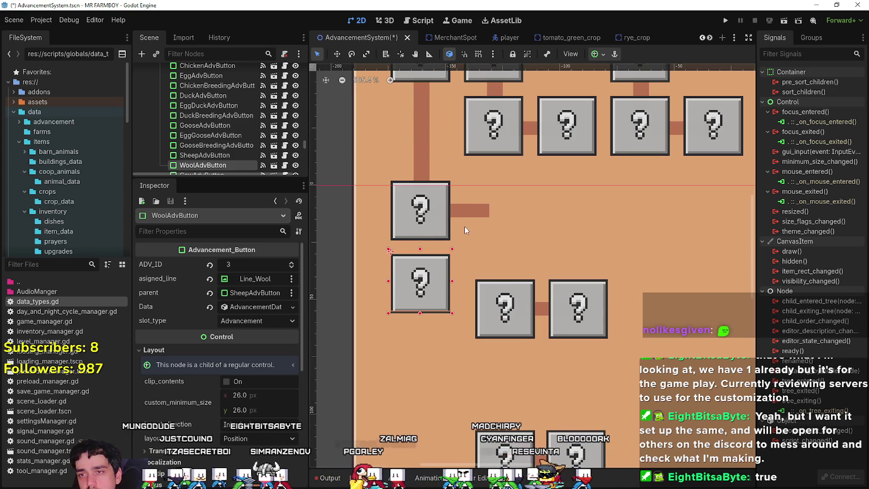
- Shorten Line_Wool into a short link under the Sheep button and save the scene
{"action": "left_click", "coordinate": [470, 210]}
{"action": "left_click_drag", "start_coordinate": [481, 219], "coordinate": [448, 230]}
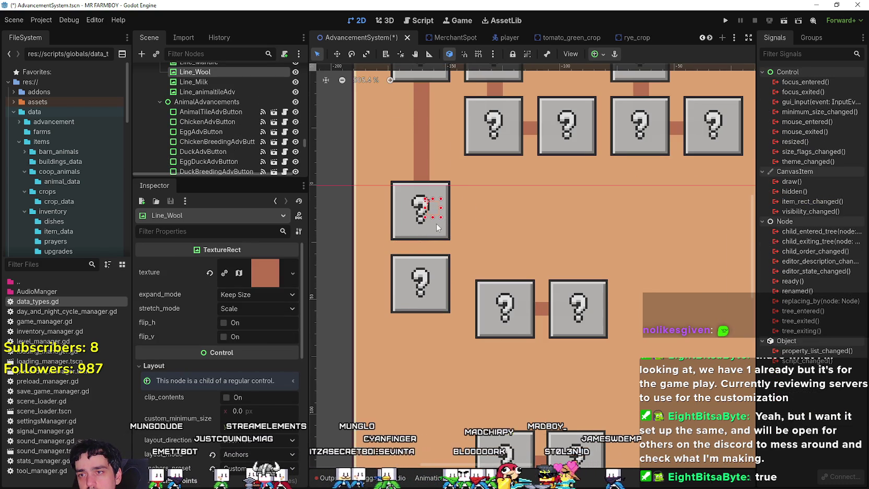
{"action": "left_click", "coordinate": [435, 288]}
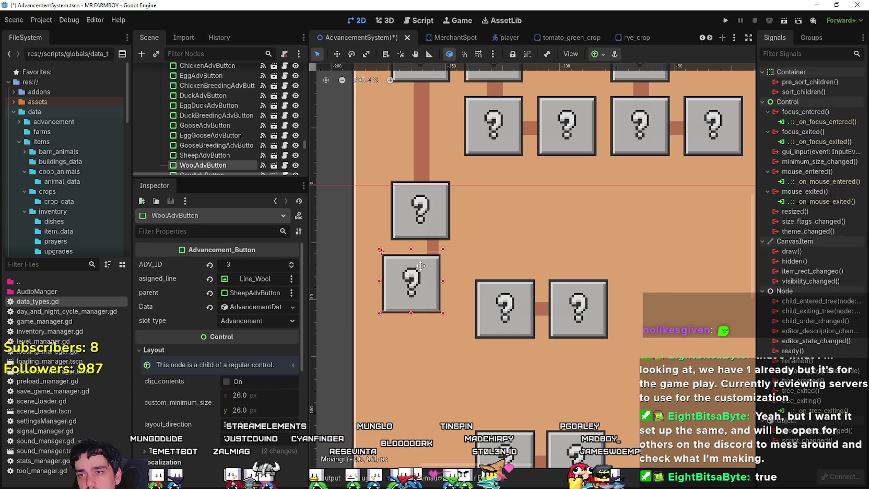
{"action": "left_click", "coordinate": [434, 246]}
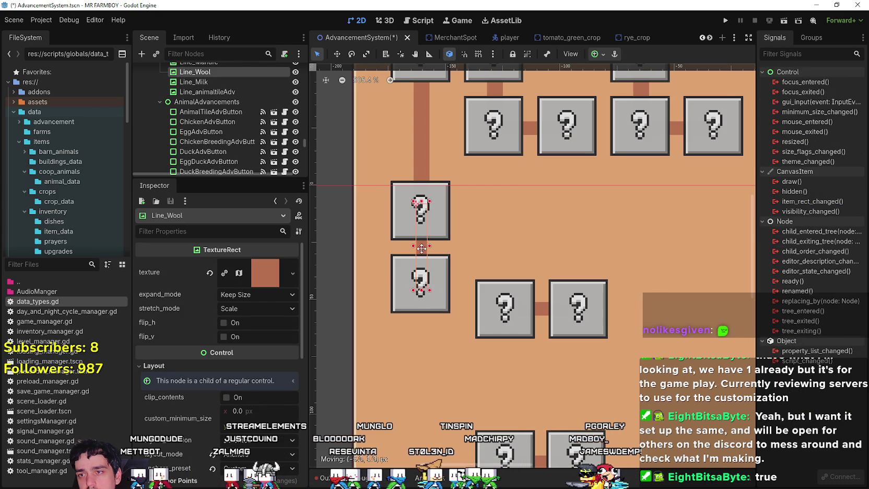
{"action": "scroll", "coordinate": [430, 249], "scroll_direction": "up", "scroll_amount": 4}
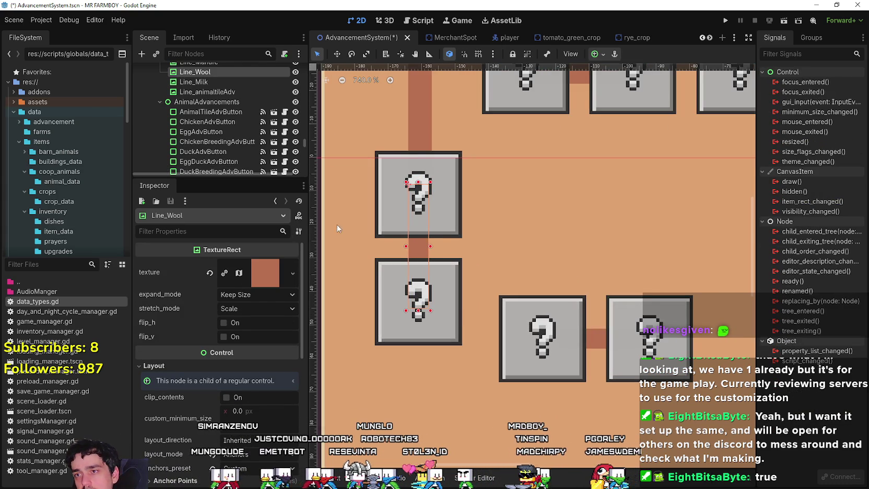
{"action": "scroll", "coordinate": [452, 285], "scroll_direction": "down", "scroll_amount": 2}
{"action": "left_click", "coordinate": [448, 283]}
{"action": "key", "text": "ctrl+s"}
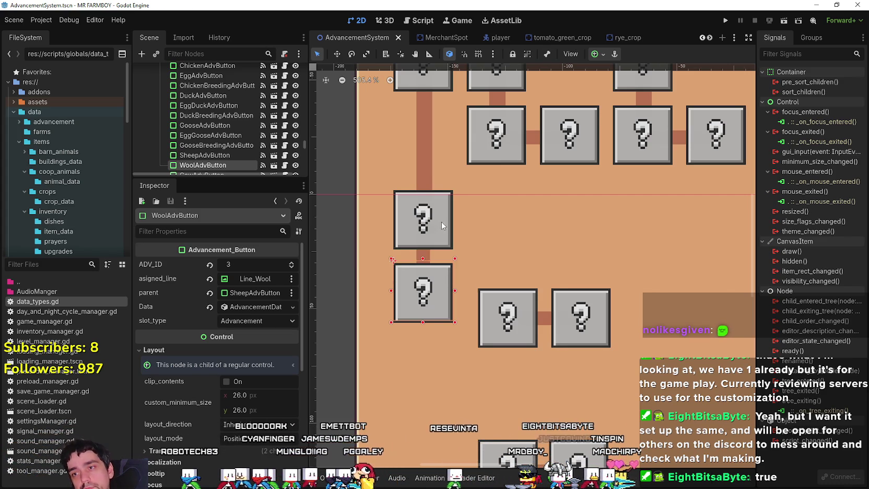
- Duplicate a horizontal connector line and place the copy beside the Wool button
{"action": "scroll", "coordinate": [453, 295], "scroll_direction": "up", "scroll_amount": 2}
{"action": "scroll", "coordinate": [452, 302], "scroll_direction": "down", "scroll_amount": 4}
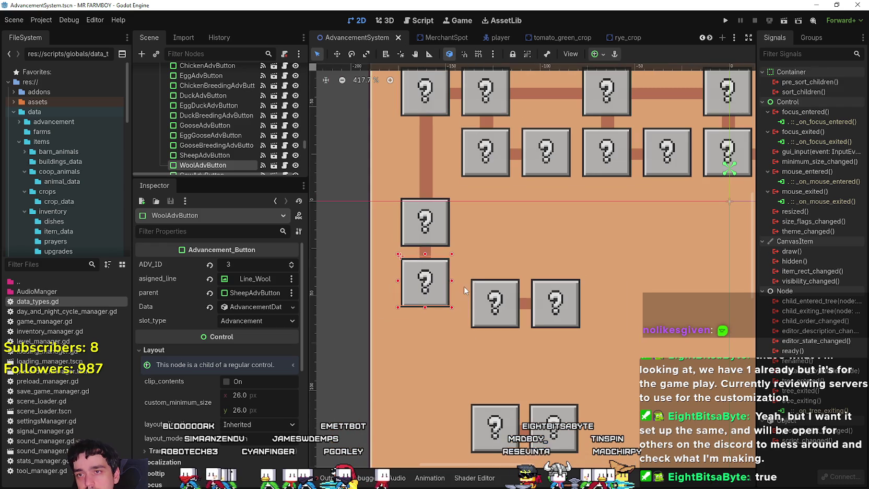
{"action": "left_click", "coordinate": [537, 174]}
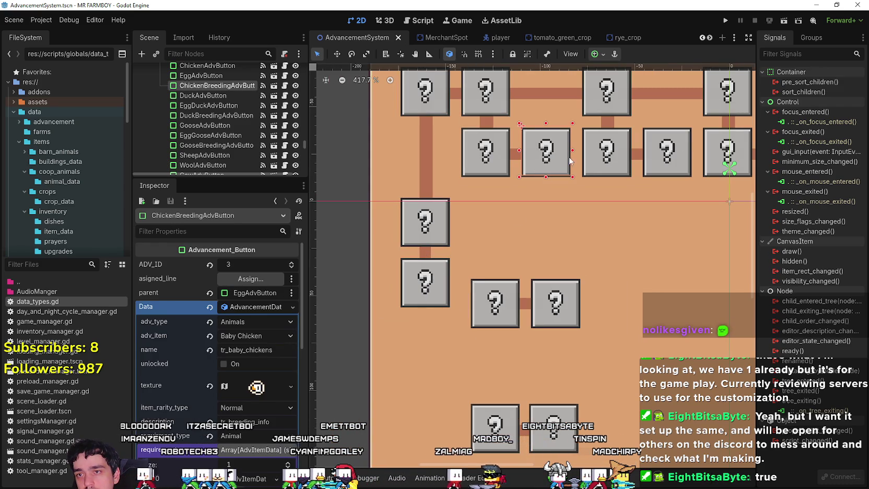
{"action": "left_click", "coordinate": [519, 291]}
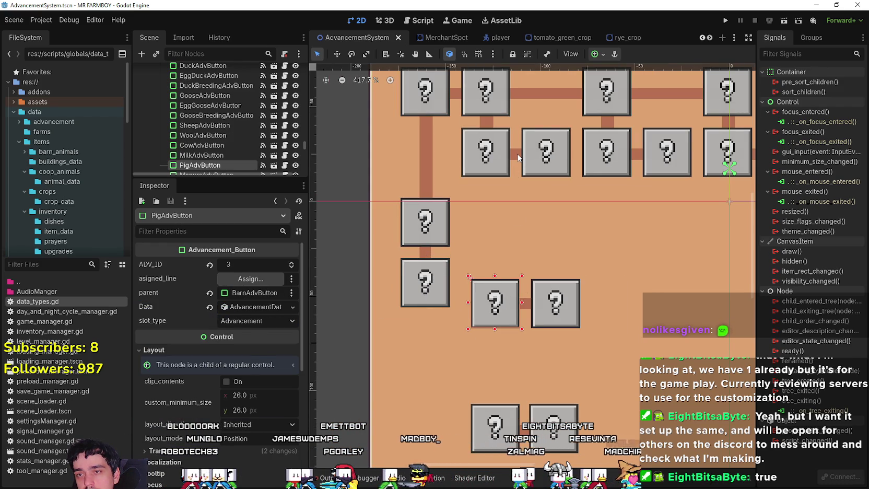
{"action": "left_click", "coordinate": [519, 156]}
{"action": "left_click", "coordinate": [525, 308]}
{"action": "key", "text": "ctrl+d"}
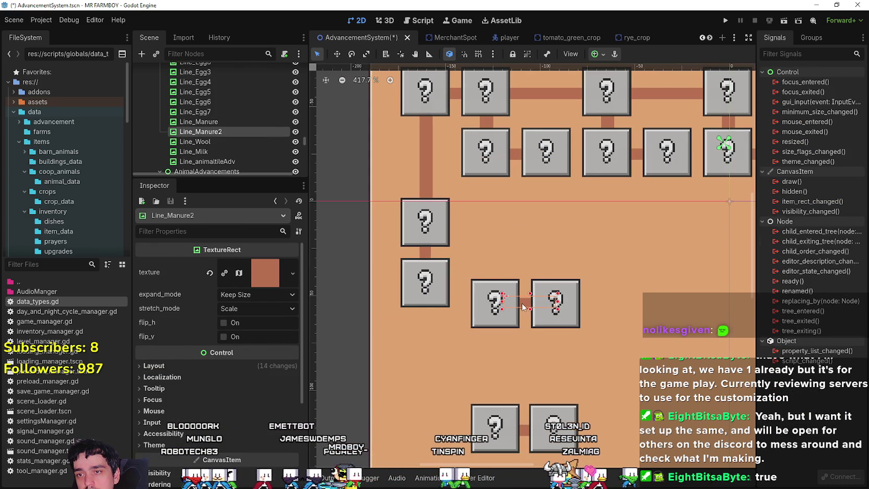
{"action": "key", "text": "w"}
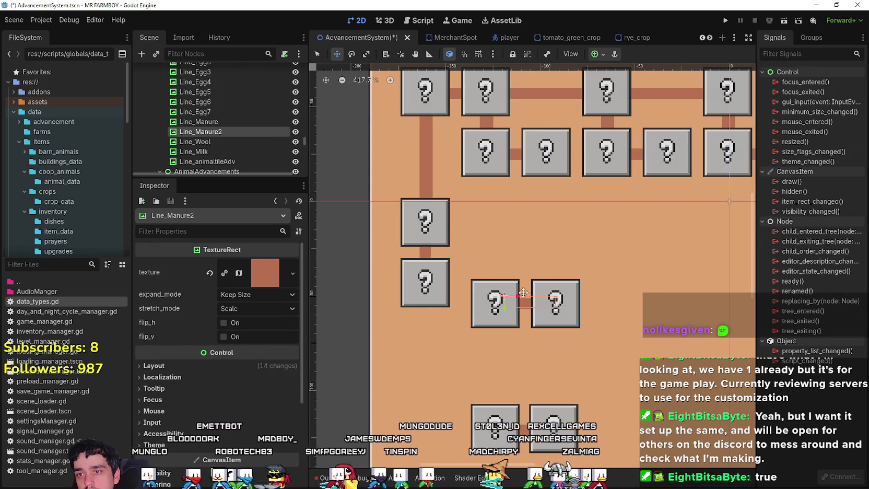
{"action": "left_click_drag", "start_coordinate": [524, 292], "coordinate": [426, 281]}
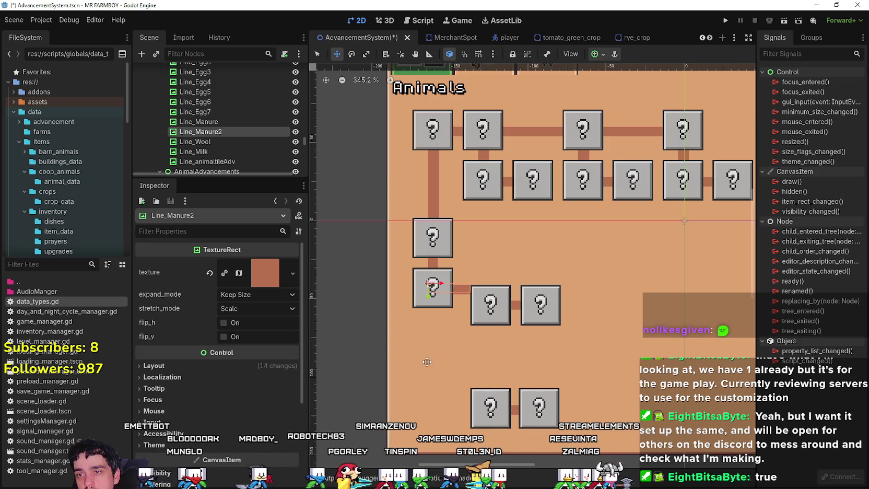
{"action": "scroll", "coordinate": [470, 296], "scroll_direction": "down", "scroll_amount": 1}
{"action": "scroll", "coordinate": [426, 323], "scroll_direction": "down", "scroll_amount": 2}
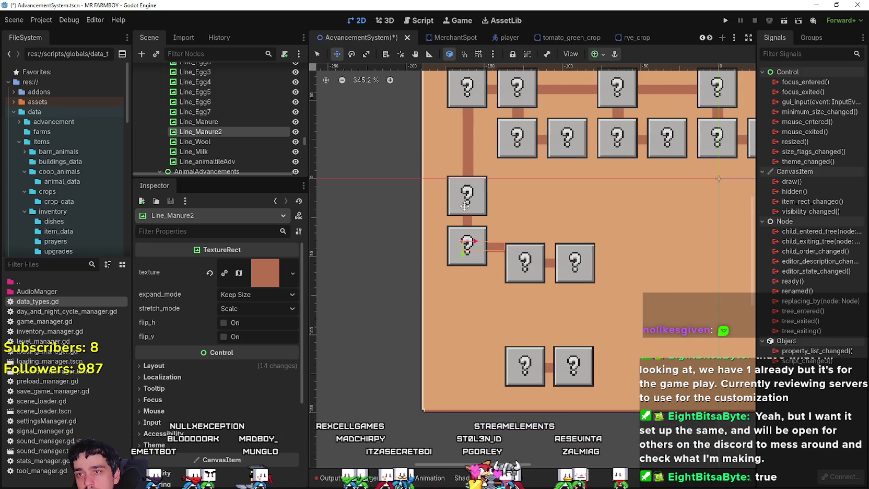
- Select the Sheep button together with the Wool line
{"action": "left_click", "coordinate": [317, 54]}
{"action": "scroll", "coordinate": [467, 196], "scroll_direction": "up", "scroll_amount": 2}
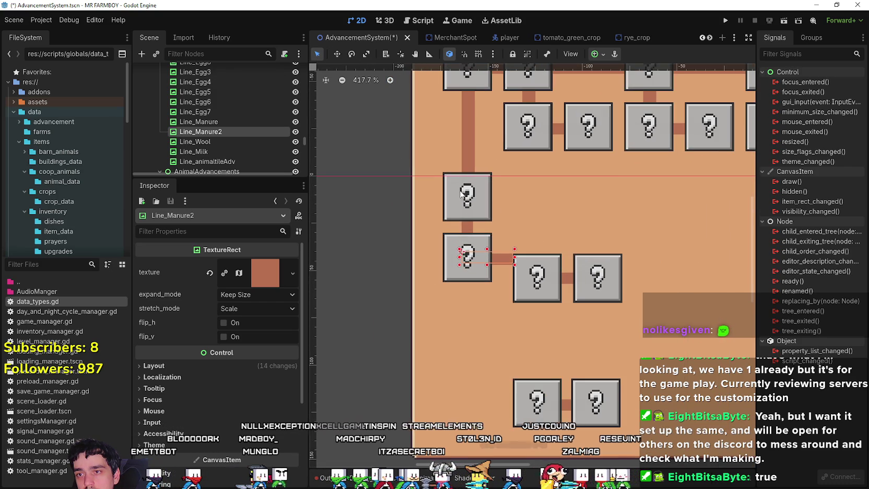
{"action": "left_click", "coordinate": [467, 196]}
{"action": "left_click", "coordinate": [467, 231], "text": "shift"}
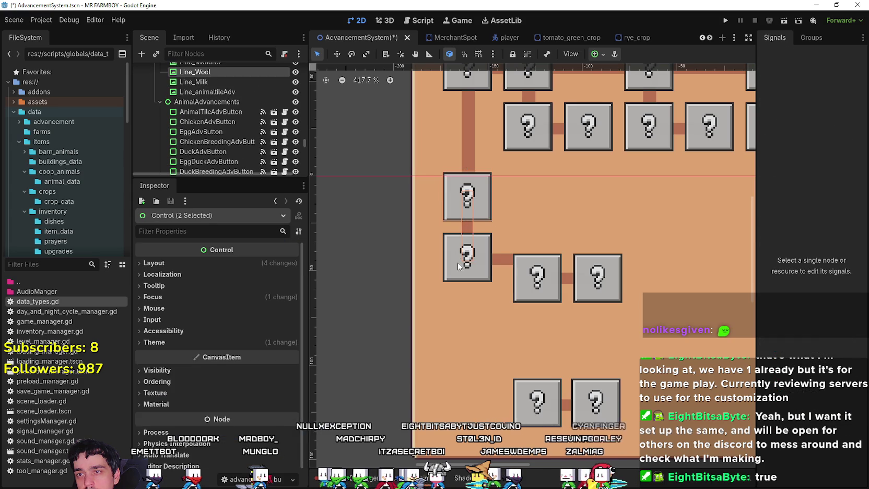
- Add the new connector to the Sheep–Wool selection and nudge the group right and down under column two
{"action": "left_click", "coordinate": [501, 264], "text": "shift"}
{"action": "scroll", "coordinate": [464, 177], "scroll_direction": "up", "scroll_amount": 1}
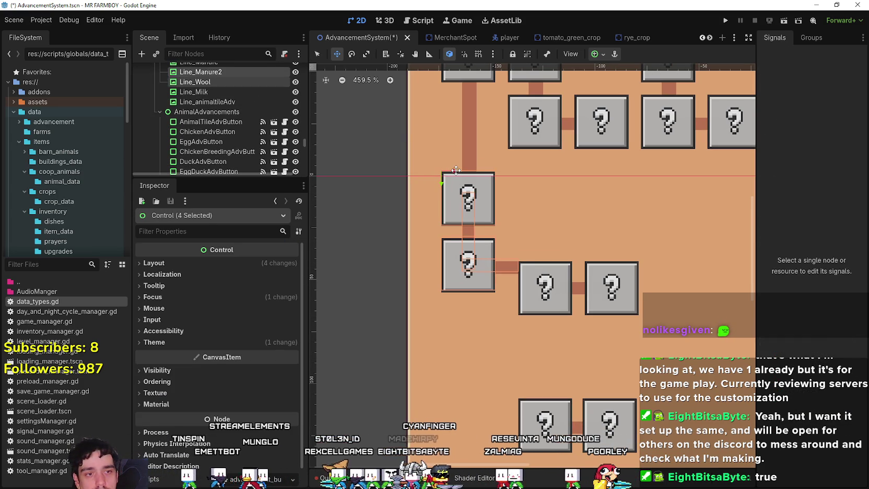
{"action": "key", "text": "Right"}
{"action": "key", "text": "Right"}
{"action": "key", "text": "Right"}
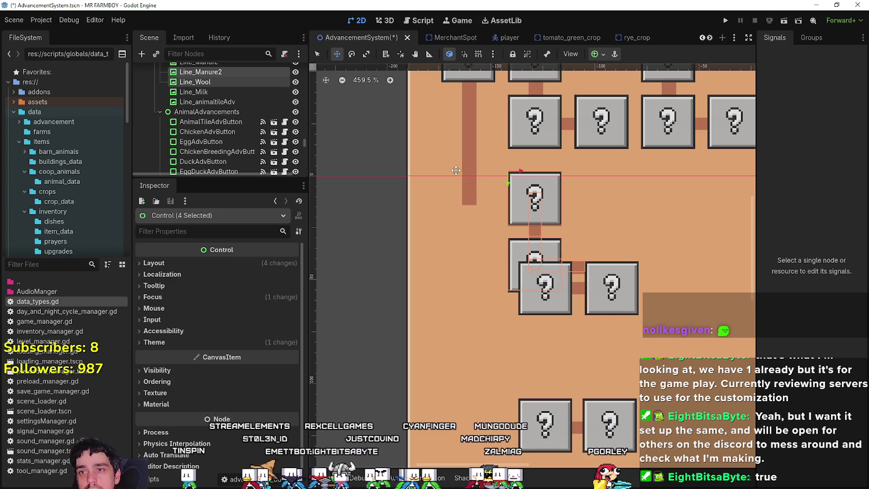
{"action": "key", "text": "Up"}
{"action": "key", "text": "Up"}
{"action": "key", "text": "Up"}
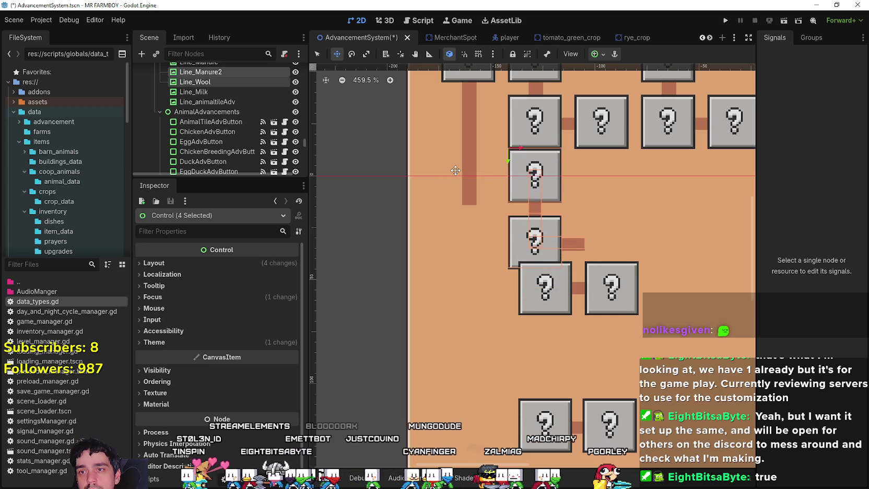
{"action": "key", "text": "Down"}
{"action": "key", "text": "Down"}
{"action": "key", "text": "Down"}
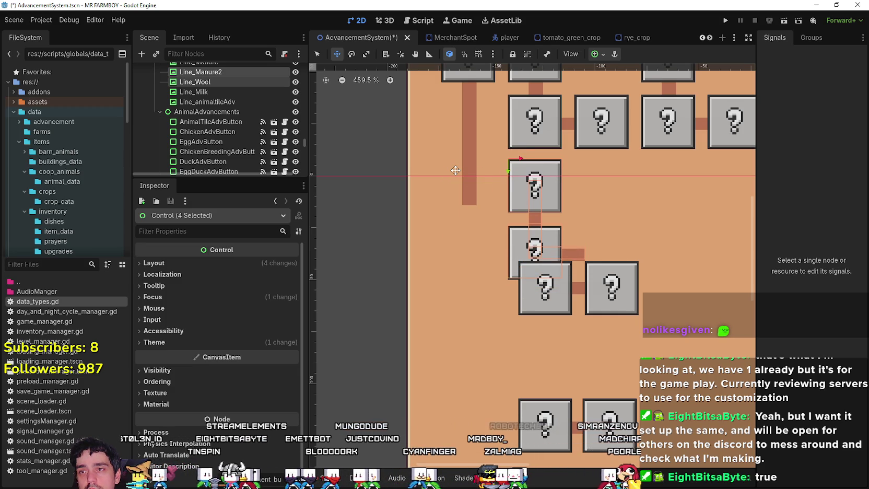
{"action": "key", "text": "Down"}
{"action": "scroll", "coordinate": [463, 146], "scroll_direction": "down", "scroll_amount": 8}
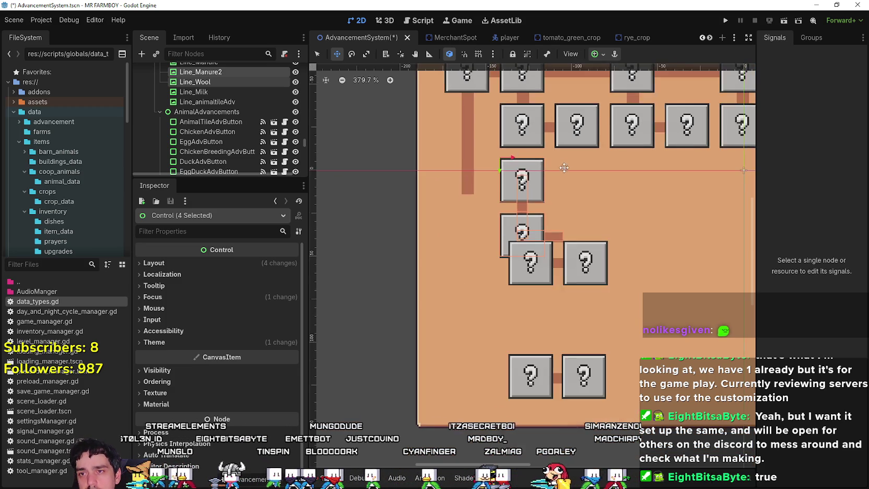
{"action": "scroll", "coordinate": [473, 257], "scroll_direction": "up", "scroll_amount": 1}
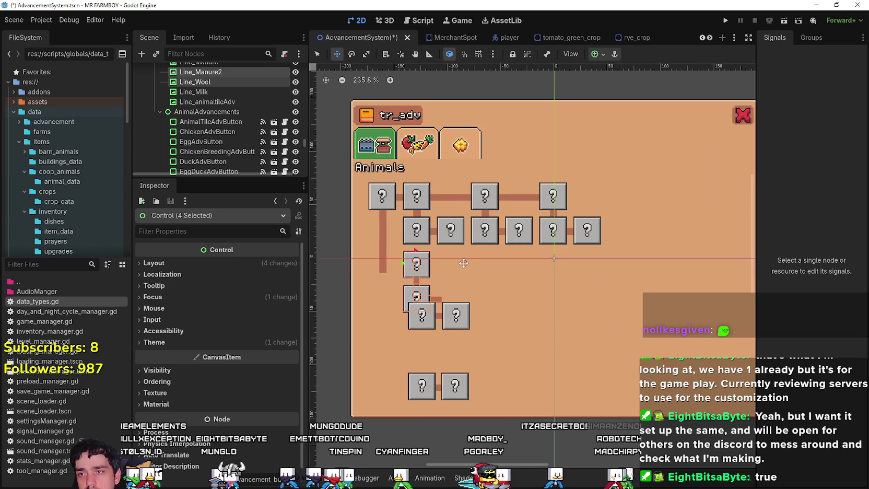
{"action": "key", "text": "Down"}
{"action": "key", "text": "Down"}
{"action": "key", "text": "Down"}
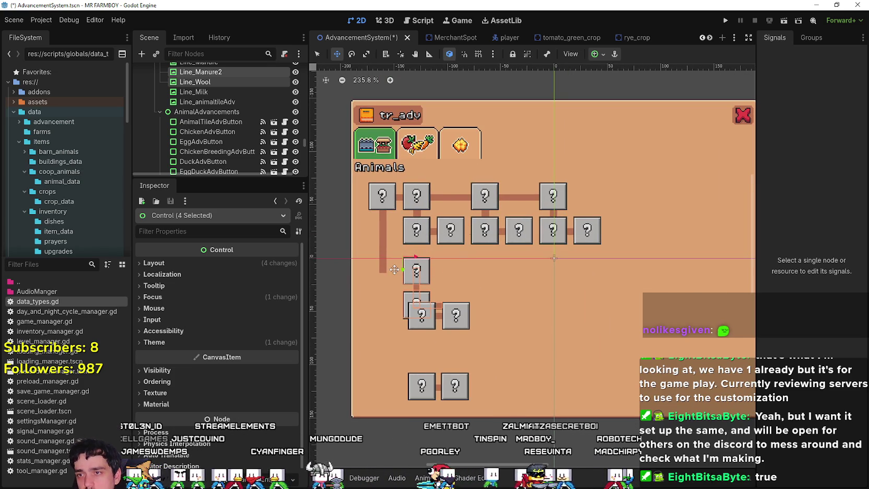
{"action": "scroll", "coordinate": [394, 269], "scroll_direction": "up", "scroll_amount": 3}
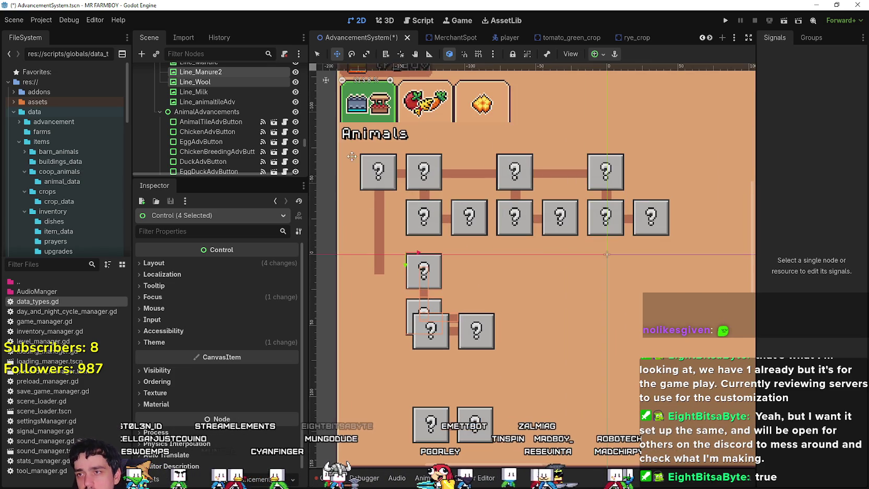
{"action": "left_click", "coordinate": [376, 269]}
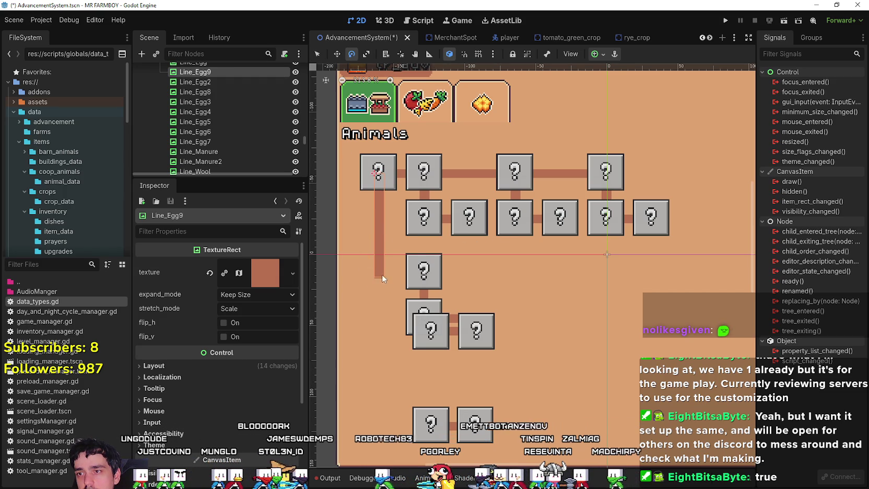
- Rotate Line_Egg9 about -21° so it slants diagonally from the top-left box to the Sheep button
{"action": "left_click_drag", "start_coordinate": [382, 276], "coordinate": [422, 267]}
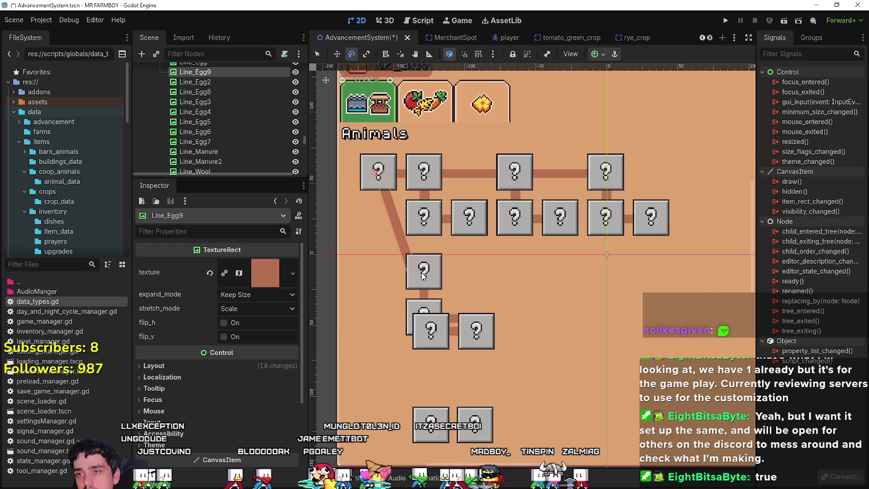
{"action": "scroll", "coordinate": [525, 244], "scroll_direction": "up", "scroll_amount": 4}
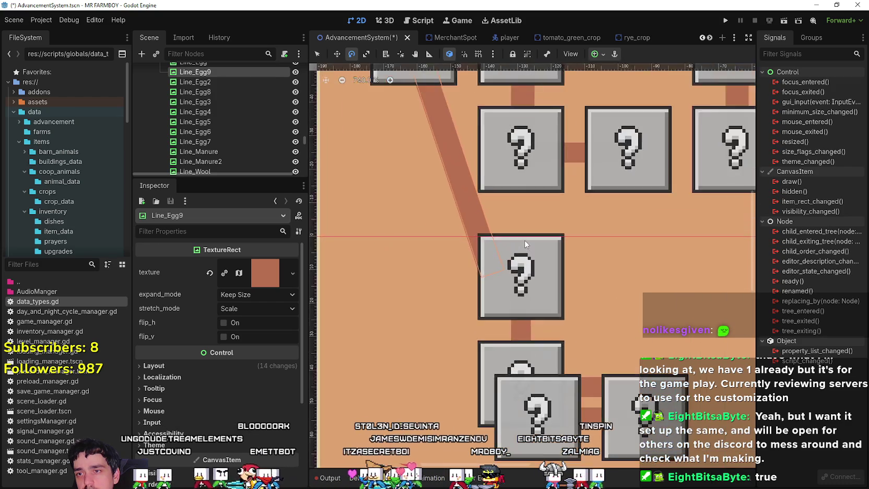
{"action": "scroll", "coordinate": [526, 244], "scroll_direction": "down", "scroll_amount": 5}
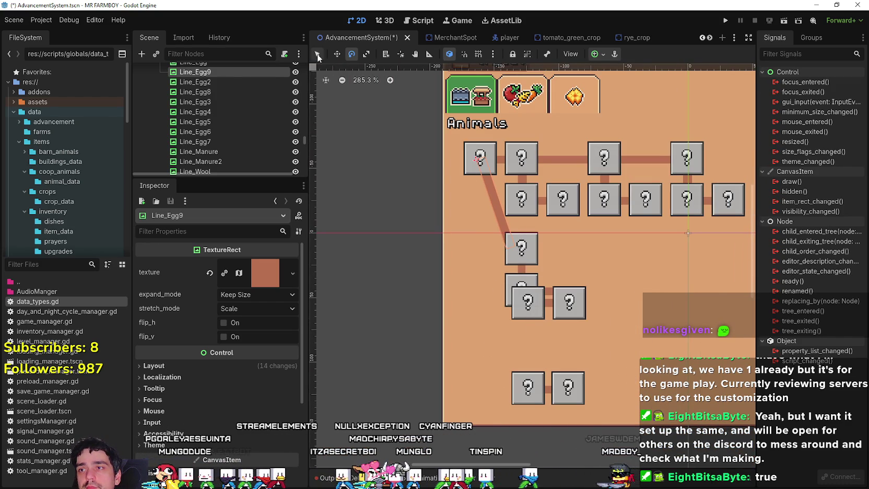
{"action": "left_click", "coordinate": [544, 318]}
- Shift the three overlapping pig boxes right and move the Cow button up into the middle row
{"action": "scroll", "coordinate": [545, 320], "scroll_direction": "up", "scroll_amount": 4}
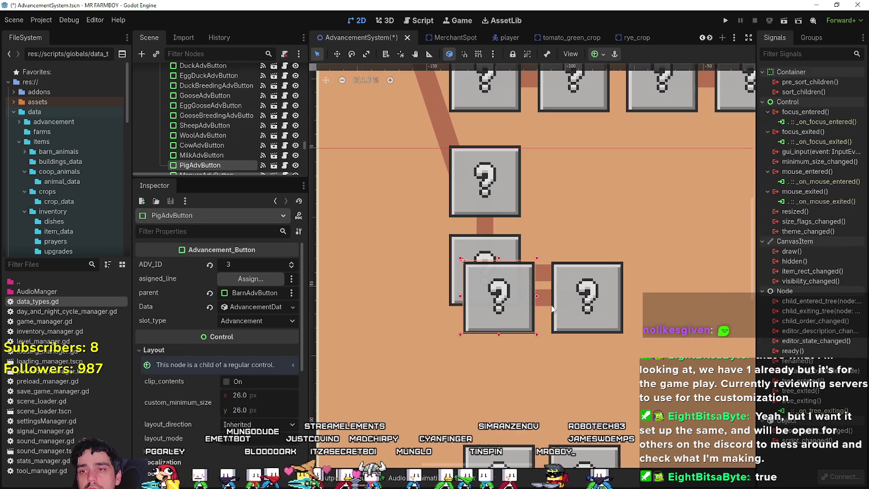
{"action": "left_click_drag", "start_coordinate": [549, 305], "coordinate": [575, 315]}
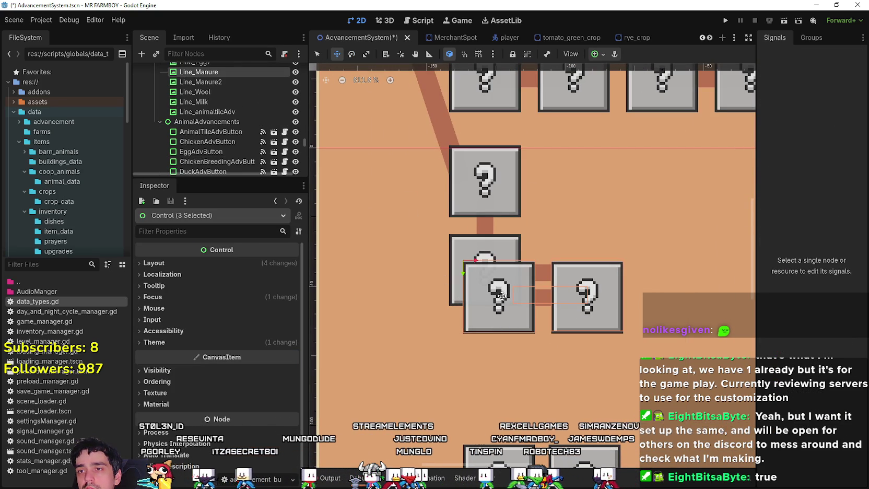
{"action": "scroll", "coordinate": [499, 293], "scroll_direction": "down", "scroll_amount": 5}
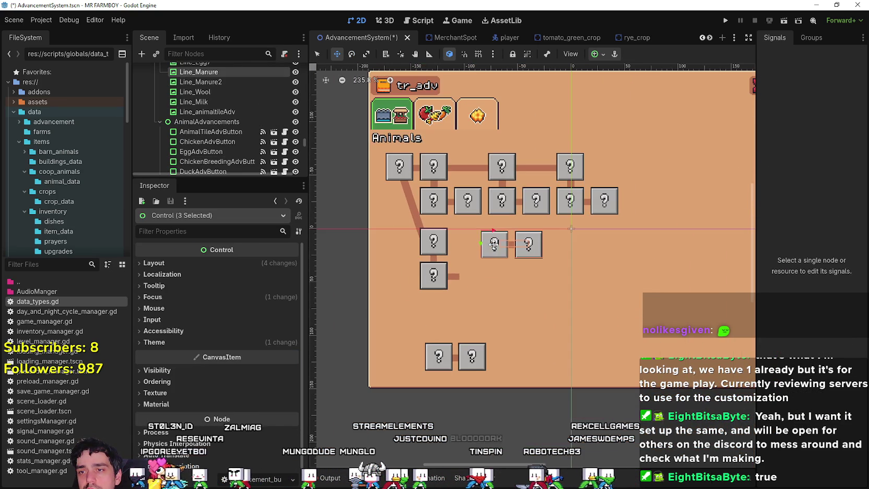
{"action": "left_click_drag", "start_coordinate": [494, 243], "coordinate": [525, 244]}
{"action": "scroll", "coordinate": [464, 318], "scroll_direction": "up", "scroll_amount": 2}
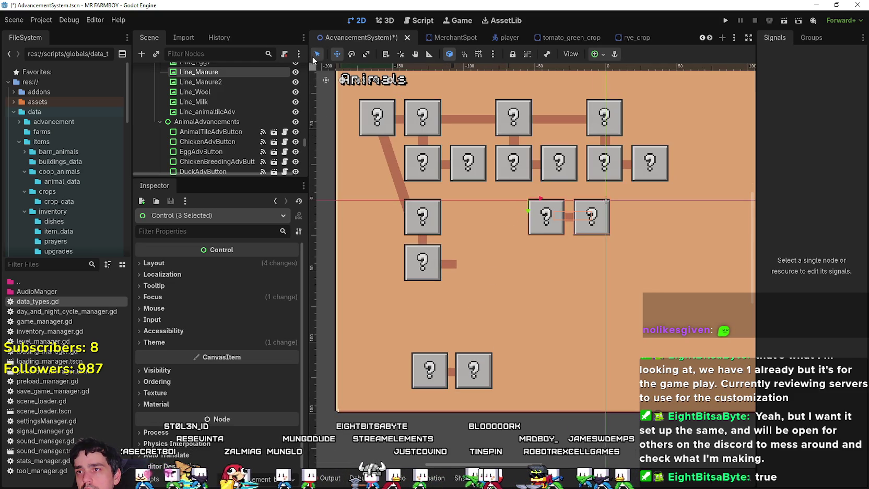
{"action": "left_click", "coordinate": [448, 376]}
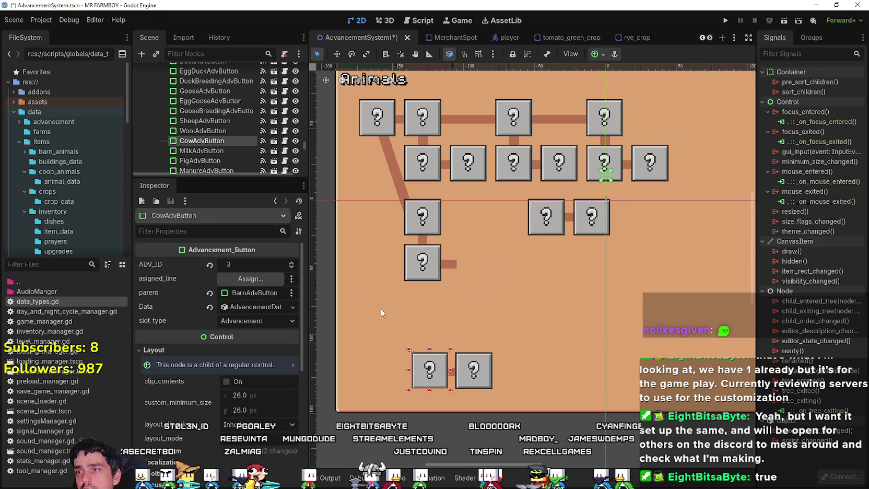
{"action": "scroll", "coordinate": [440, 378], "scroll_direction": "up", "scroll_amount": 2}
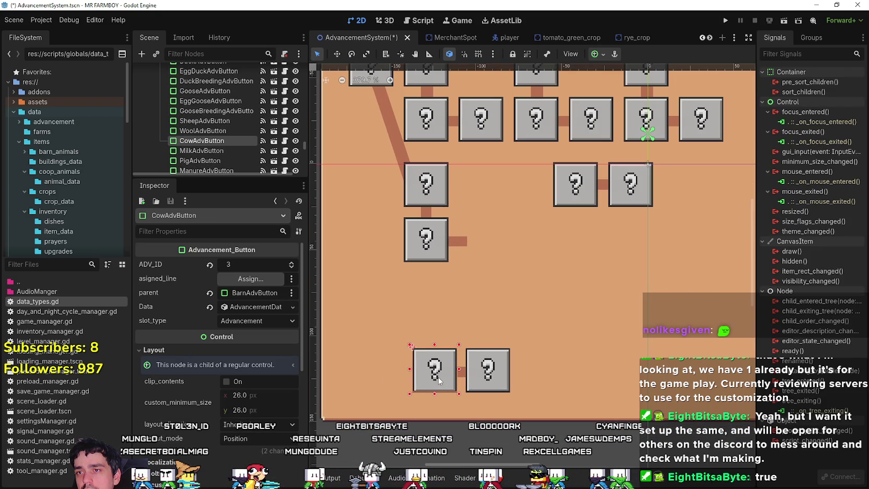
{"action": "left_click_drag", "start_coordinate": [439, 380], "coordinate": [471, 191]}
{"action": "scroll", "coordinate": [471, 198], "scroll_direction": "down", "scroll_amount": 1}
{"action": "scroll", "coordinate": [500, 246], "scroll_direction": "up", "scroll_amount": 1}
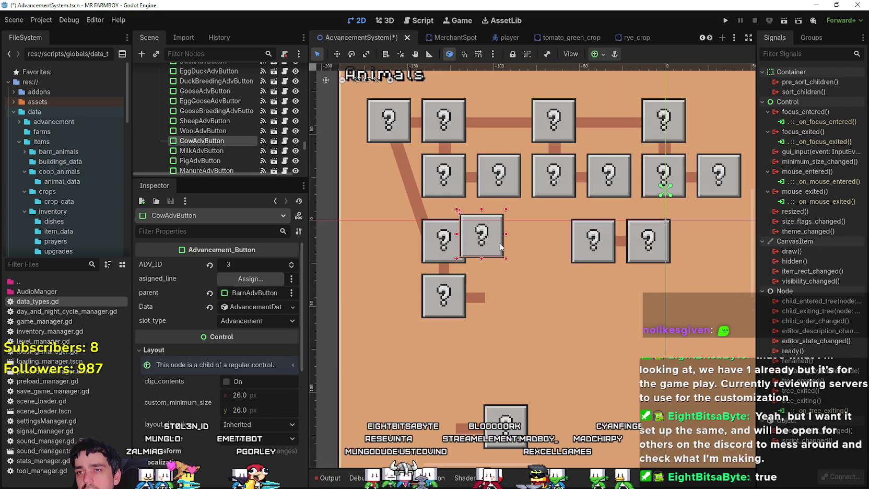
{"action": "left_click_drag", "start_coordinate": [500, 247], "coordinate": [534, 251]}
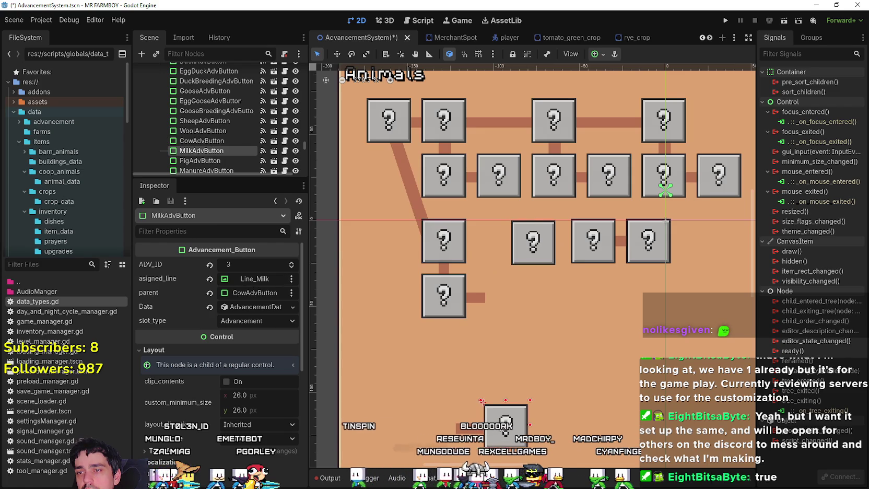
- Place the Milk button beneath the middle row with Line_Milk connecting it above
{"action": "left_click_drag", "start_coordinate": [506, 424], "coordinate": [549, 311]}
{"action": "left_click", "coordinate": [468, 431]}
{"action": "mouse_move", "coordinate": [467, 432]}
{"action": "left_mouse_down"}
{"action": "mouse_move", "coordinate": [525, 316]}
{"action": "mouse_move", "coordinate": [526, 281]}
{"action": "mouse_move", "coordinate": [568, 271]}
{"action": "mouse_move", "coordinate": [570, 282]}
{"action": "left_mouse_up"}
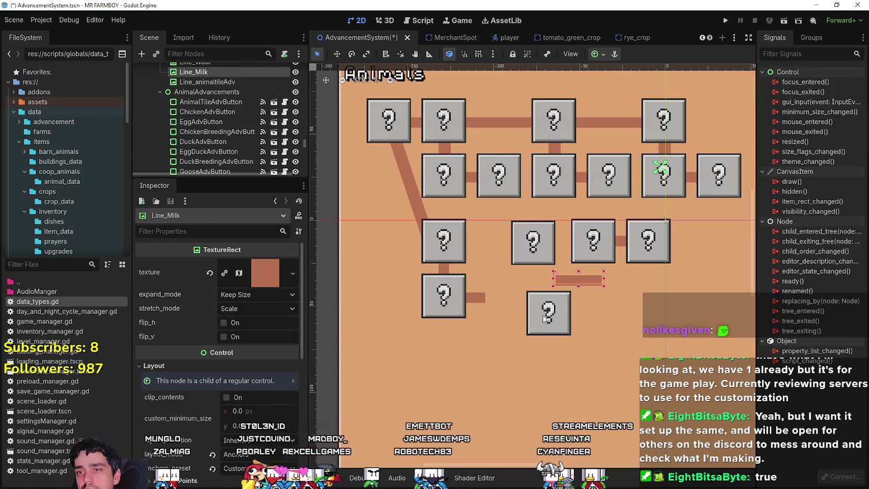
{"action": "left_click_drag", "start_coordinate": [548, 313], "coordinate": [578, 304]}
{"action": "left_click", "coordinate": [498, 177]}
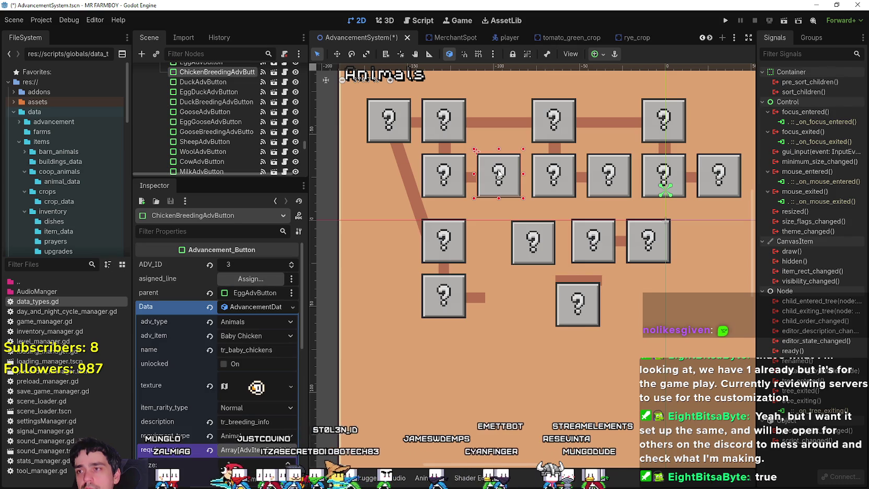
{"action": "scroll", "coordinate": [227, 119], "scroll_direction": "down", "scroll_amount": 2}
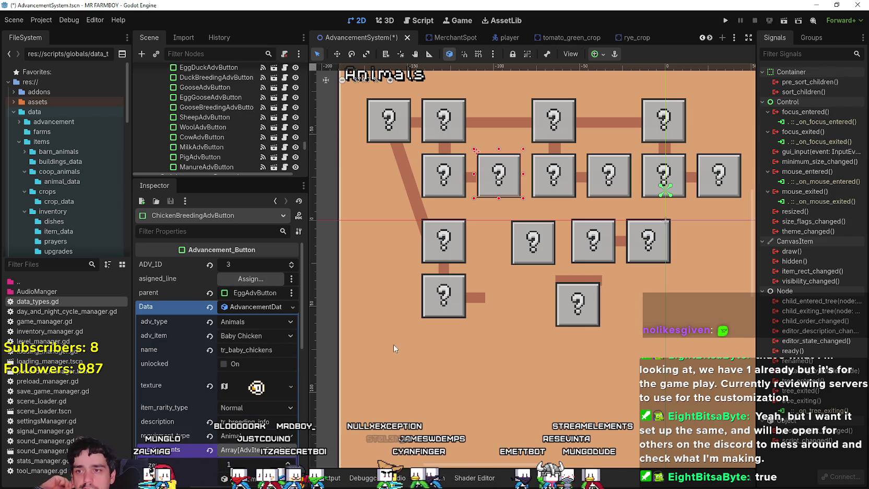
{"action": "left_click", "coordinate": [438, 306]}
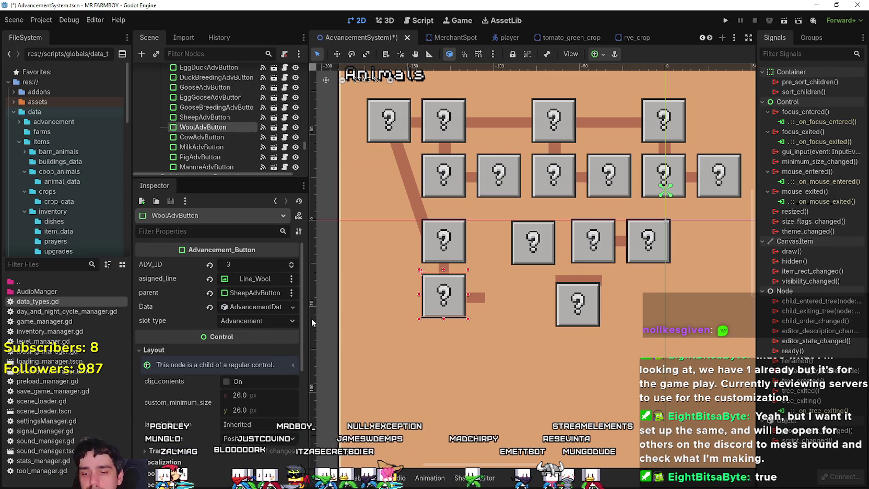
- Duplicate WoolAdvButton and nudge the copy right beside the original
{"action": "key", "text": "ctrl+d"}
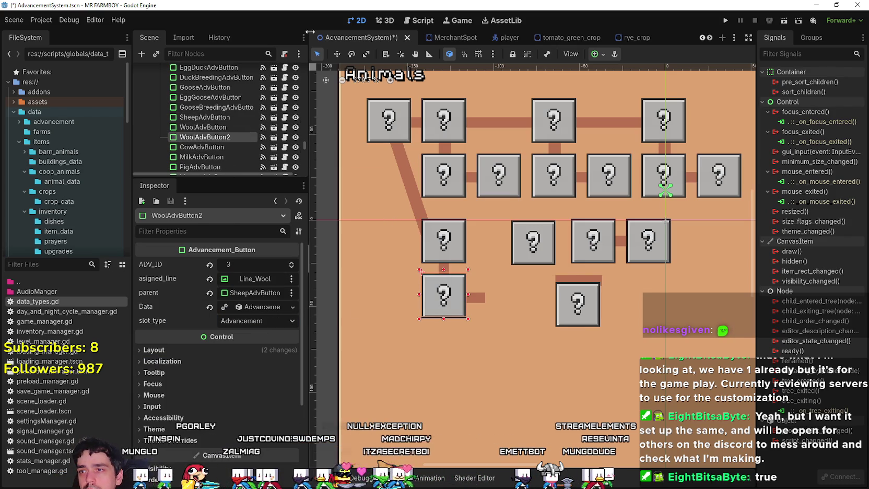
{"action": "scroll", "coordinate": [423, 282], "scroll_direction": "up", "scroll_amount": 2}
{"action": "key", "text": "w"}
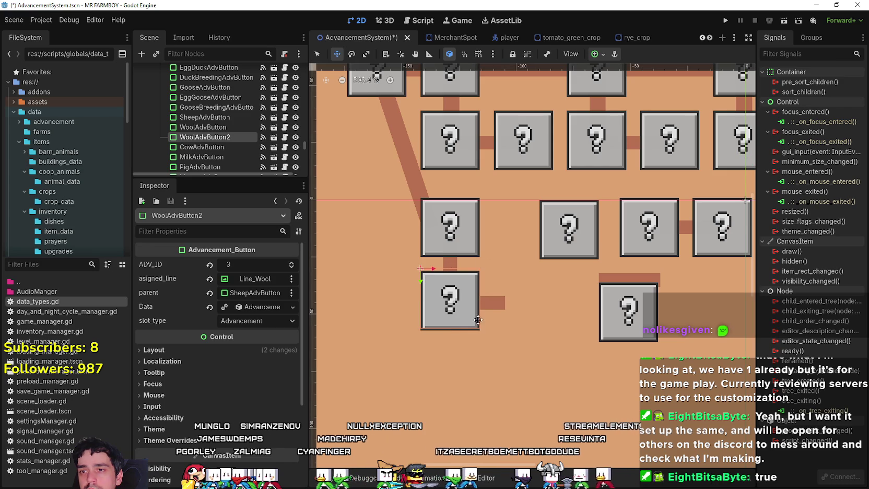
{"action": "key", "text": "Right"}
{"action": "key", "text": "Right"}
{"action": "key", "text": "Right"}
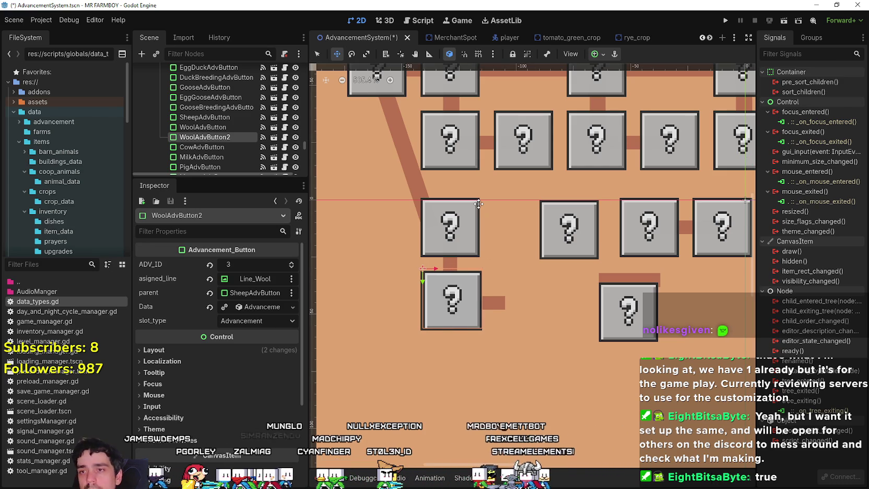
{"action": "key", "text": "Right"}
{"action": "key", "text": "Right"}
{"action": "key", "text": "Right"}
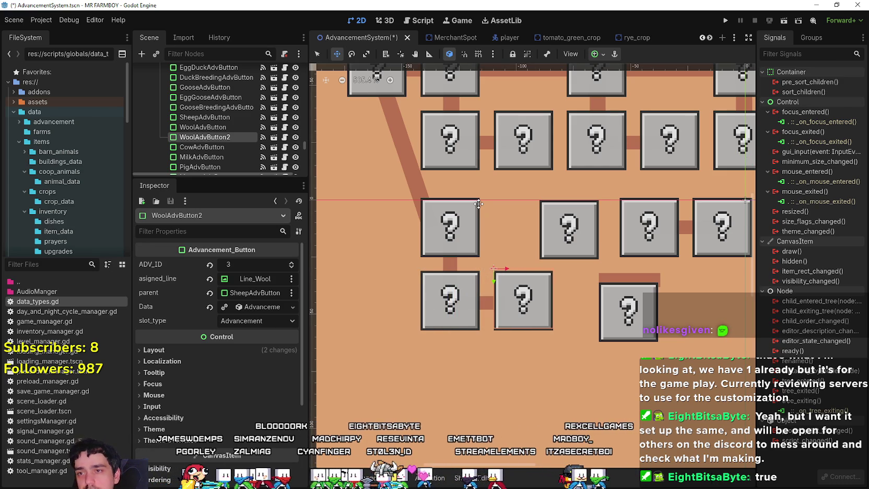
{"action": "scroll", "coordinate": [481, 204], "scroll_direction": "down", "scroll_amount": 1}
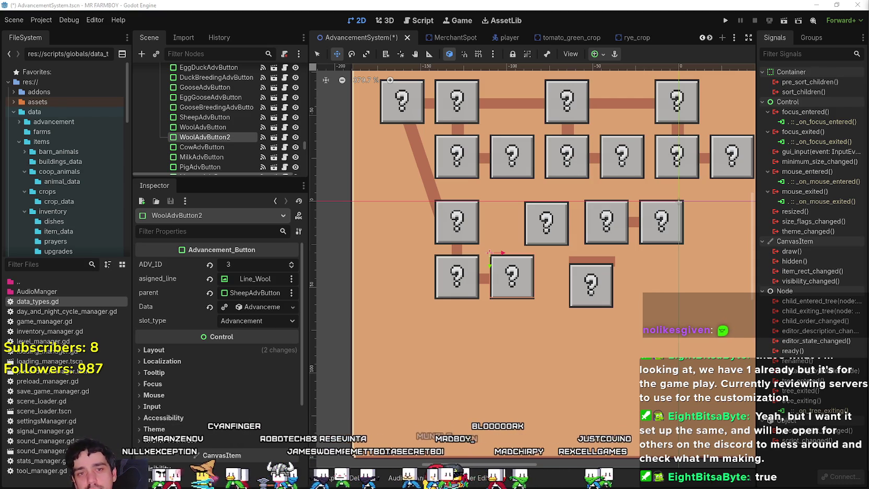
{"action": "scroll", "coordinate": [507, 245], "scroll_direction": "up", "scroll_amount": 3}
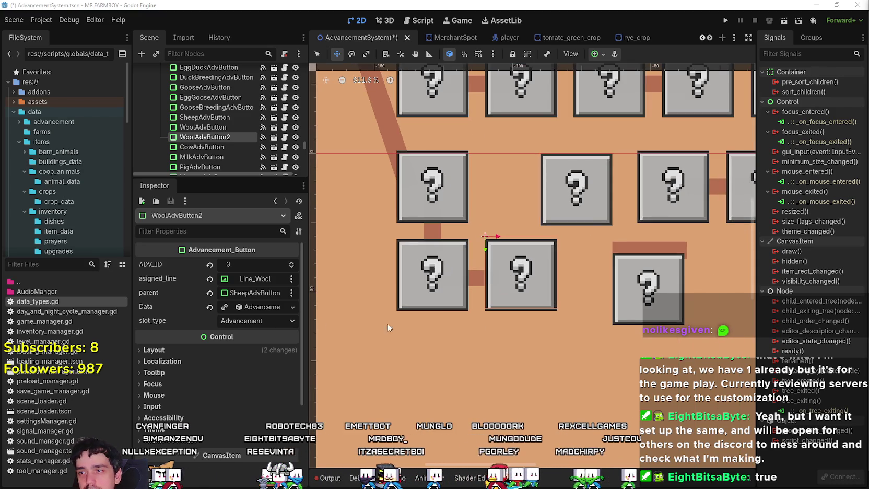
{"action": "scroll", "coordinate": [469, 284], "scroll_direction": "up", "scroll_amount": 1}
{"action": "scroll", "coordinate": [527, 278], "scroll_direction": "down", "scroll_amount": 3}
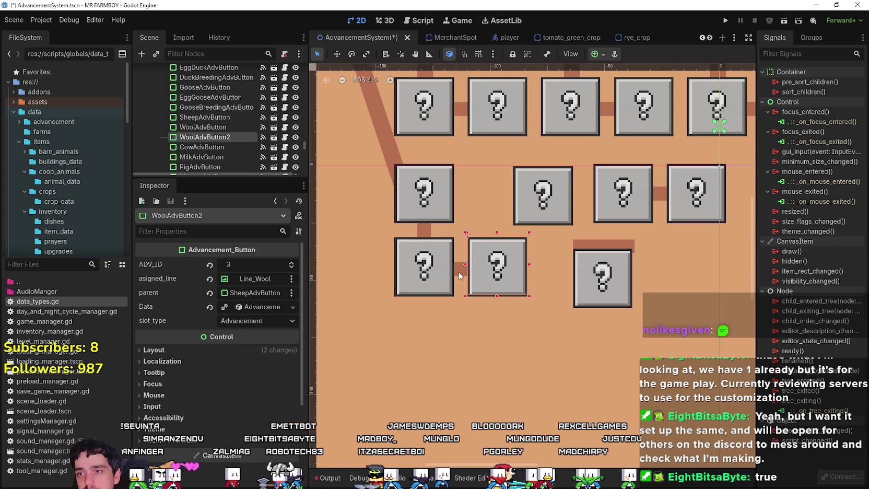
- Clear the duplicate's asigned_line property in the Inspector
{"action": "left_click", "coordinate": [459, 276]}
{"action": "left_click", "coordinate": [511, 280]}
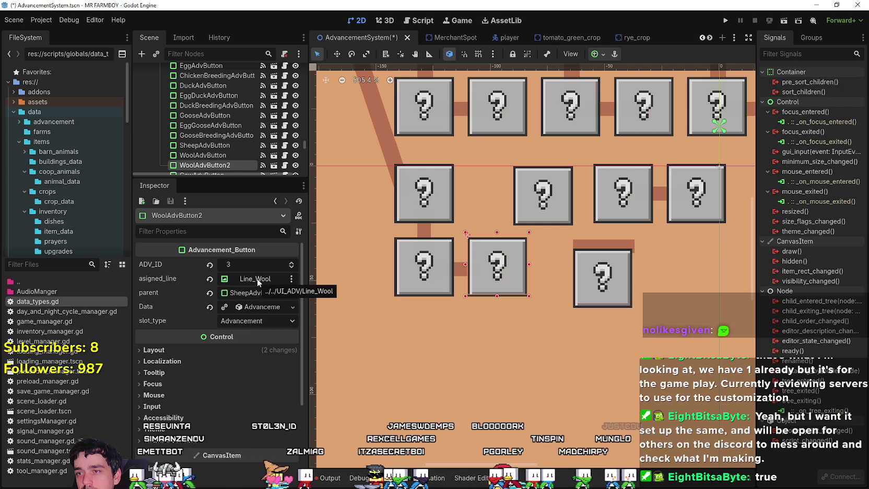
{"action": "left_click", "coordinate": [209, 278]}
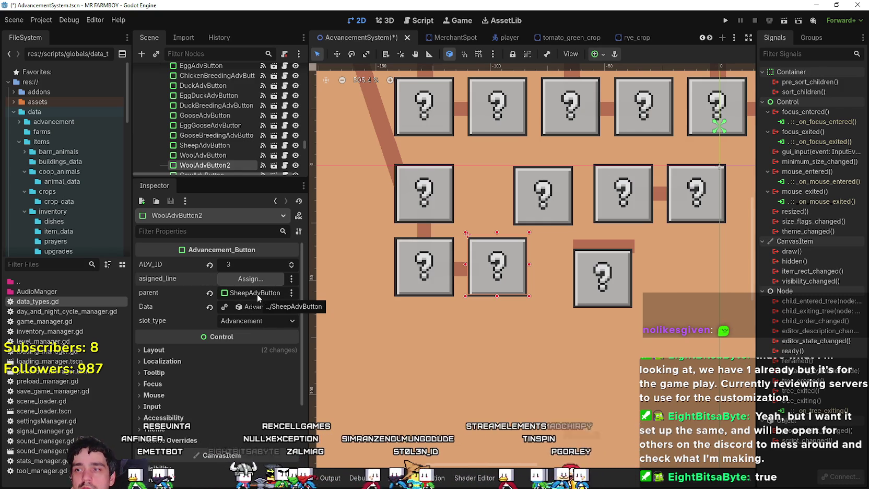
{"action": "scroll", "coordinate": [208, 157], "scroll_direction": "down", "scroll_amount": 2}
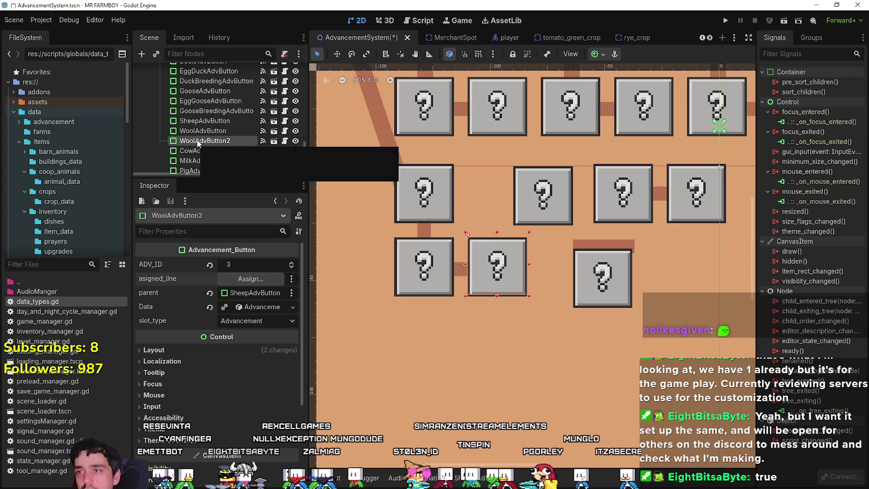
- Rename the duplicated button to SheepBreedingAdvButton
{"action": "double_click", "coordinate": [201, 139]}
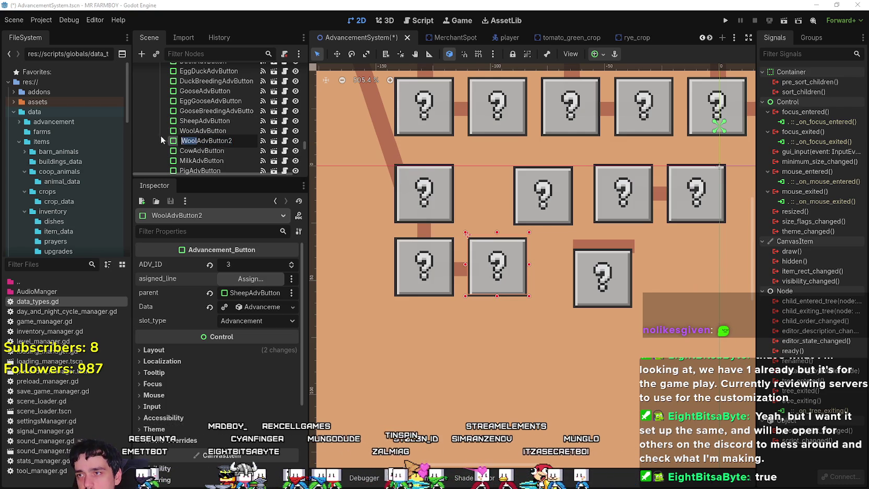
{"action": "type", "text": "Bab"}
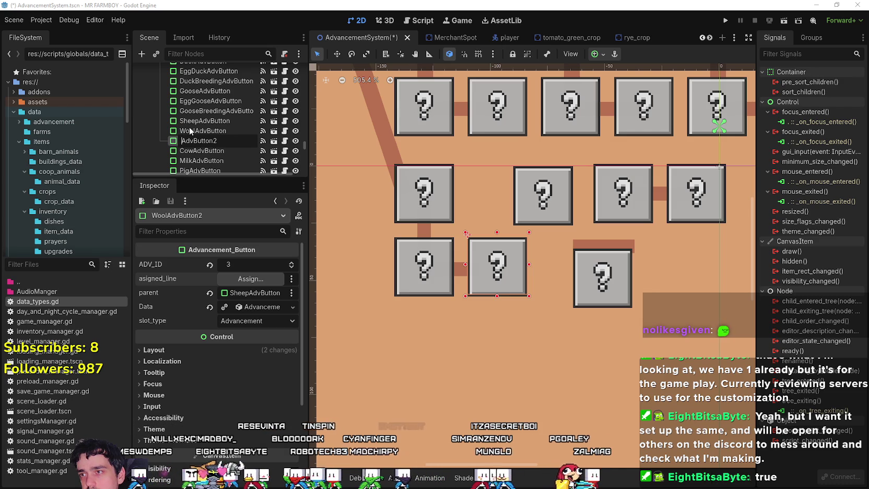
{"action": "type", "text": "SheepBreedi"}
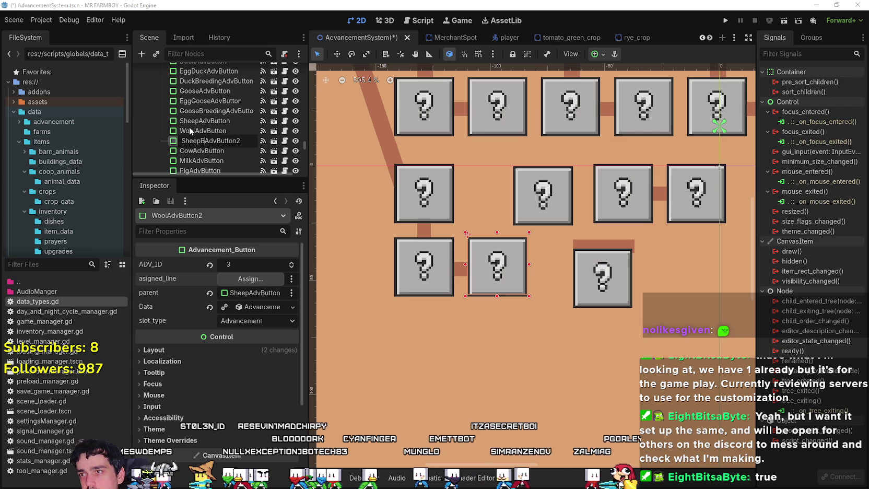
{"action": "type", "text": "ng"}
{"action": "key", "text": "End"}
{"action": "type", "text": "2"}
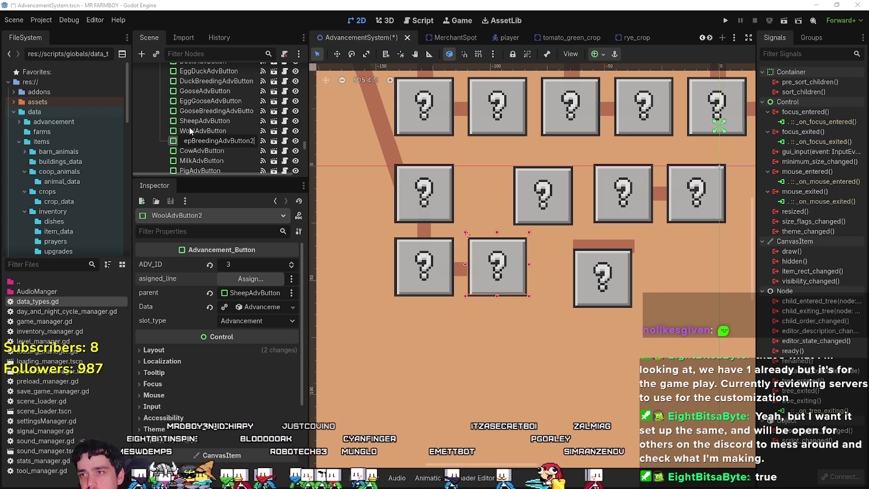
{"action": "key", "text": "BackSpace"}
{"action": "key", "text": "Return"}
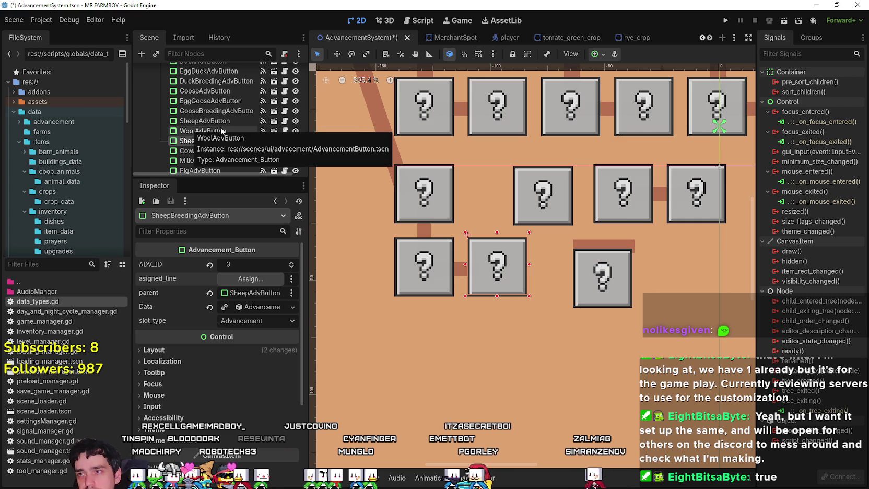
- Set the button's parent to SheepAdvButton, found by filtering nodes with 'sheep'
{"action": "scroll", "coordinate": [460, 282], "scroll_direction": "up", "scroll_amount": 2}
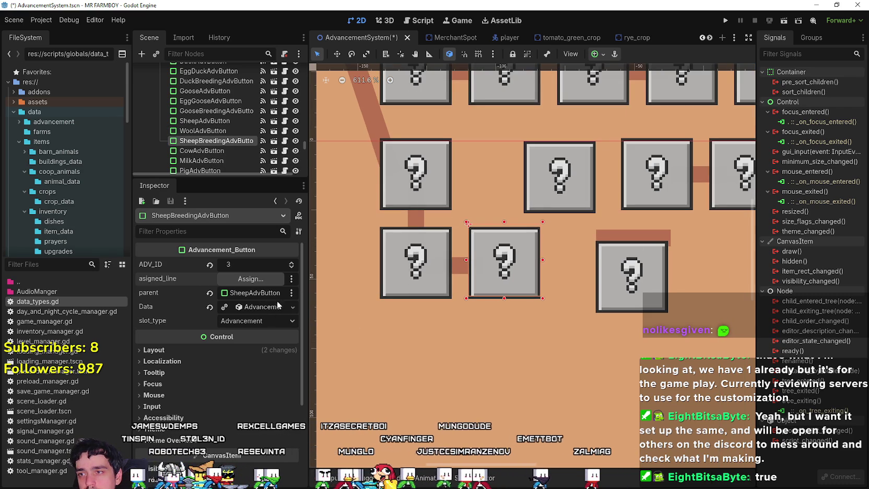
{"action": "left_click", "coordinate": [262, 296]}
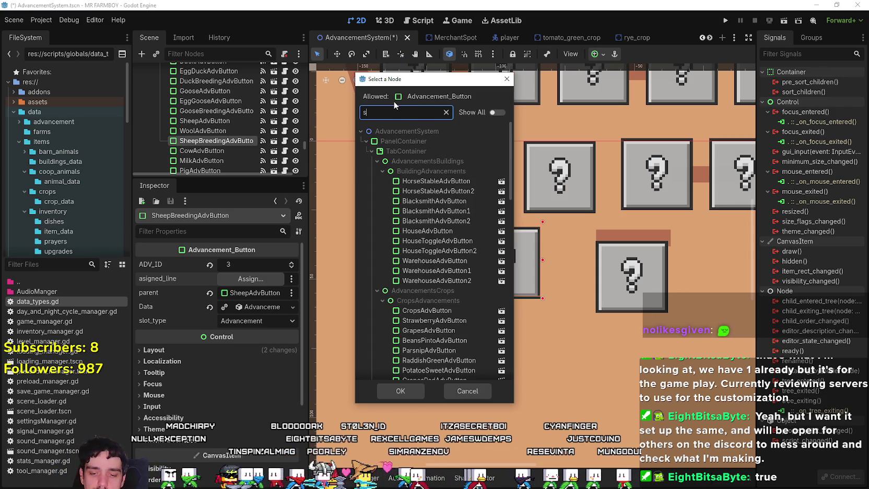
{"action": "type", "text": "sheep"}
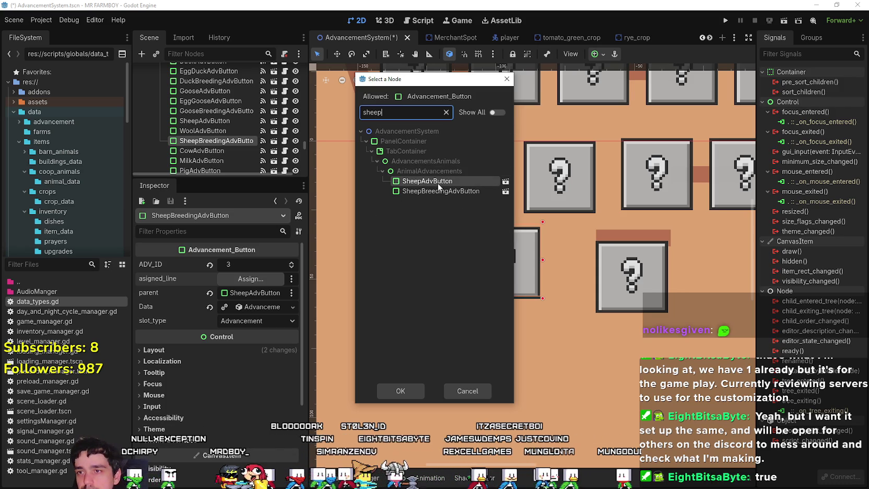
{"action": "left_click", "coordinate": [419, 249]}
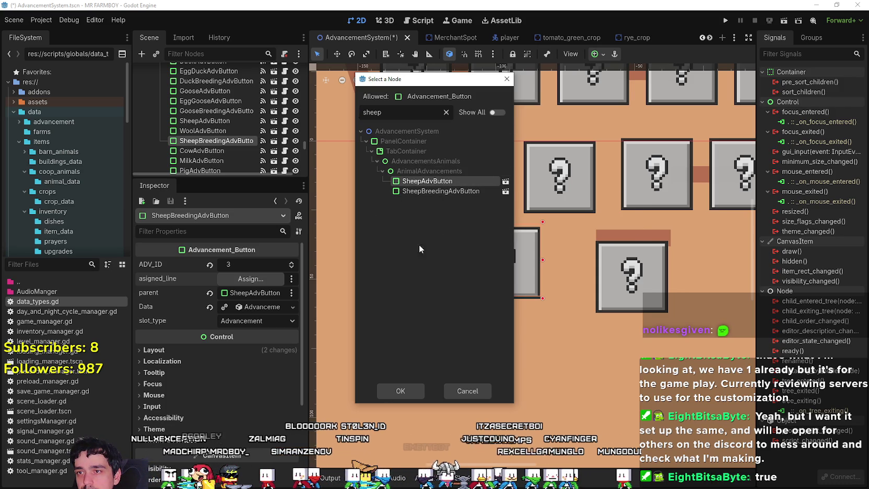
{"action": "left_click", "coordinate": [401, 391]}
{"action": "scroll", "coordinate": [430, 271], "scroll_direction": "up", "scroll_amount": 2}
{"action": "scroll", "coordinate": [430, 271], "scroll_direction": "down", "scroll_amount": 2}
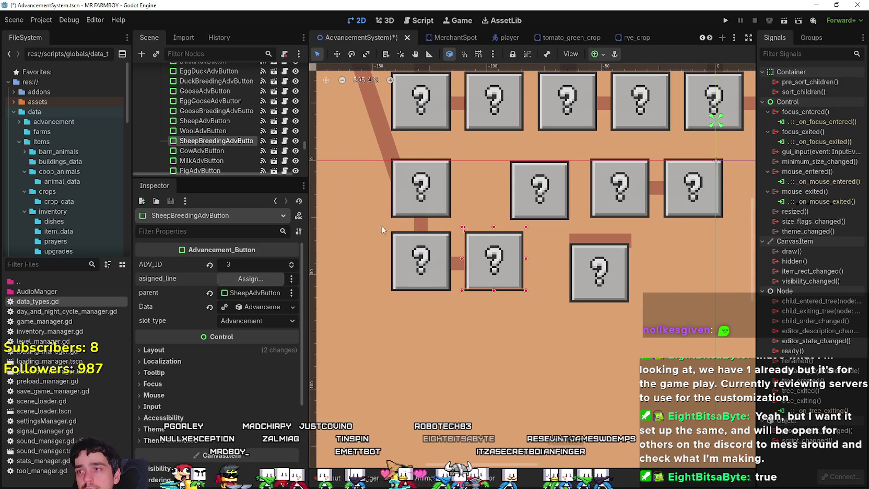
{"action": "scroll", "coordinate": [433, 274], "scroll_direction": "up", "scroll_amount": 2}
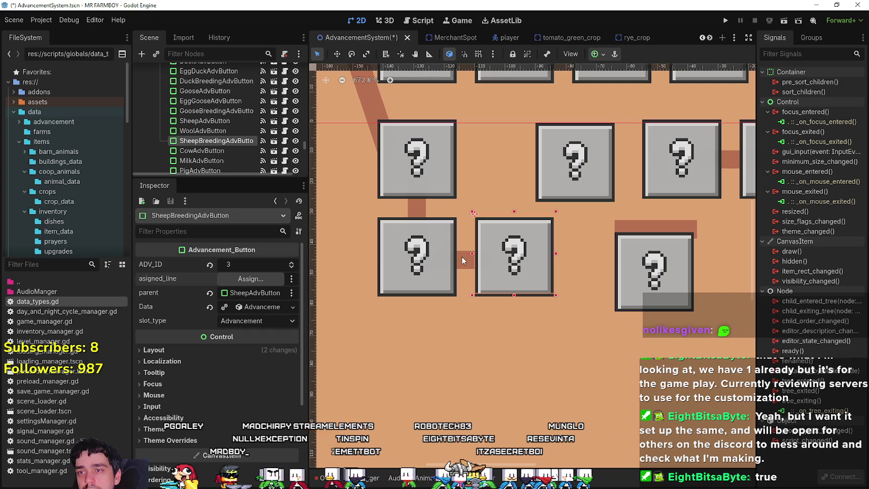
- Nudge CowAdvButton right and slightly up into place in the middle row
{"action": "left_click", "coordinate": [461, 256]}
{"action": "scroll", "coordinate": [491, 277], "scroll_direction": "up", "scroll_amount": 3}
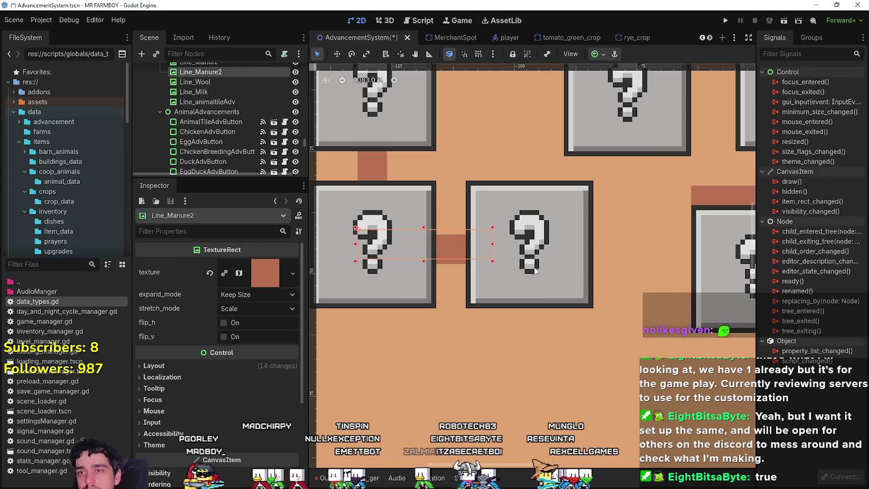
{"action": "left_click", "coordinate": [532, 272]}
{"action": "scroll", "coordinate": [501, 274], "scroll_direction": "down", "scroll_amount": 5}
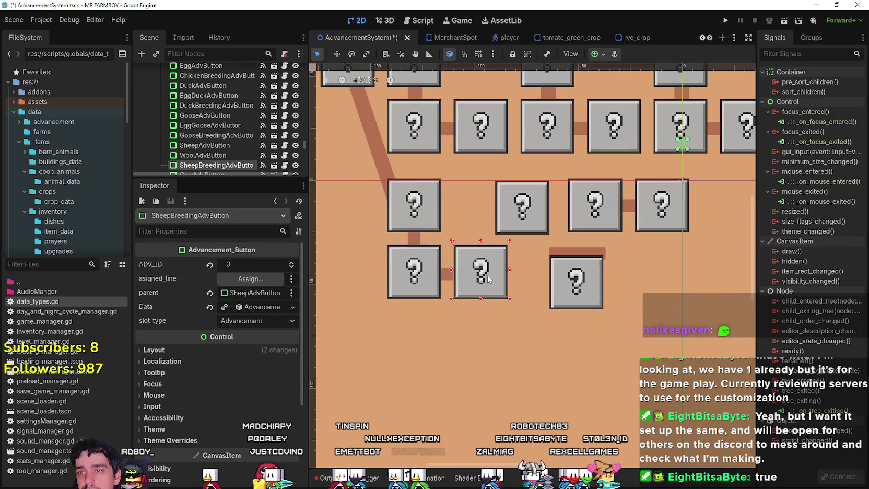
{"action": "left_click", "coordinate": [511, 213]}
{"action": "left_click_drag", "start_coordinate": [512, 213], "coordinate": [513, 253]}
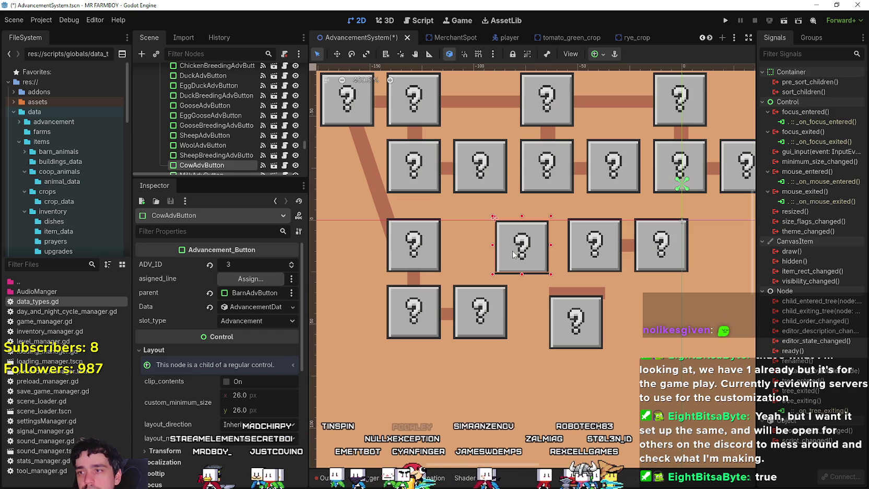
{"action": "key", "text": "Right"}
{"action": "key", "text": "Right"}
{"action": "key", "text": "Right"}
{"action": "key", "text": "Right"}
{"action": "key", "text": "Right"}
{"action": "key", "text": "Right"}
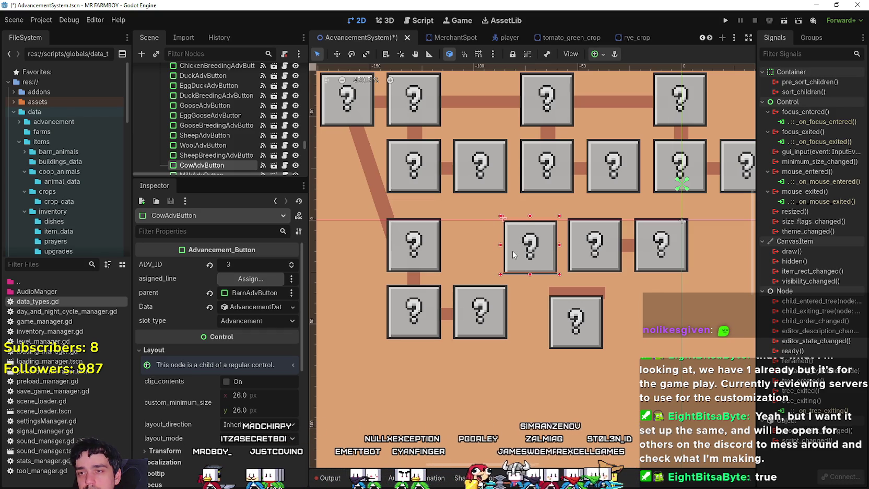
{"action": "key", "text": "Down"}
{"action": "key", "text": "Down"}
{"action": "key", "text": "Down"}
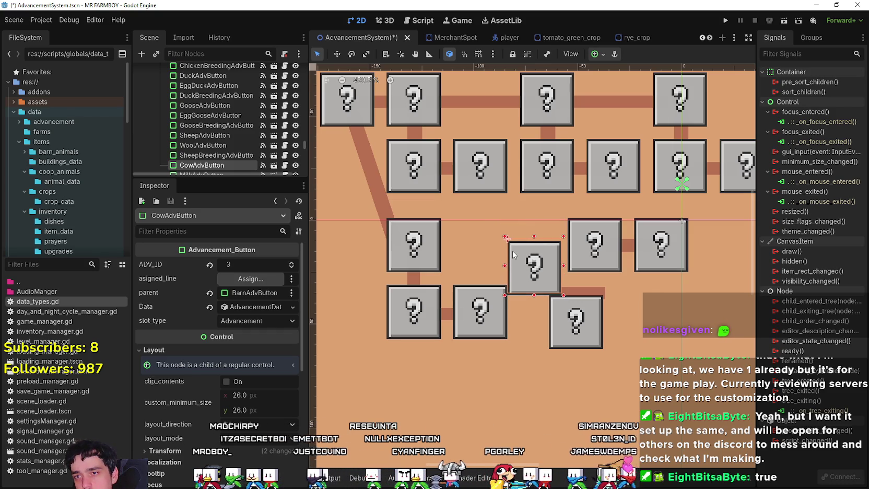
{"action": "key", "text": "Up"}
{"action": "key", "text": "Up"}
{"action": "key", "text": "Up"}
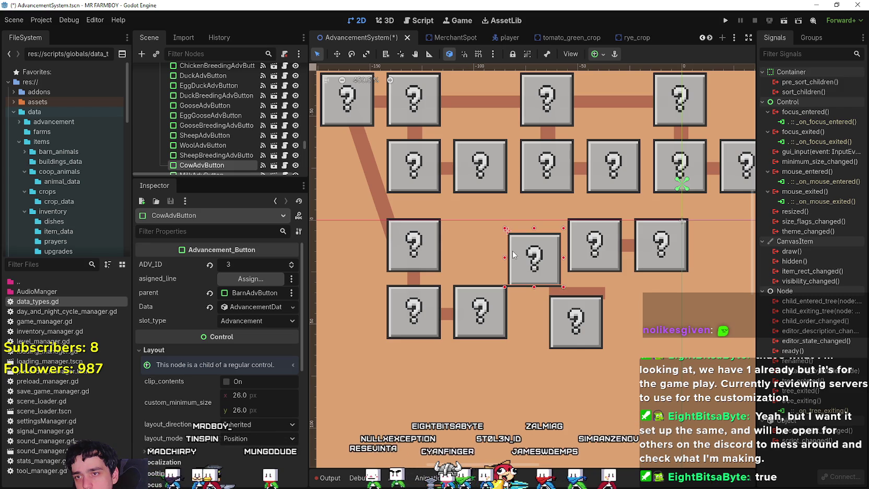
{"action": "key", "text": "Right"}
{"action": "key", "text": "Right"}
{"action": "key", "text": "Right"}
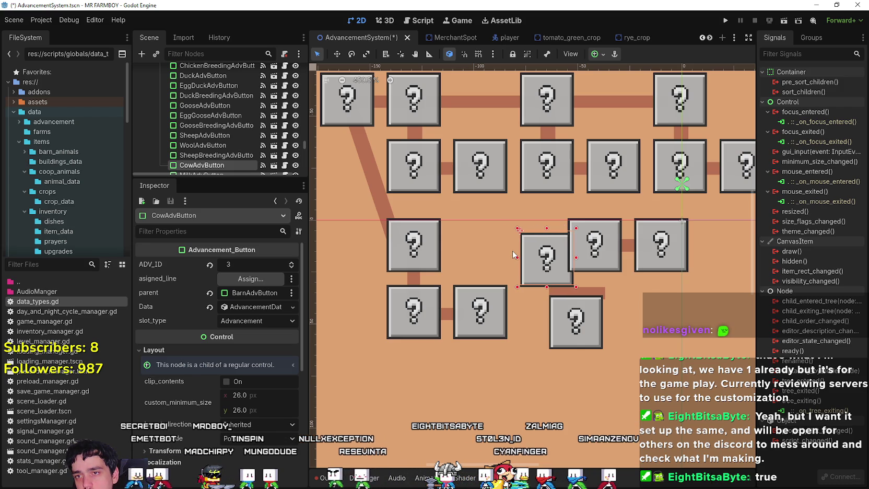
{"action": "key", "text": "Up"}
{"action": "key", "text": "Up"}
{"action": "key", "text": "Up"}
{"action": "key", "text": "Up"}
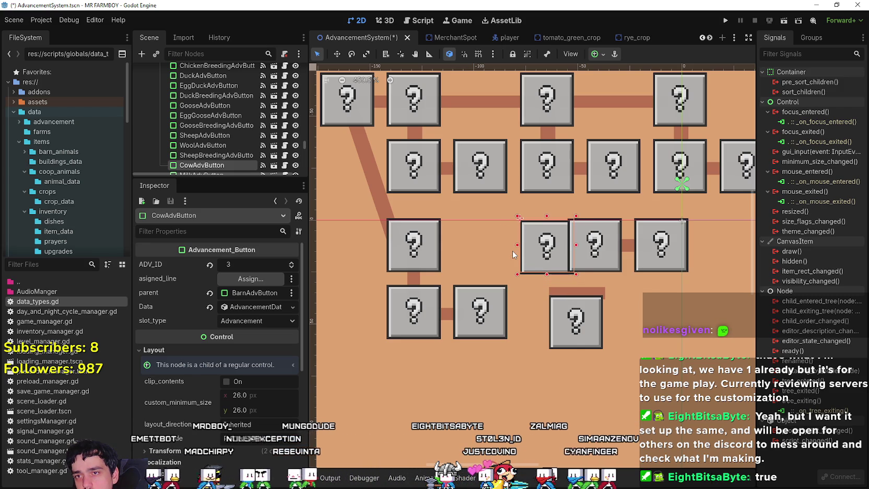
- Move Line_Manure and the right-hand box further right, clear of the Cow tile
{"action": "scroll", "coordinate": [543, 247], "scroll_direction": "right", "scroll_amount": 3}
{"action": "scroll", "coordinate": [568, 245], "scroll_direction": "down", "scroll_amount": 1}
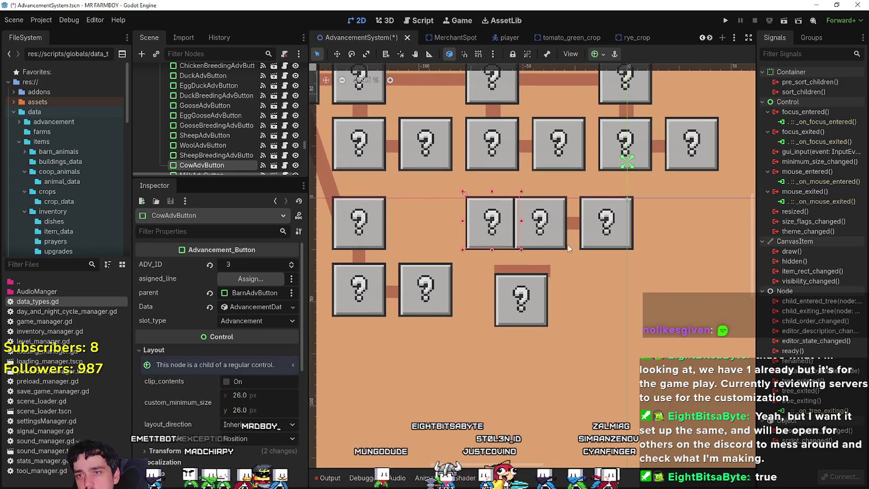
{"action": "left_click", "coordinate": [574, 229], "text": "shift"}
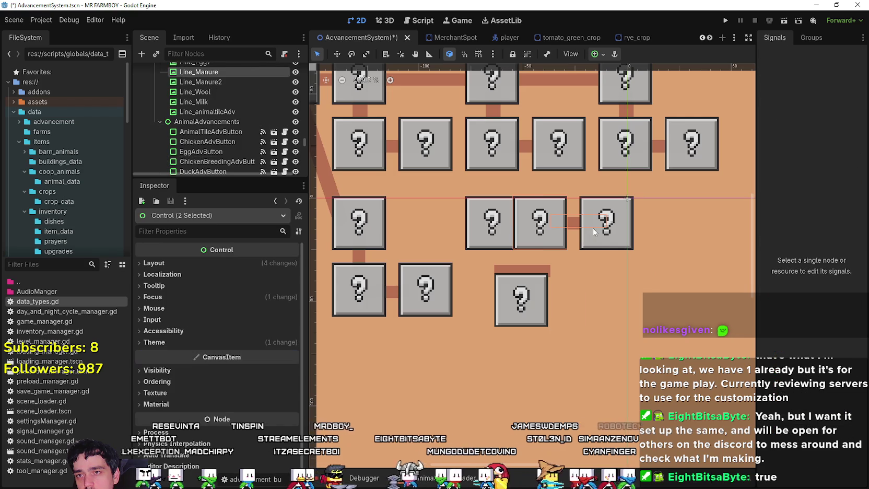
{"action": "left_click", "coordinate": [599, 245], "text": "shift"}
{"action": "left_click", "coordinate": [337, 54]}
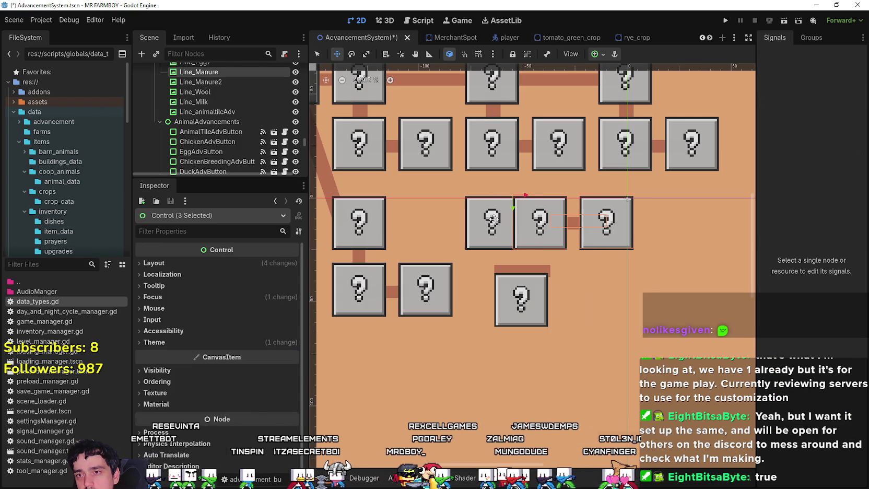
{"action": "left_click_drag", "start_coordinate": [406, 262], "coordinate": [508, 270]}
{"action": "key", "text": "q"}
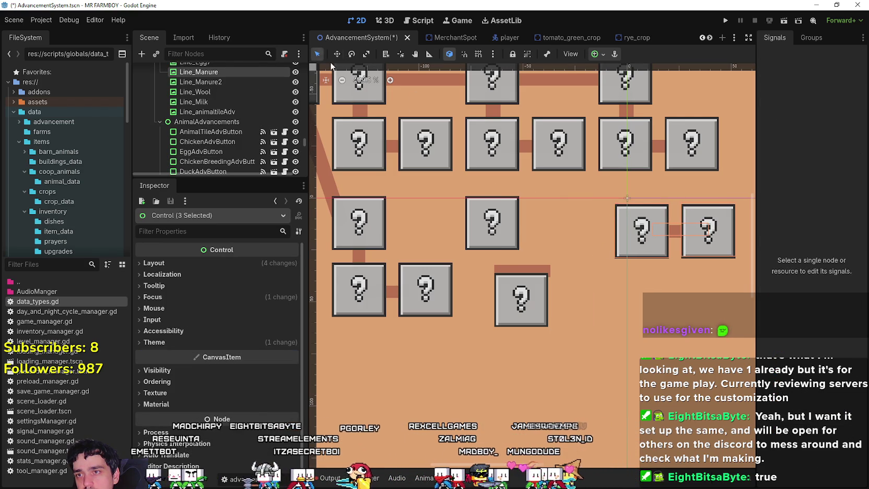
{"action": "left_click", "coordinate": [509, 290]}
- Drag MilkAdvButton below CowAdvButton and nudge it right into alignment
{"action": "scroll", "coordinate": [512, 290], "scroll_direction": "up", "scroll_amount": 2}
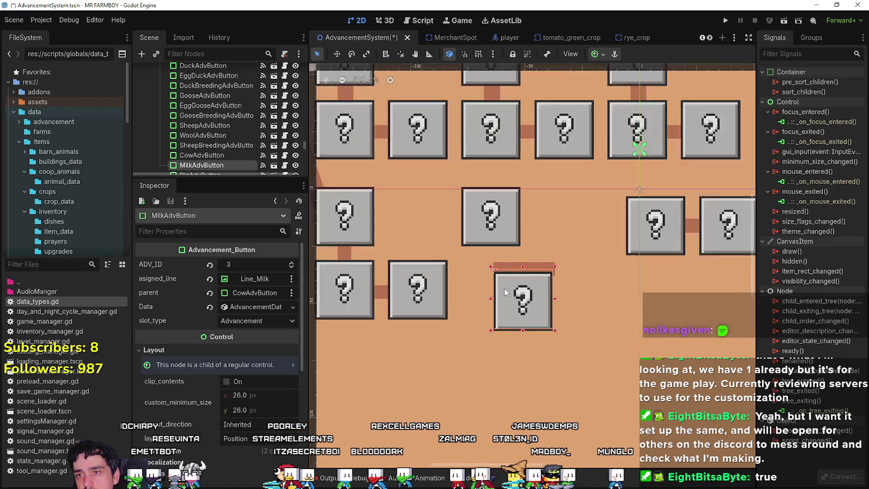
{"action": "left_click_drag", "start_coordinate": [513, 299], "coordinate": [458, 285]}
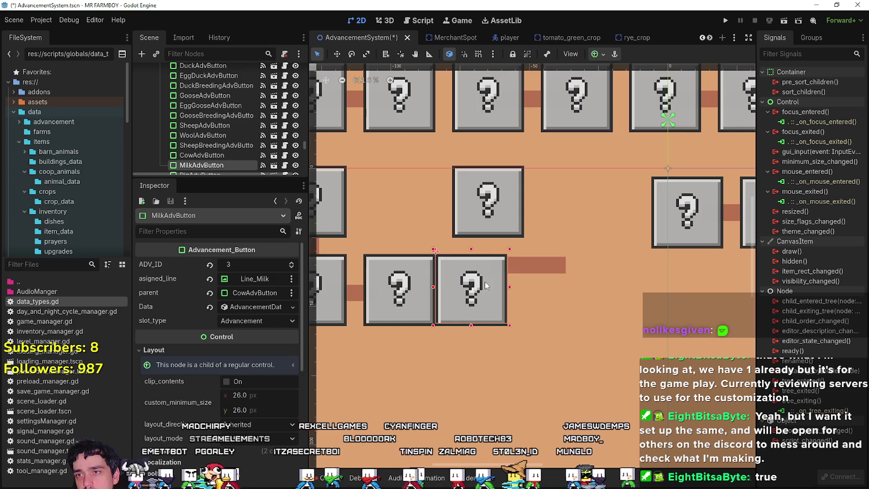
{"action": "scroll", "coordinate": [514, 282], "scroll_direction": "down", "scroll_amount": 2}
{"action": "key", "text": "Right"}
{"action": "key", "text": "Right"}
{"action": "key", "text": "Right"}
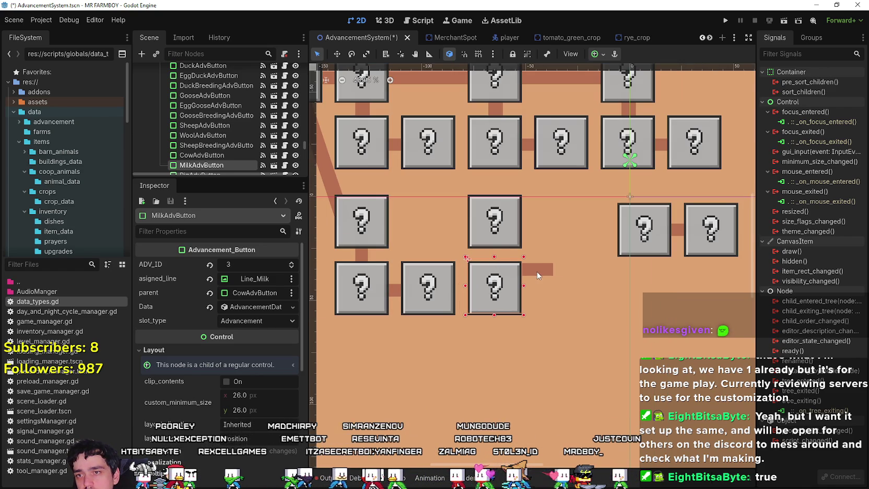
- Move Line_Milk under the cow button and stretch it down to meet the milk button
{"action": "left_click", "coordinate": [527, 270]}
{"action": "scroll", "coordinate": [538, 272], "scroll_direction": "up", "scroll_amount": 2}
{"action": "mouse_move", "coordinate": [537, 273]}
{"action": "left_mouse_down"}
{"action": "mouse_move", "coordinate": [525, 251]}
{"action": "mouse_move", "coordinate": [532, 243]}
{"action": "mouse_move", "coordinate": [477, 237]}
{"action": "mouse_move", "coordinate": [477, 216]}
{"action": "mouse_move", "coordinate": [480, 253]}
{"action": "left_mouse_up"}
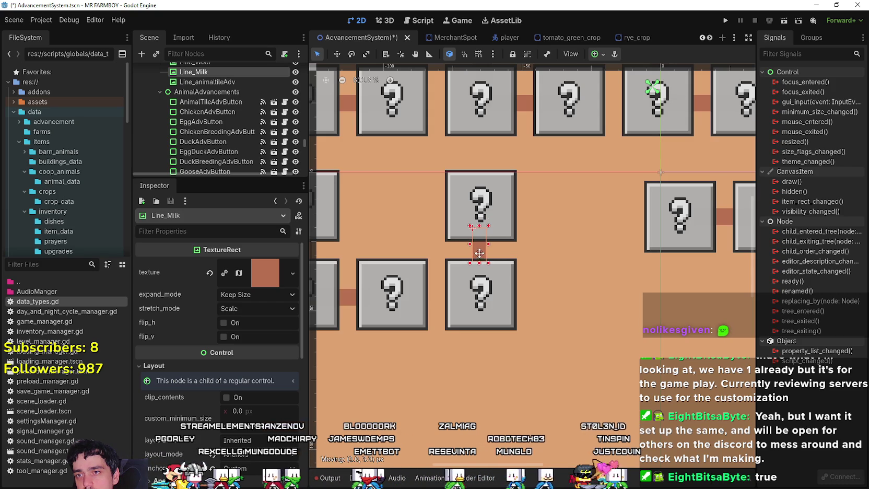
{"action": "scroll", "coordinate": [479, 253], "scroll_direction": "up", "scroll_amount": 6}
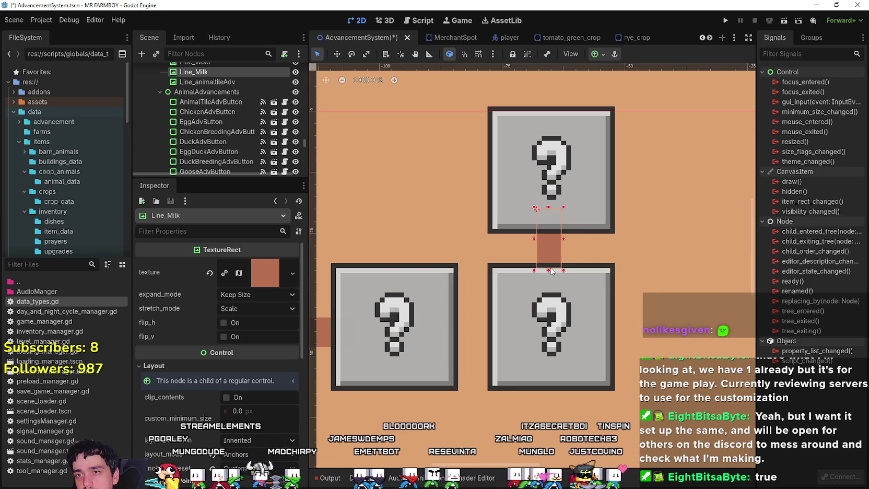
{"action": "left_click_drag", "start_coordinate": [548, 291], "coordinate": [549, 310]}
{"action": "scroll", "coordinate": [545, 258], "scroll_direction": "down", "scroll_amount": 3}
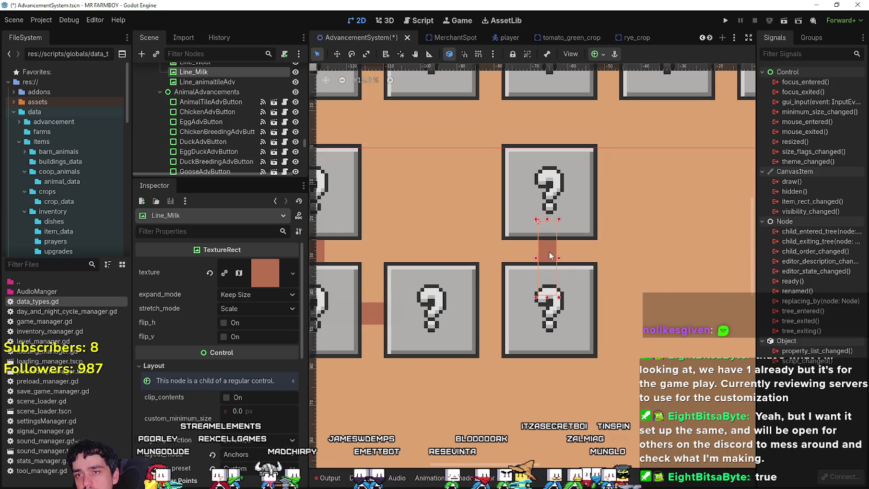
{"action": "scroll", "coordinate": [558, 289], "scroll_direction": "up", "scroll_amount": 3}
{"action": "scroll", "coordinate": [586, 302], "scroll_direction": "up", "scroll_amount": 1}
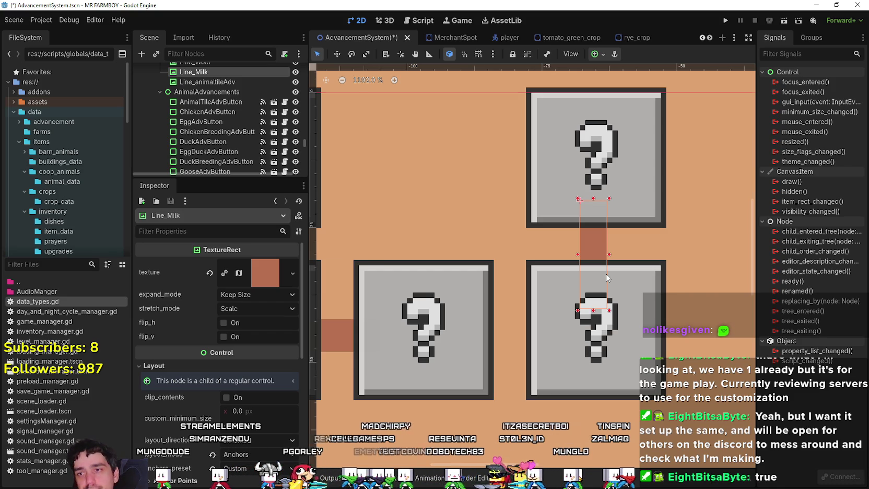
{"action": "scroll", "coordinate": [607, 278], "scroll_direction": "down", "scroll_amount": 12}
{"action": "scroll", "coordinate": [521, 171], "scroll_direction": "up", "scroll_amount": 1}
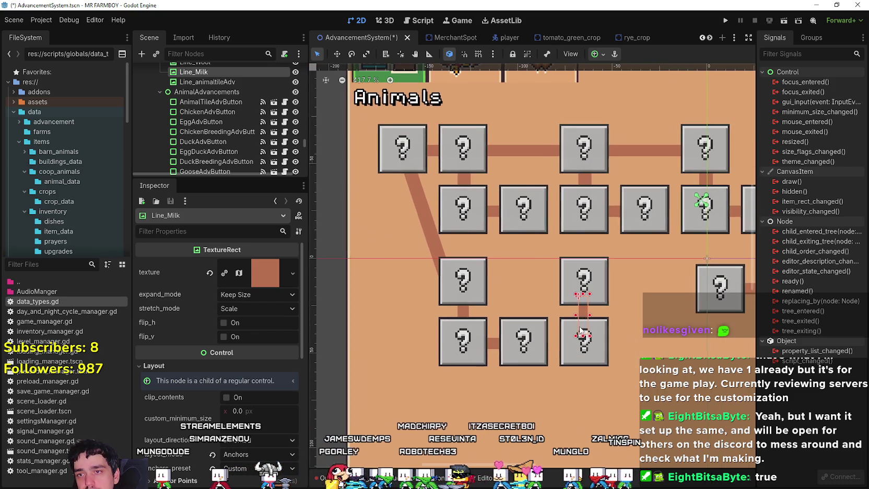
- Move Line_Egg10 down to the third row and duplicate it as a connector toward the next tile
{"action": "left_click", "coordinate": [524, 151]}
{"action": "mouse_move", "coordinate": [525, 152]}
{"action": "left_mouse_down"}
{"action": "mouse_move", "coordinate": [535, 286]}
{"action": "mouse_move", "coordinate": [529, 279]}
{"action": "left_mouse_up"}
{"action": "scroll", "coordinate": [501, 281], "scroll_direction": "right", "scroll_amount": 4}
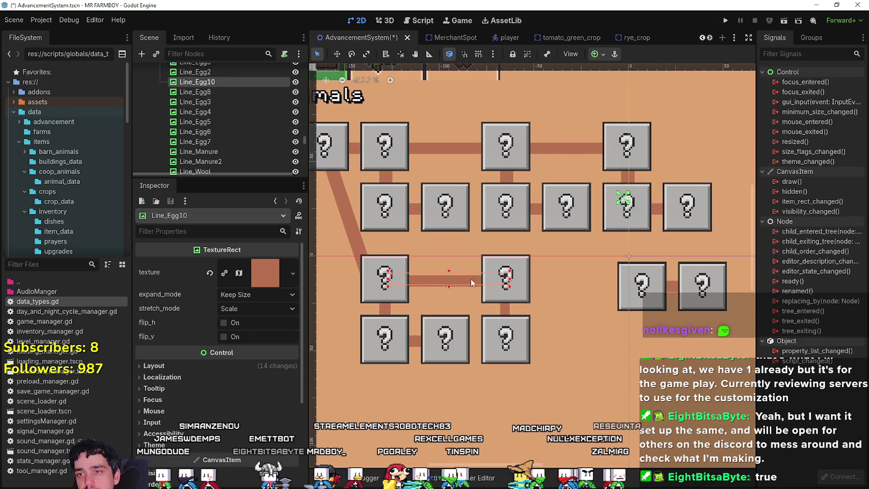
{"action": "key", "text": "ctrl+d"}
{"action": "left_click_drag", "start_coordinate": [471, 282], "coordinate": [593, 283]}
- Nudge PigAdvButton left with the arrow keys
{"action": "scroll", "coordinate": [545, 285], "scroll_direction": "right", "scroll_amount": 3}
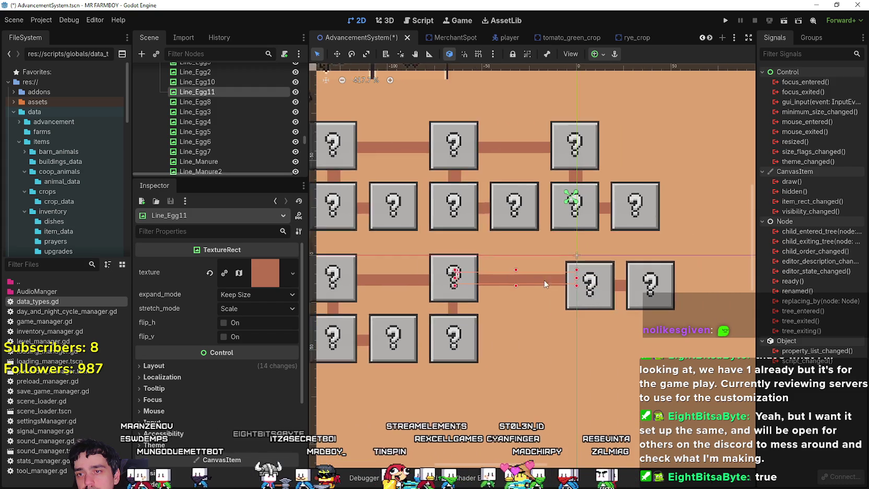
{"action": "scroll", "coordinate": [544, 285], "scroll_direction": "up", "scroll_amount": 1}
{"action": "left_click", "coordinate": [606, 286]}
{"action": "scroll", "coordinate": [607, 285], "scroll_direction": "up", "scroll_amount": 1}
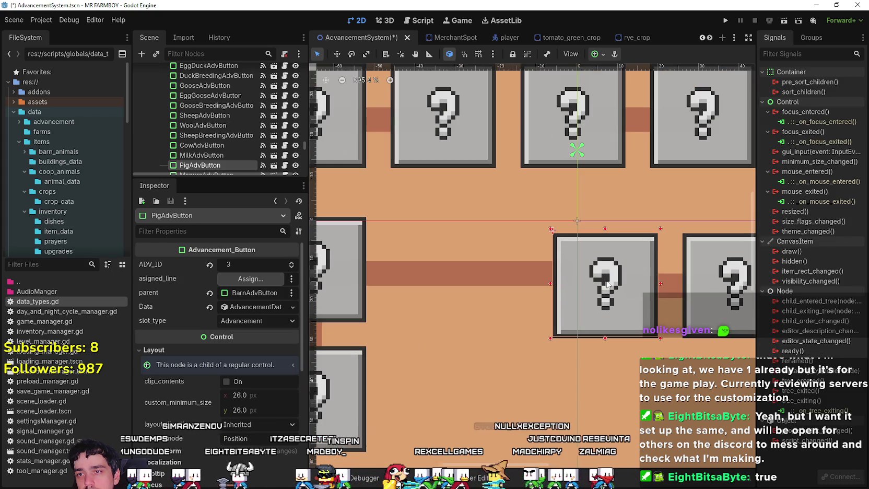
{"action": "key", "text": "Left"}
{"action": "key", "text": "Left"}
{"action": "key", "text": "Left"}
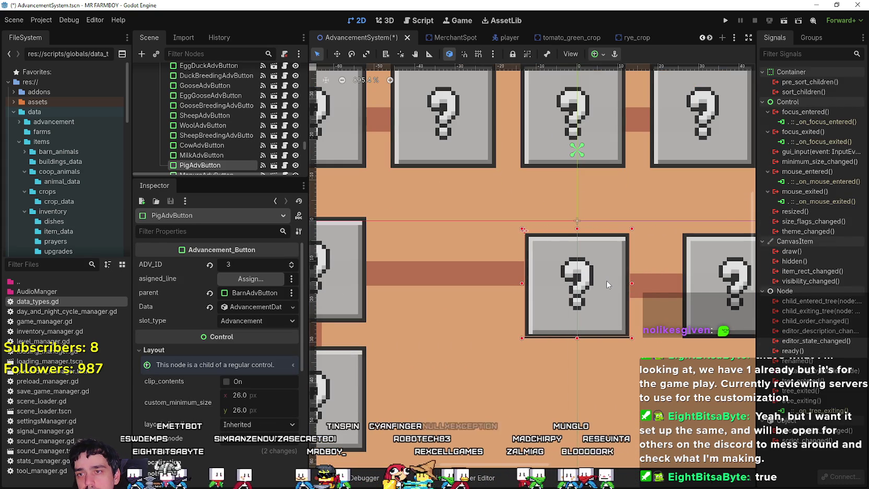
{"action": "key", "text": "Up"}
{"action": "key", "text": "Up"}
{"action": "key", "text": "Up"}
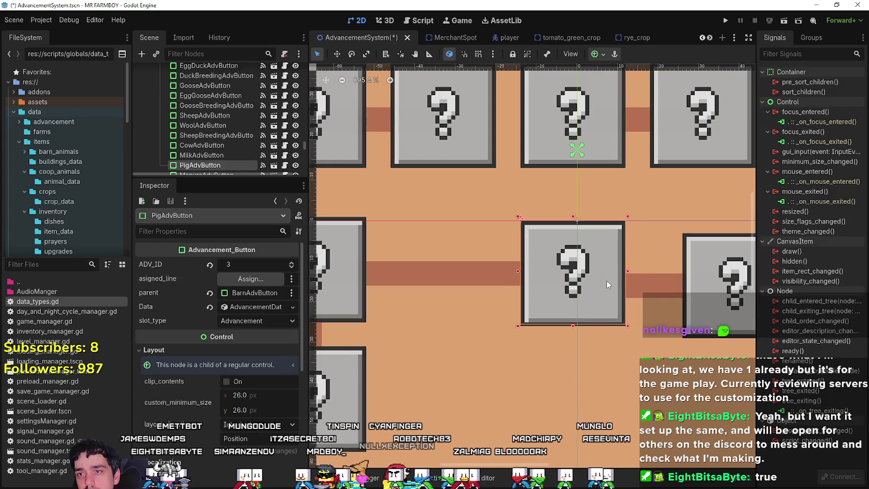
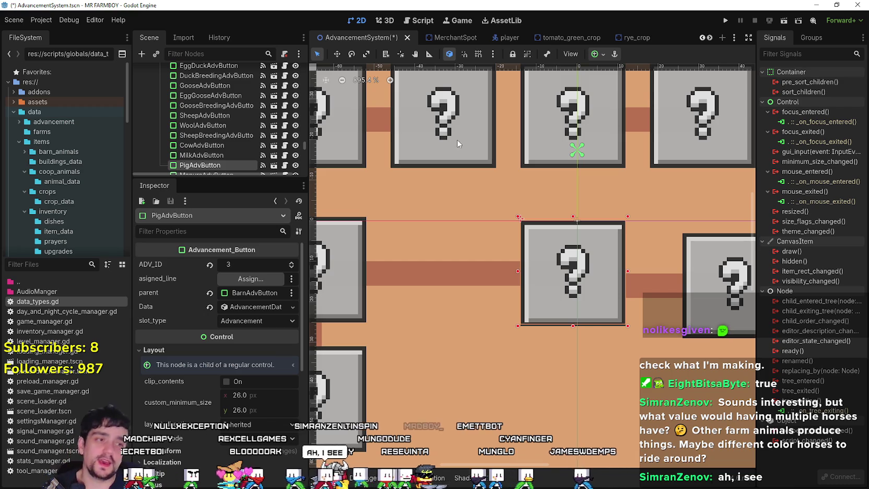
- Select the Milk advancement button and expand its advancement data for reference
{"action": "scroll", "coordinate": [507, 293], "scroll_direction": "down", "scroll_amount": 6}
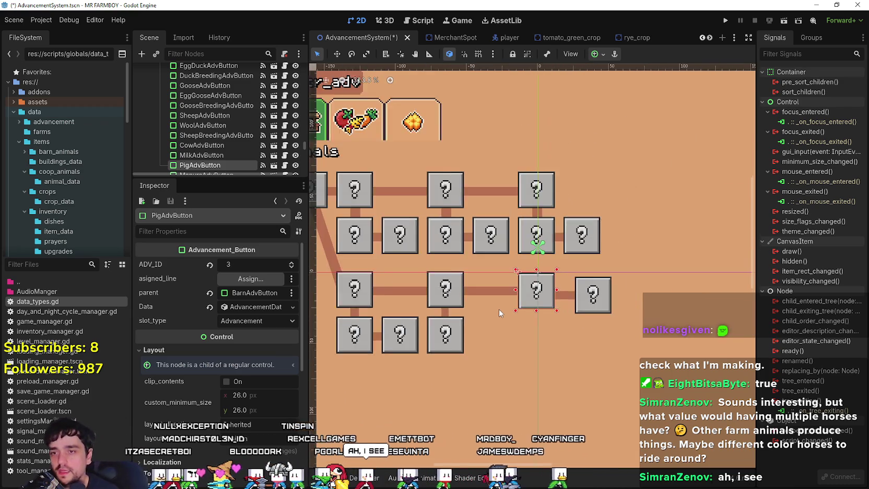
{"action": "scroll", "coordinate": [498, 313], "scroll_direction": "down", "scroll_amount": 3}
{"action": "scroll", "coordinate": [387, 258], "scroll_direction": "up", "scroll_amount": 4}
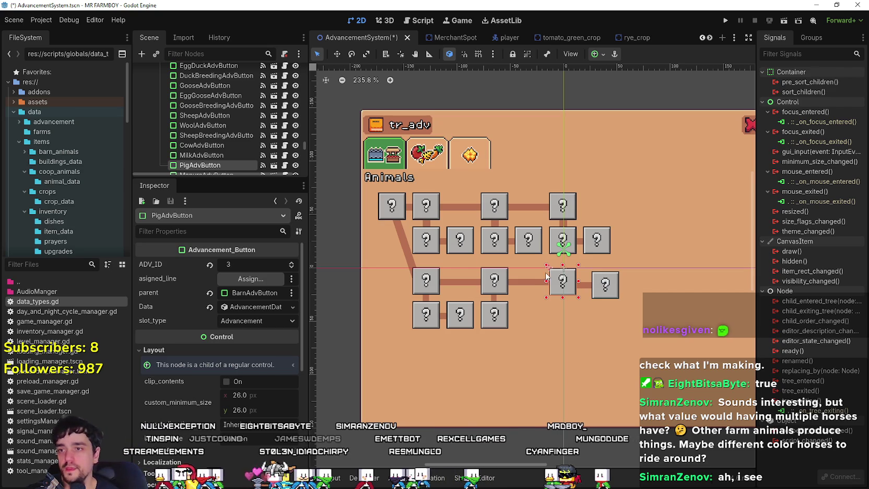
{"action": "scroll", "coordinate": [523, 293], "scroll_direction": "down", "scroll_amount": 2}
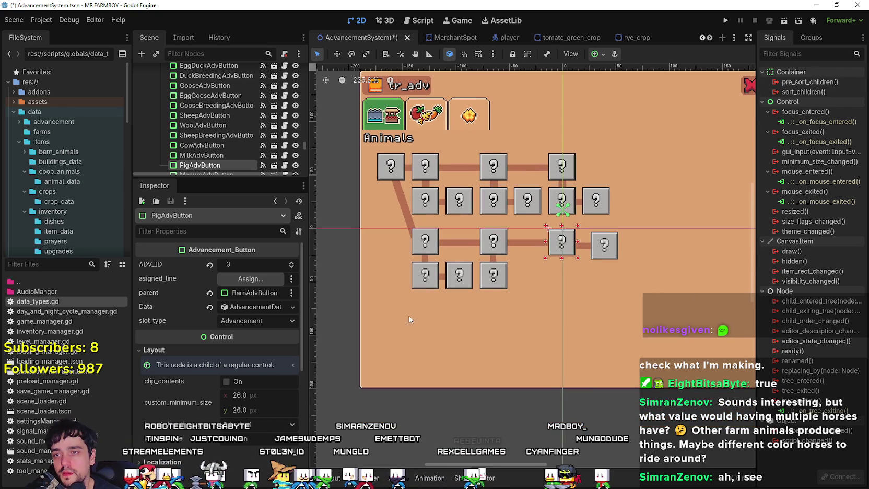
{"action": "scroll", "coordinate": [516, 304], "scroll_direction": "down", "scroll_amount": 2}
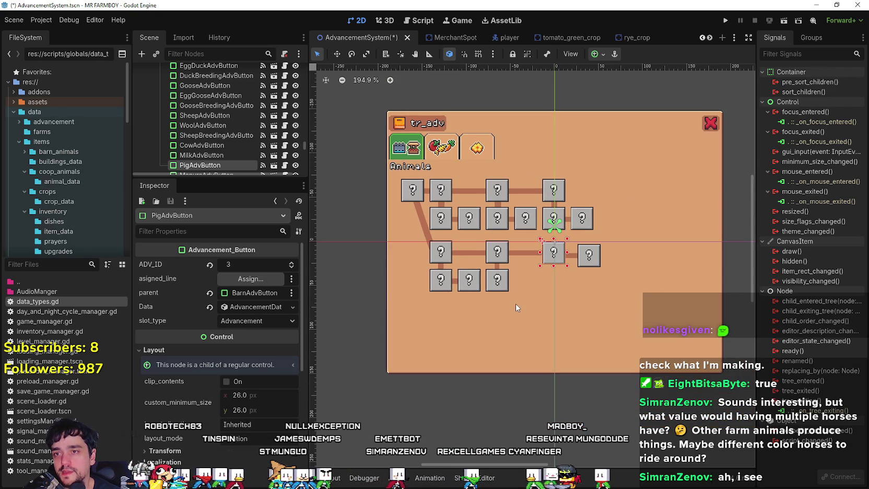
{"action": "scroll", "coordinate": [516, 304], "scroll_direction": "up", "scroll_amount": 1}
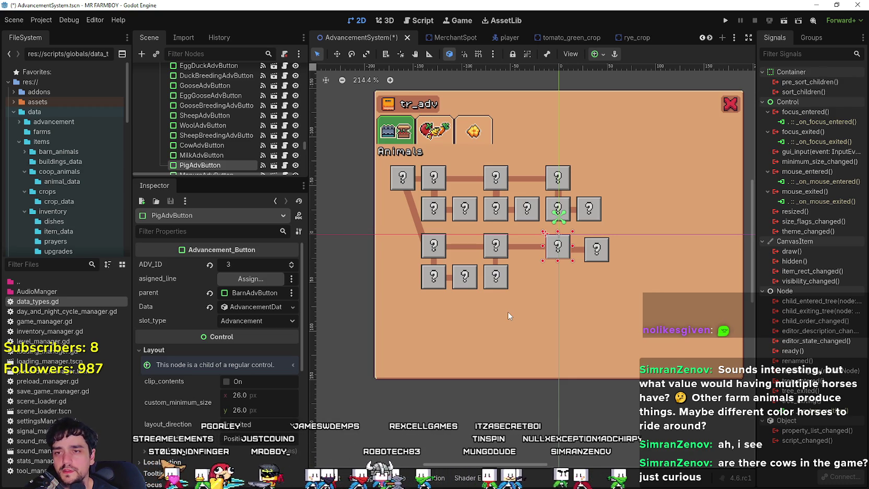
{"action": "scroll", "coordinate": [548, 253], "scroll_direction": "up", "scroll_amount": 6}
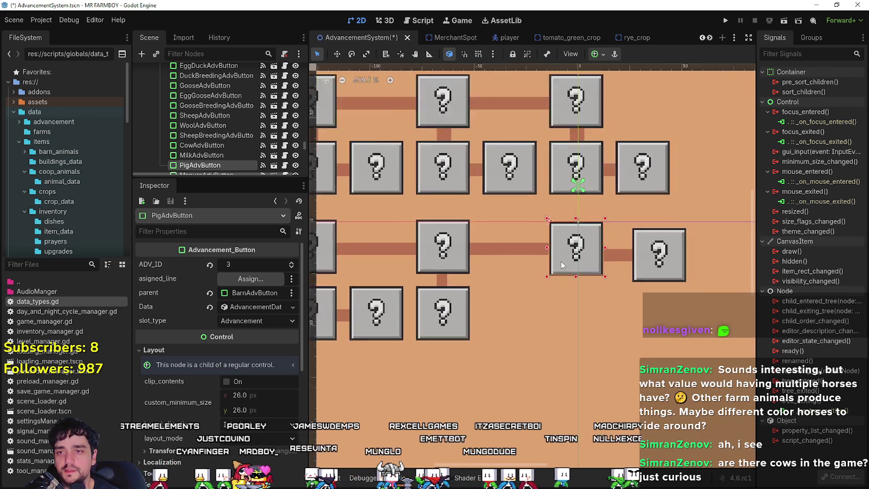
{"action": "scroll", "coordinate": [220, 165], "scroll_direction": "down", "scroll_amount": 2}
{"action": "scroll", "coordinate": [467, 241], "scroll_direction": "down", "scroll_amount": 5}
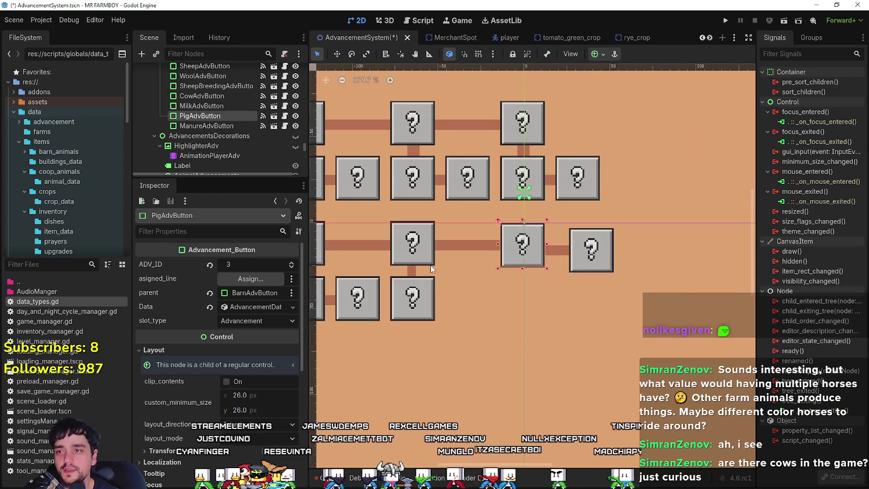
{"action": "scroll", "coordinate": [470, 271], "scroll_direction": "up", "scroll_amount": 3}
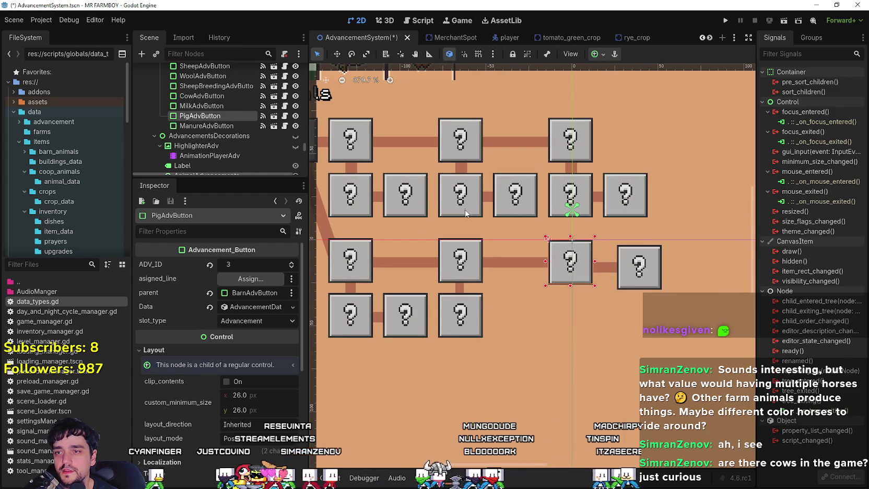
{"action": "left_click", "coordinate": [378, 315]}
{"action": "left_click", "coordinate": [460, 313]}
{"action": "left_click", "coordinate": [261, 307]}
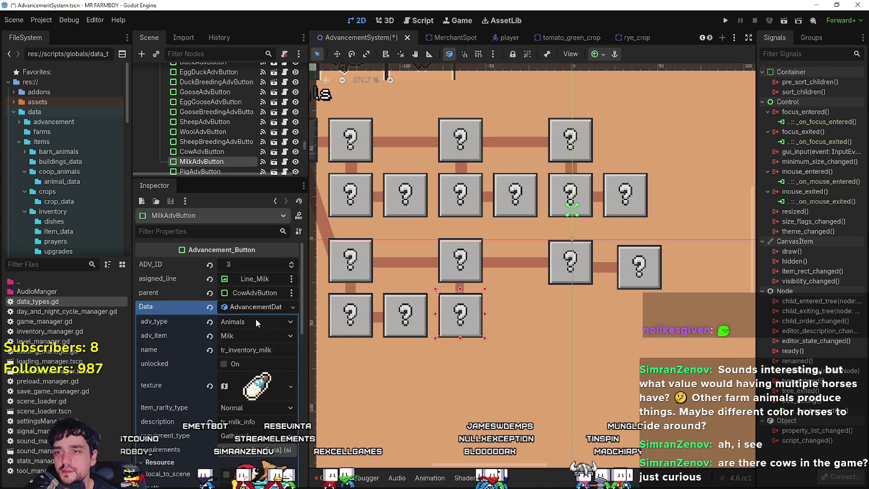
{"action": "scroll", "coordinate": [434, 314], "scroll_direction": "down", "scroll_amount": 1}
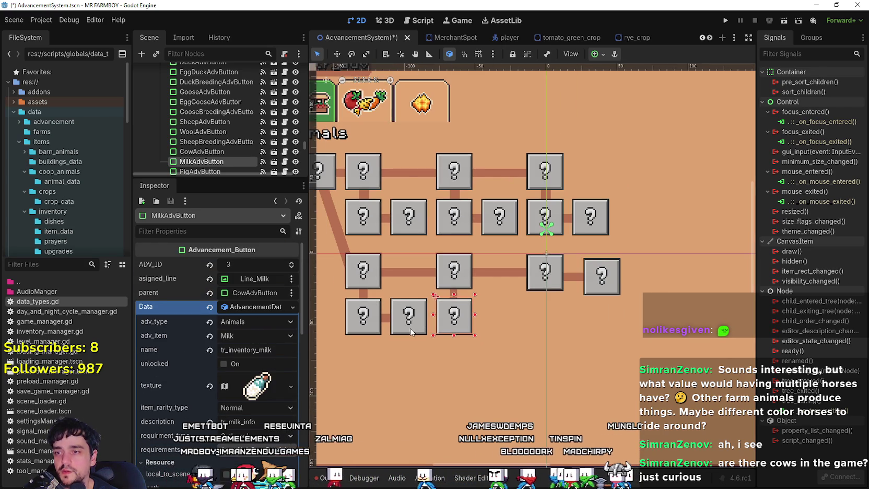
- Make SheepBreedingAdvButton's Data resource unique and start choosing its parent node
{"action": "left_click", "coordinate": [410, 328]}
{"action": "left_click", "coordinate": [259, 310]}
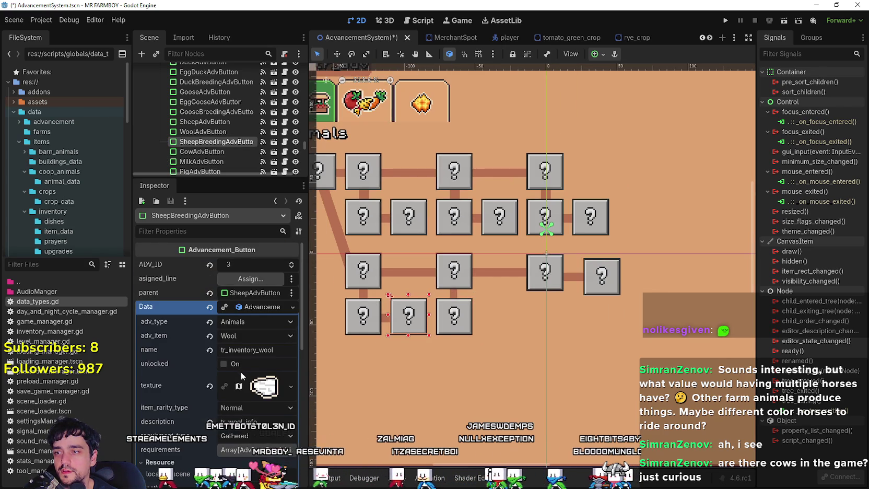
{"action": "scroll", "coordinate": [243, 368], "scroll_direction": "down", "scroll_amount": 3}
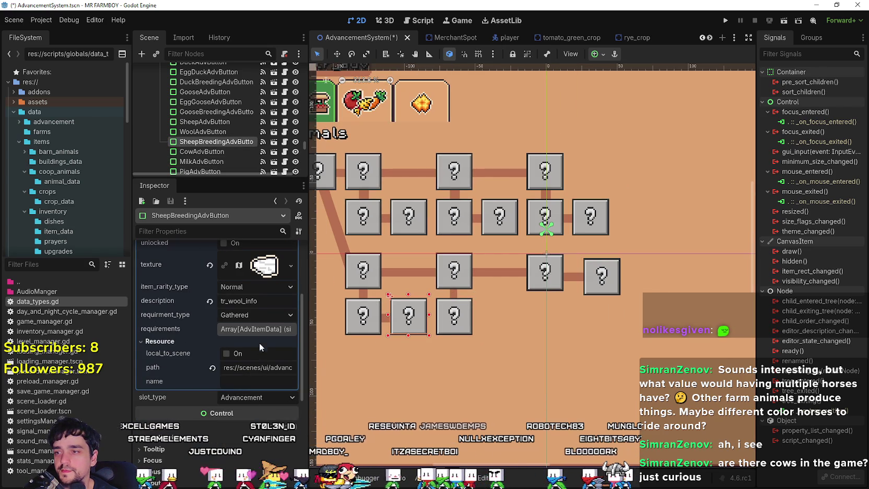
{"action": "scroll", "coordinate": [260, 333], "scroll_direction": "up", "scroll_amount": 3}
{"action": "right_click", "coordinate": [258, 306]}
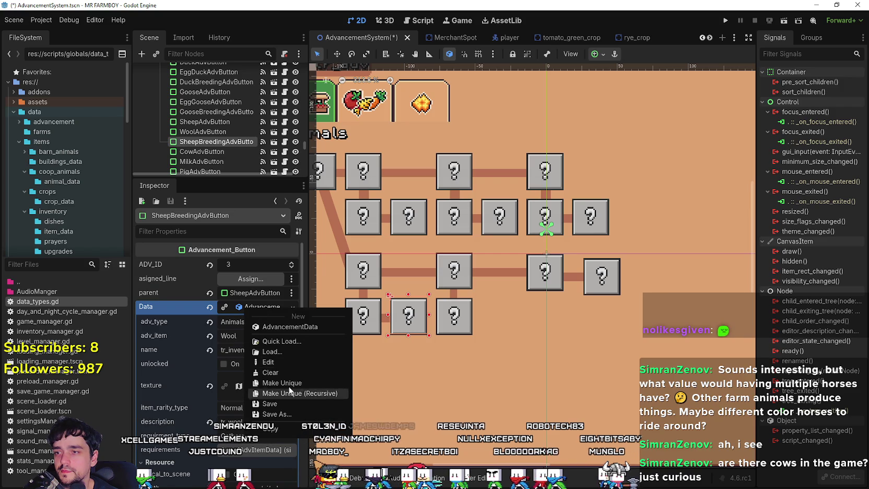
{"action": "left_click", "coordinate": [288, 380]}
{"action": "left_click", "coordinate": [365, 319]}
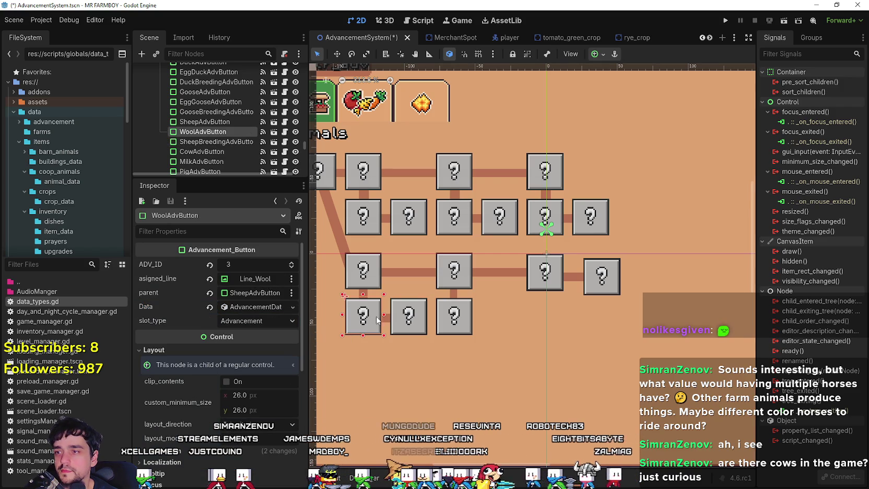
{"action": "left_click", "coordinate": [399, 323]}
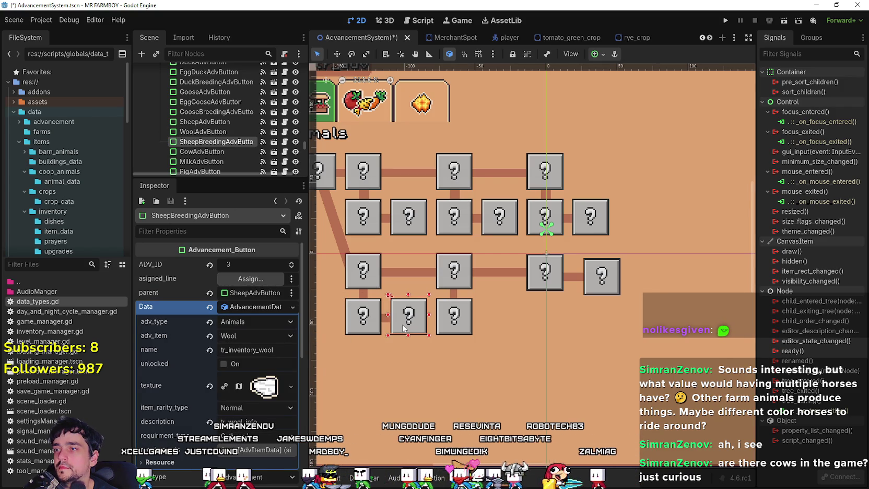
{"action": "left_click", "coordinate": [254, 295]}
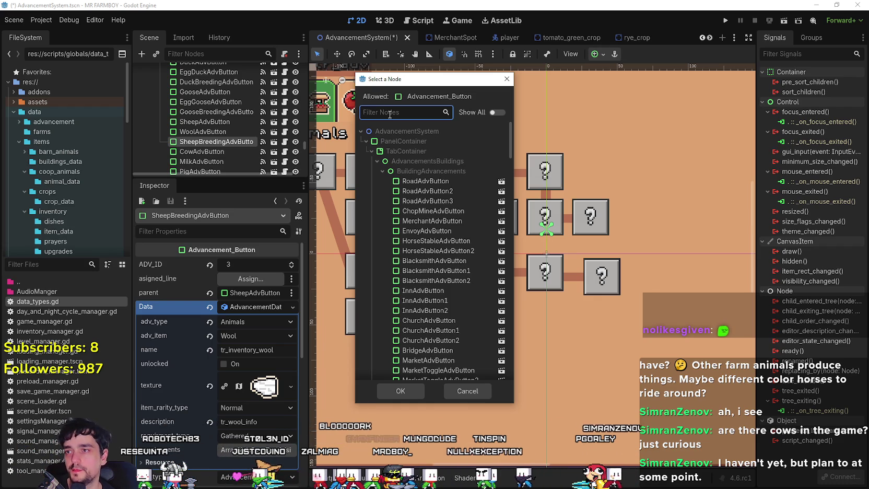
- Filter the node list for 'wool' and set WoolAdvButton as the parent
{"action": "type", "text": "wool"}
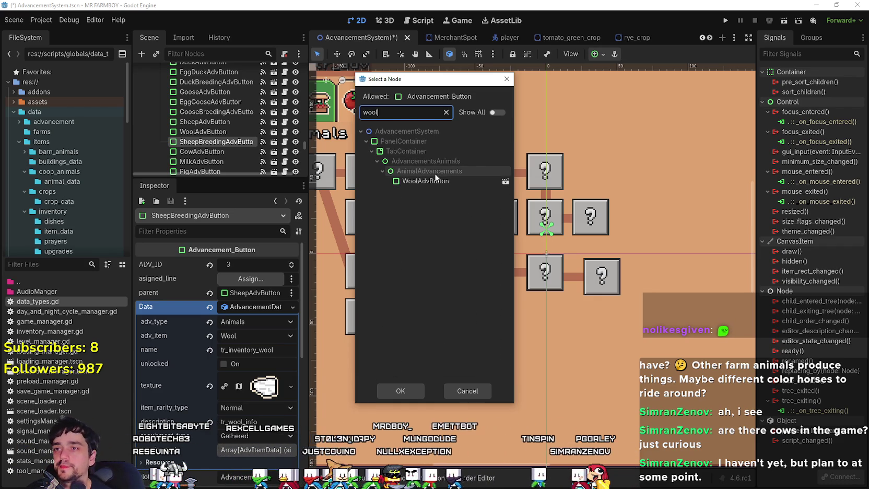
{"action": "left_click", "coordinate": [426, 181]}
{"action": "left_click", "coordinate": [400, 391]}
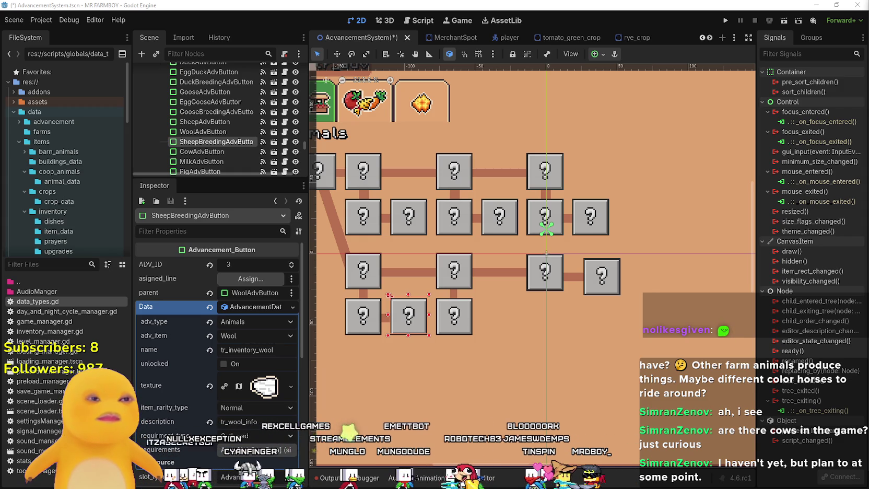
- Look over the Pig and Milk buttons, then select the Sheep Breeding advancement button
{"action": "scroll", "coordinate": [569, 269], "scroll_direction": "up", "scroll_amount": 3}
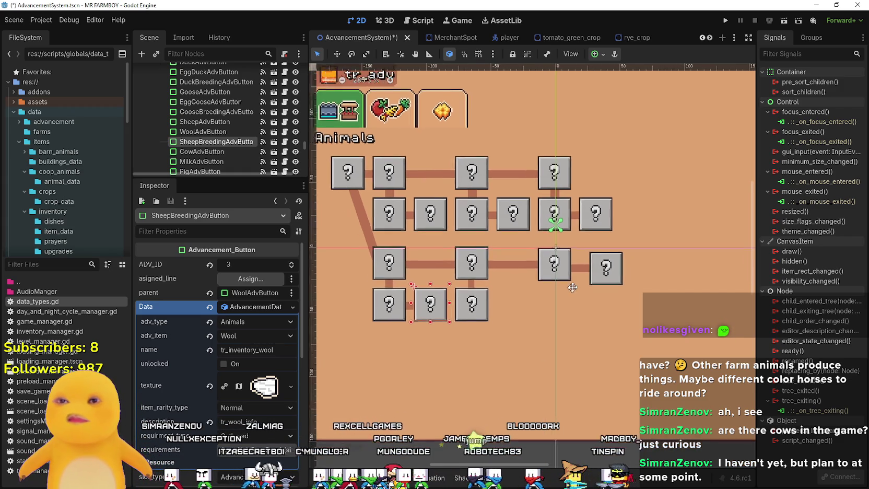
{"action": "left_click", "coordinate": [570, 269]}
{"action": "scroll", "coordinate": [531, 273], "scroll_direction": "up", "scroll_amount": 6}
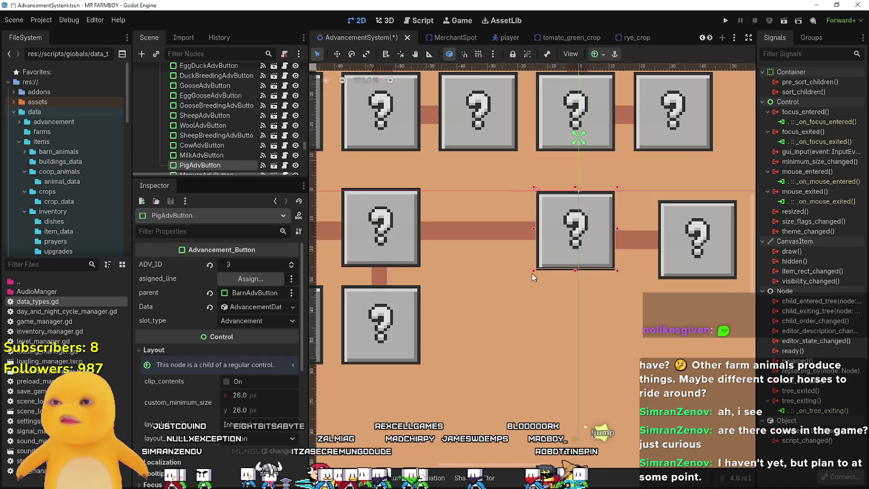
{"action": "scroll", "coordinate": [531, 273], "scroll_direction": "down", "scroll_amount": 4}
{"action": "scroll", "coordinate": [531, 269], "scroll_direction": "down", "scroll_amount": 1}
{"action": "left_click", "coordinate": [514, 286]}
{"action": "scroll", "coordinate": [514, 286], "scroll_direction": "down", "scroll_amount": 2}
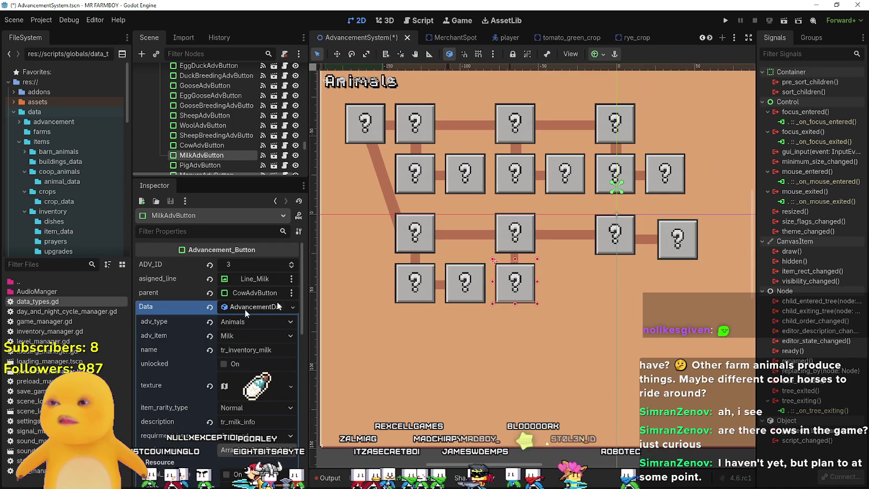
{"action": "scroll", "coordinate": [476, 310], "scroll_direction": "down", "scroll_amount": 1}
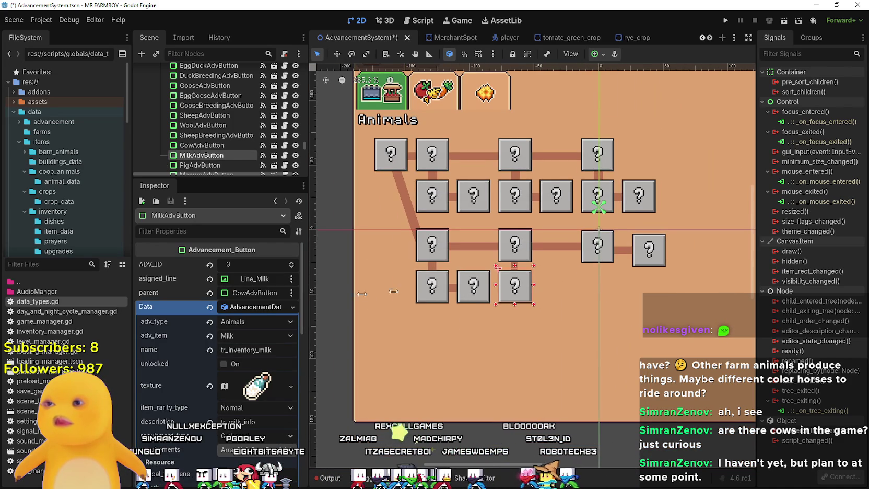
{"action": "scroll", "coordinate": [580, 279], "scroll_direction": "up", "scroll_amount": 1}
{"action": "left_click", "coordinate": [461, 286]}
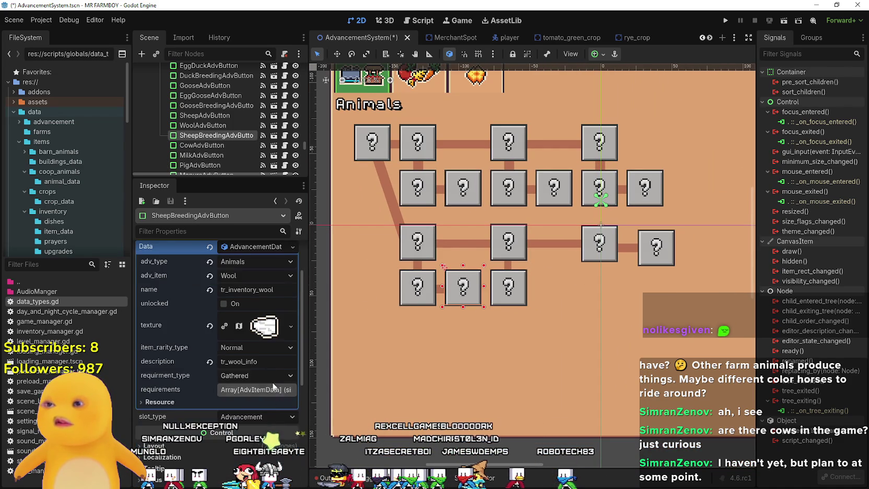
{"action": "right_click", "coordinate": [244, 309]}
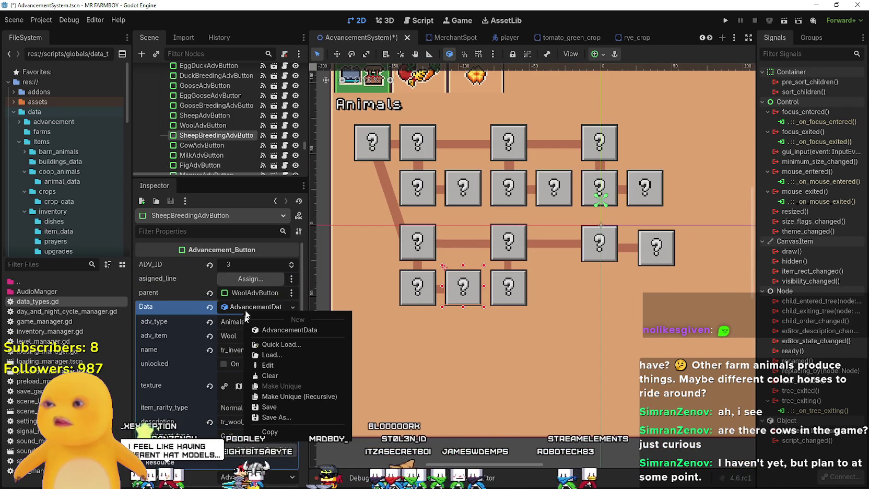
{"action": "left_click", "coordinate": [239, 306]}
- Set the item to Baby Sheep, rename it tr_inventory_baby_sheep, and expand the icon texture
{"action": "left_click", "coordinate": [260, 336]}
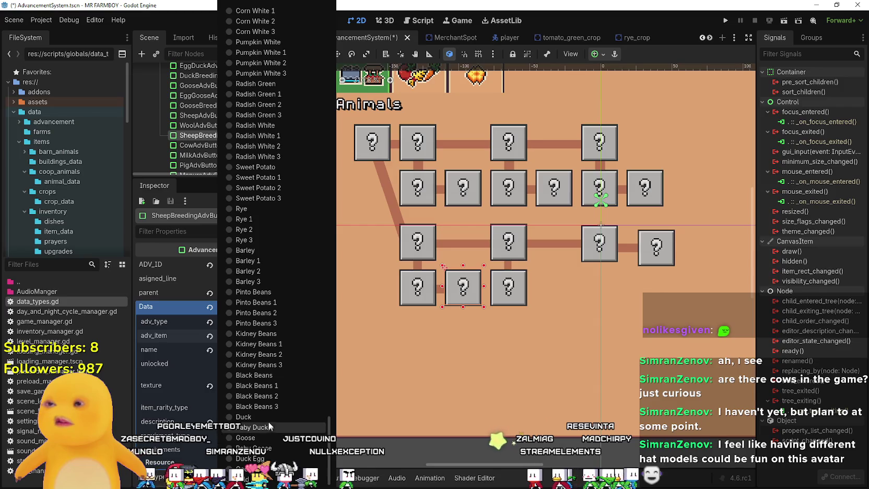
{"action": "scroll", "coordinate": [277, 405], "scroll_direction": "up", "scroll_amount": 15}
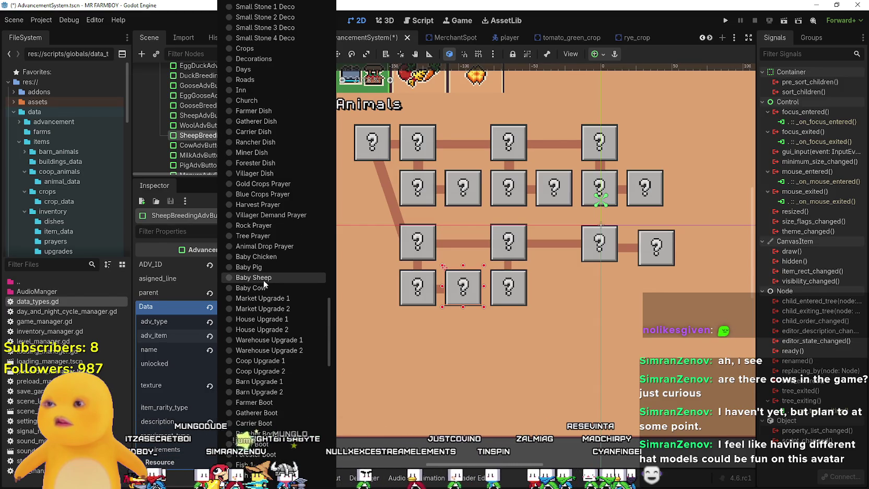
{"action": "left_click", "coordinate": [264, 278]}
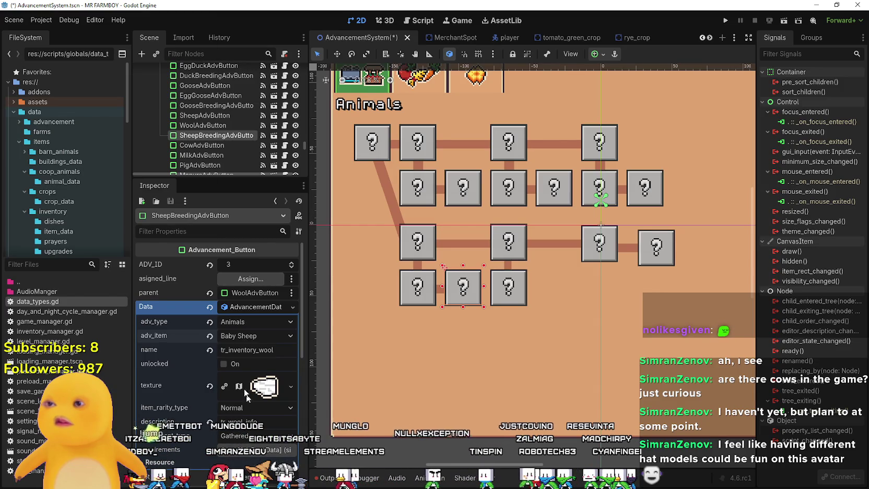
{"action": "double_click", "coordinate": [266, 350]}
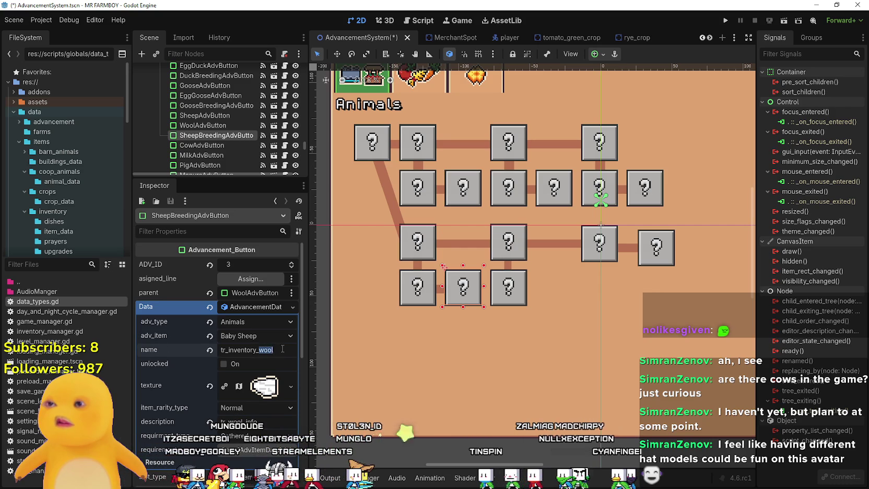
{"action": "type", "text": "b"}
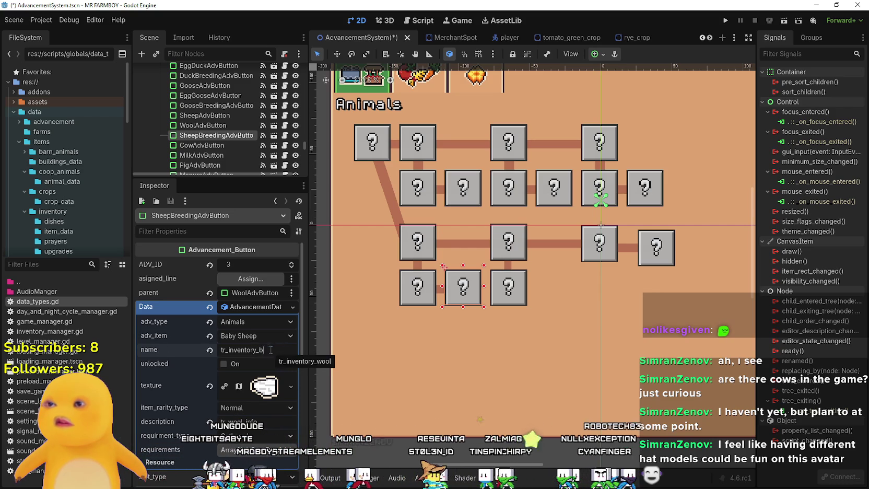
{"action": "type", "text": "aby_sheep"}
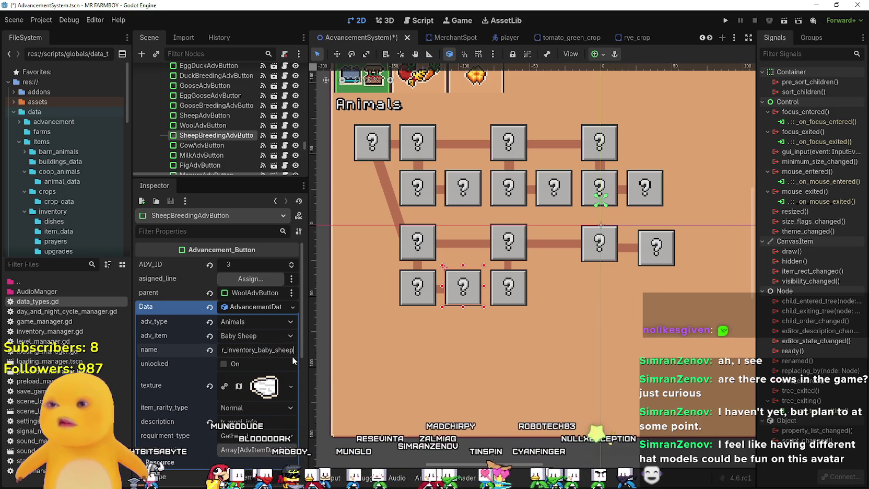
{"action": "left_click", "coordinate": [260, 395]}
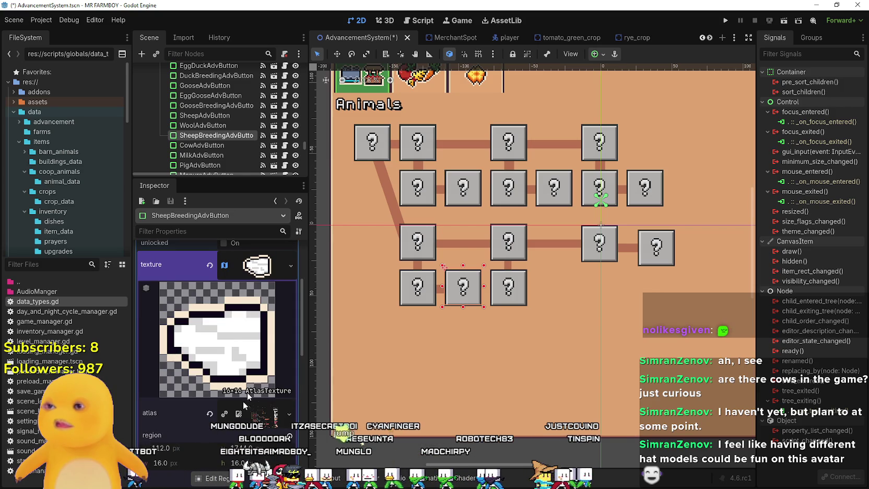
- In the sprite sheet region editor, pick the black sheep cell as the icon
{"action": "left_click", "coordinate": [211, 478]}
{"action": "scroll", "coordinate": [343, 241], "scroll_direction": "down", "scroll_amount": 6}
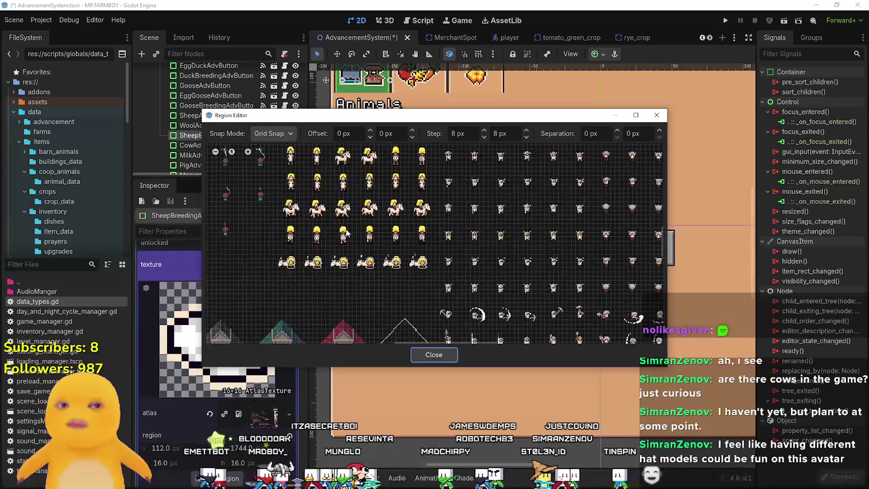
{"action": "scroll", "coordinate": [346, 260], "scroll_direction": "left", "scroll_amount": 5}
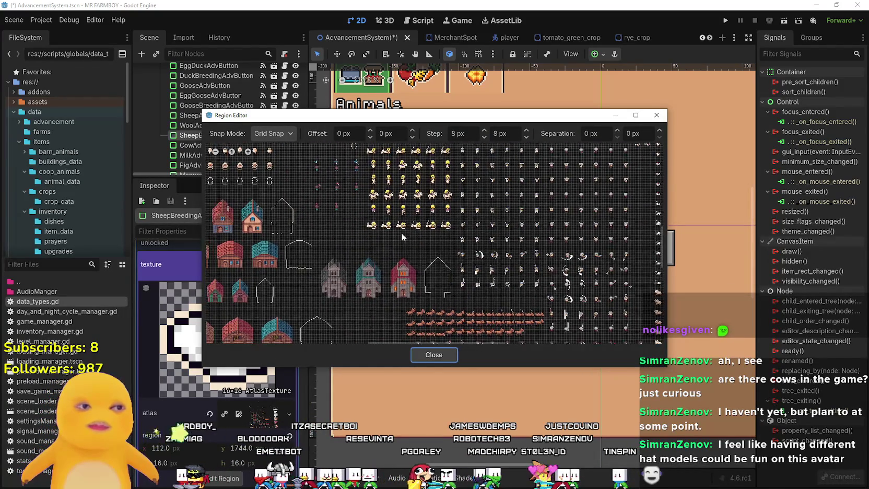
{"action": "scroll", "coordinate": [386, 263], "scroll_direction": "up", "scroll_amount": 1}
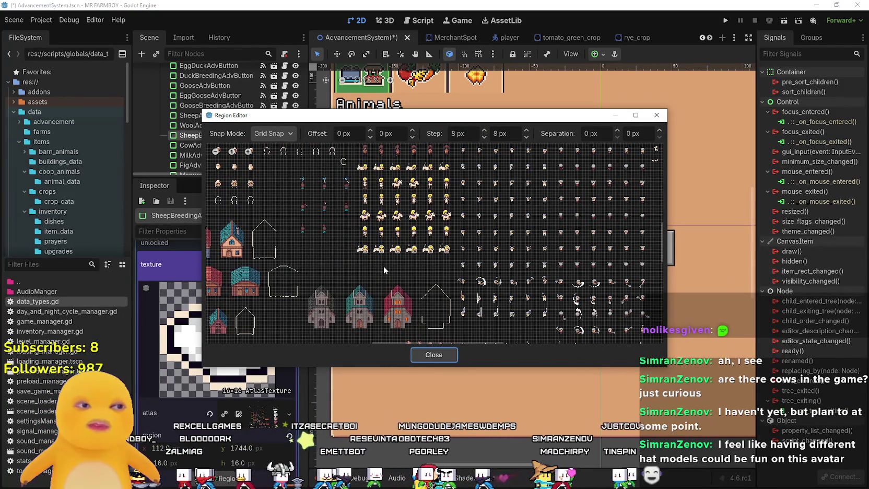
{"action": "scroll", "coordinate": [384, 265], "scroll_direction": "left", "scroll_amount": 4}
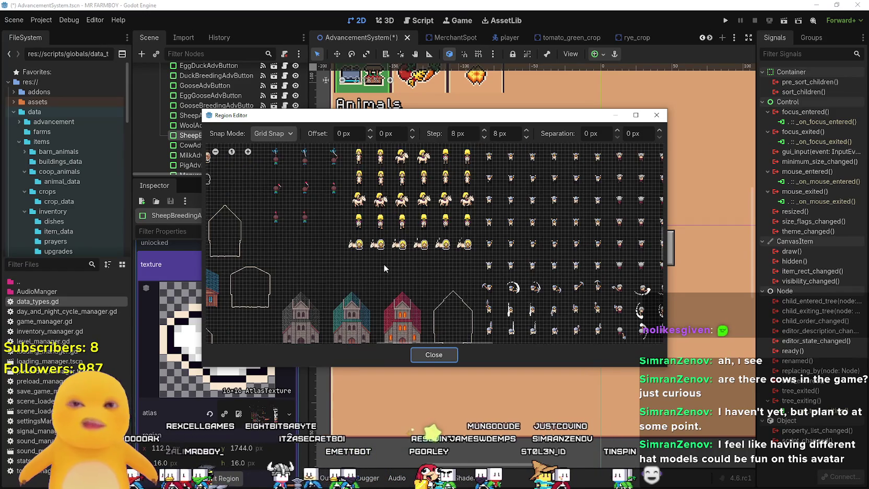
{"action": "scroll", "coordinate": [397, 253], "scroll_direction": "down", "scroll_amount": 2}
{"action": "scroll", "coordinate": [412, 249], "scroll_direction": "left", "scroll_amount": 3}
{"action": "scroll", "coordinate": [421, 251], "scroll_direction": "down", "scroll_amount": 3}
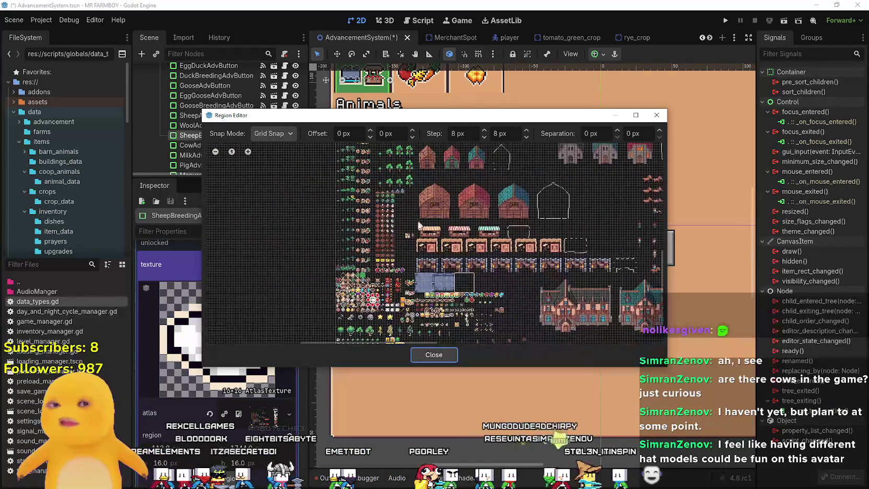
{"action": "scroll", "coordinate": [443, 280], "scroll_direction": "up", "scroll_amount": 4}
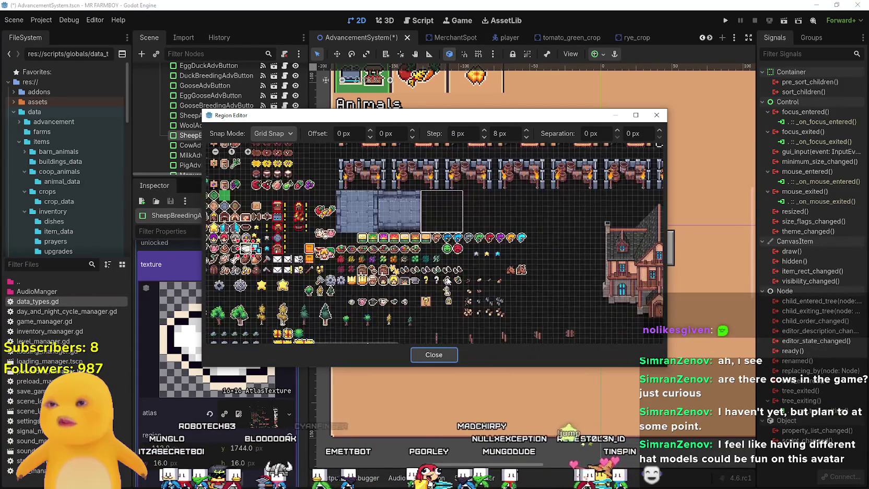
{"action": "scroll", "coordinate": [438, 283], "scroll_direction": "down", "scroll_amount": 1}
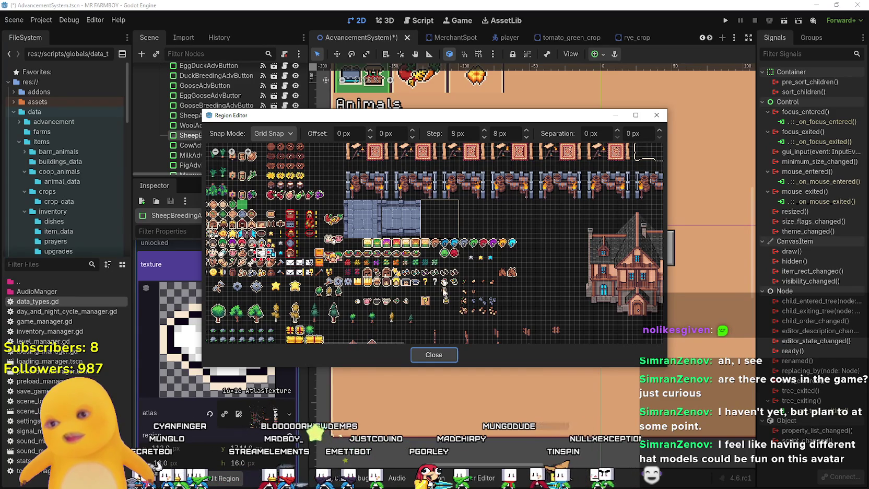
{"action": "scroll", "coordinate": [444, 290], "scroll_direction": "up", "scroll_amount": 4}
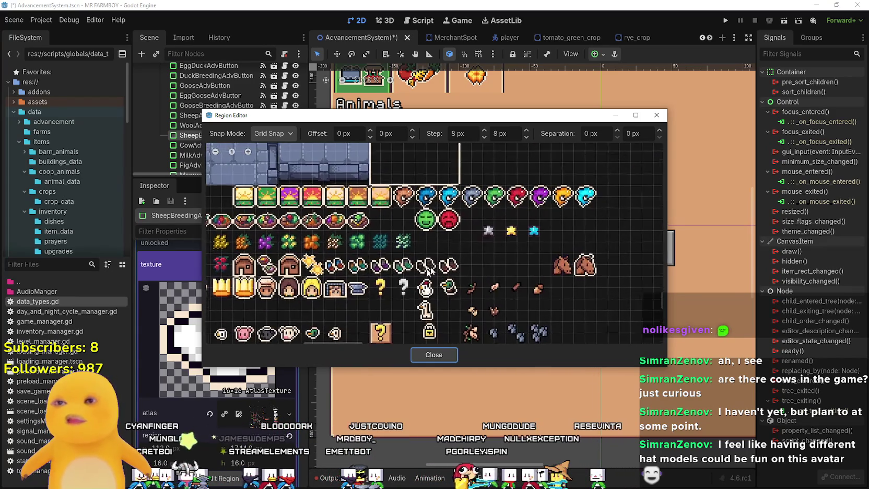
{"action": "scroll", "coordinate": [428, 269], "scroll_direction": "down", "scroll_amount": 2}
{"action": "scroll", "coordinate": [462, 266], "scroll_direction": "up", "scroll_amount": 4}
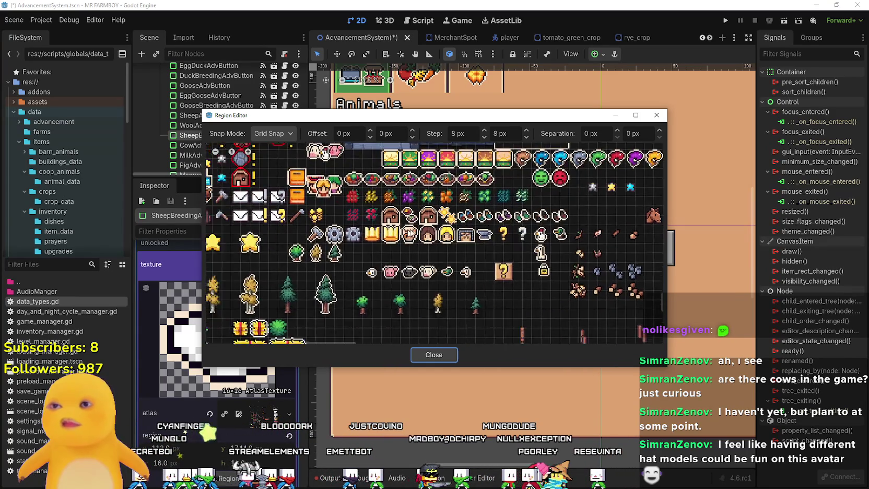
{"action": "scroll", "coordinate": [425, 255], "scroll_direction": "up", "scroll_amount": 1}
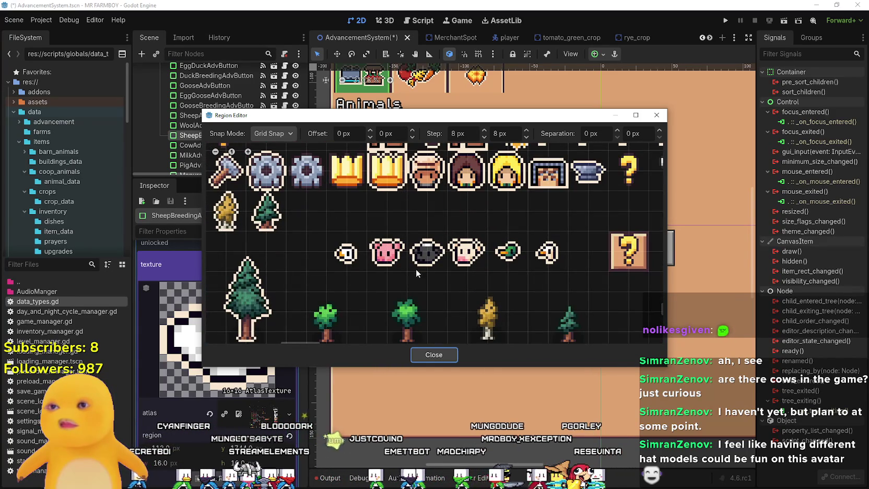
{"action": "left_click", "coordinate": [422, 259]}
- Close the region editor and set the requirment_type to Animal
{"action": "left_click", "coordinate": [431, 355]}
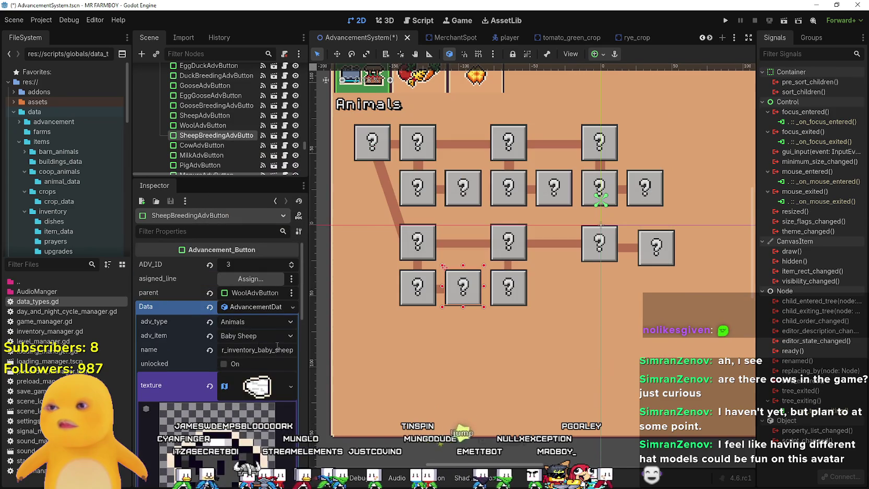
{"action": "scroll", "coordinate": [264, 378], "scroll_direction": "down", "scroll_amount": 3}
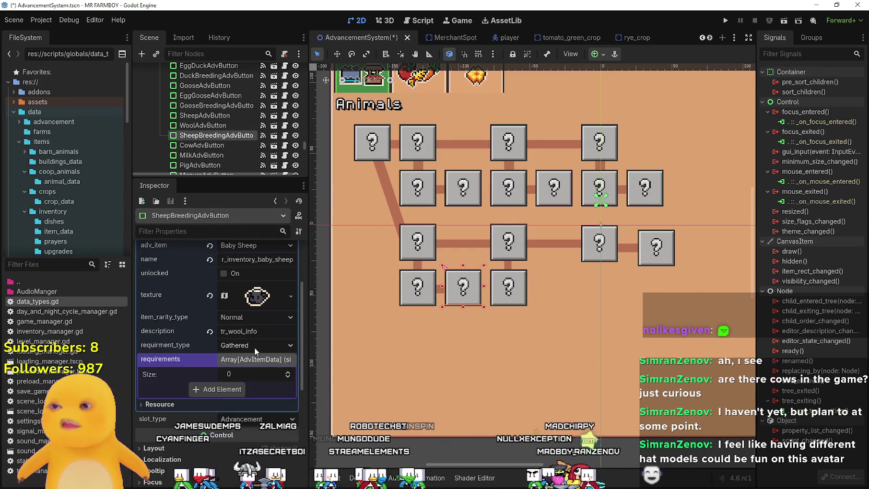
{"action": "left_click", "coordinate": [254, 348]}
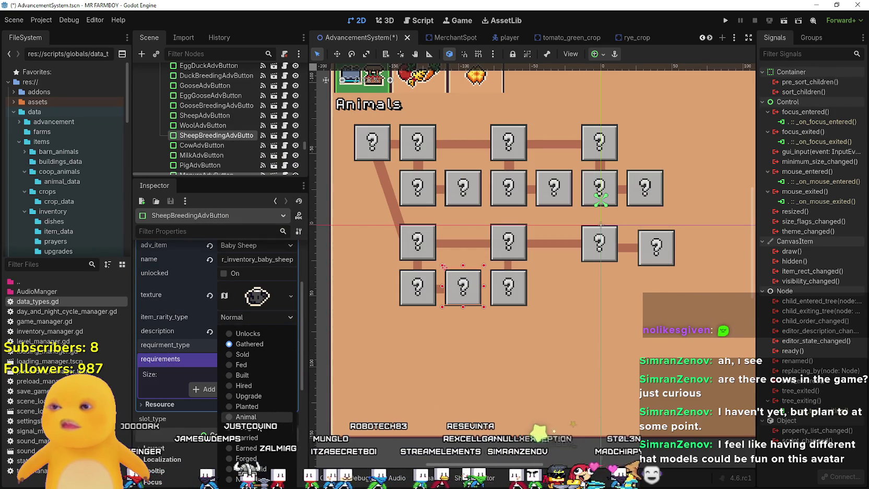
{"action": "left_click", "coordinate": [253, 419]}
{"action": "left_click", "coordinate": [244, 373]}
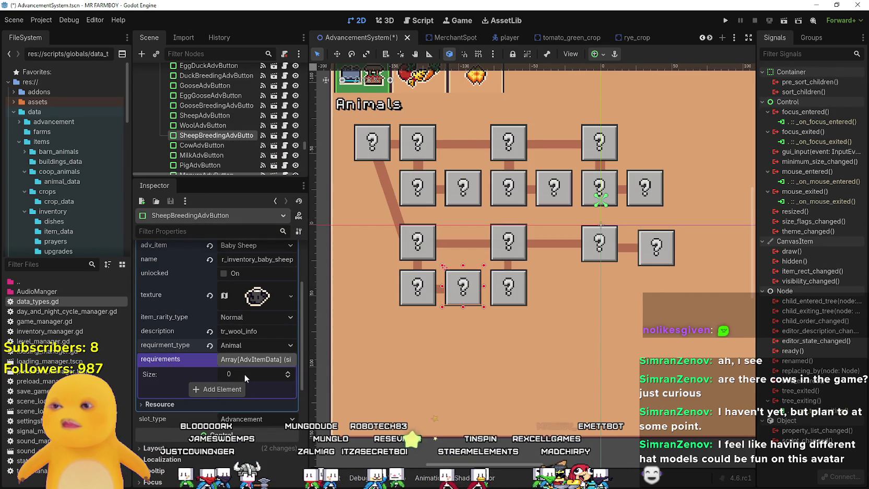
{"action": "scroll", "coordinate": [250, 360], "scroll_direction": "up", "scroll_amount": 2}
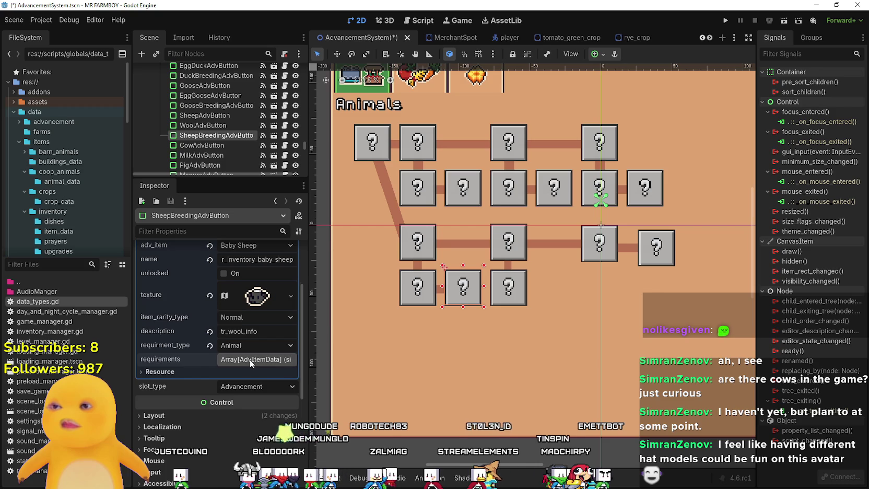
{"action": "left_click", "coordinate": [409, 291]}
- Make WoolAdvButton's Data unique and compare its requirements with SheepAdvButton's
{"action": "left_click", "coordinate": [409, 291]}
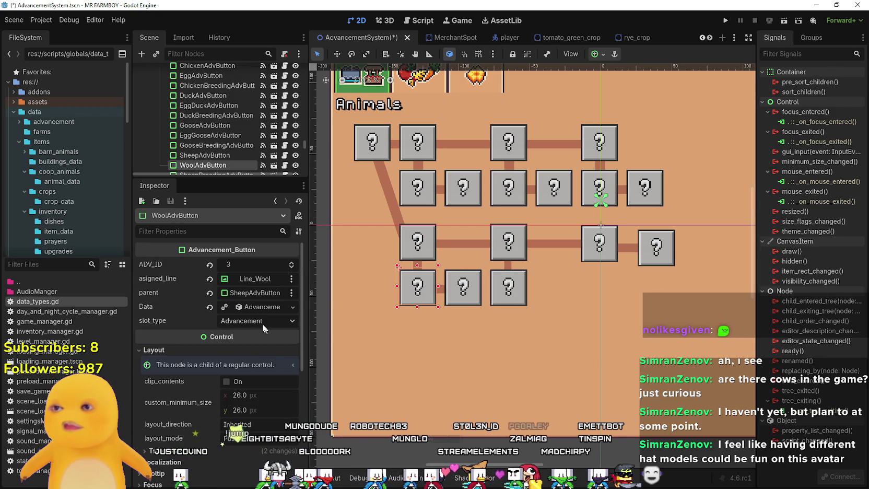
{"action": "left_click", "coordinate": [252, 307]}
{"action": "scroll", "coordinate": [252, 350], "scroll_direction": "down", "scroll_amount": 2}
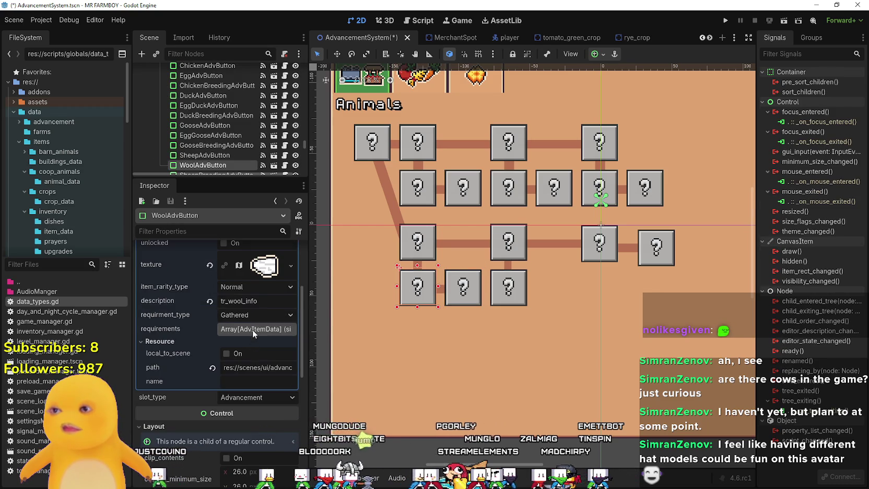
{"action": "left_click", "coordinate": [253, 330]}
{"action": "scroll", "coordinate": [241, 411], "scroll_direction": "up", "scroll_amount": 4}
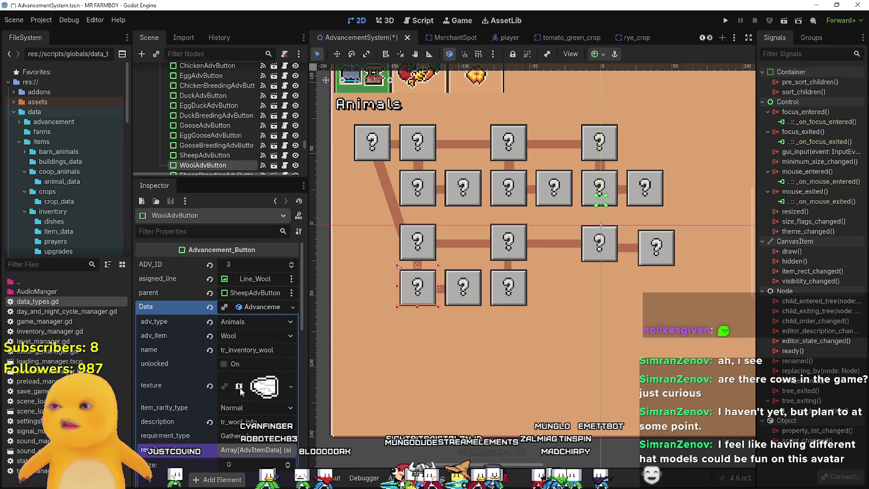
{"action": "left_click", "coordinate": [248, 307]}
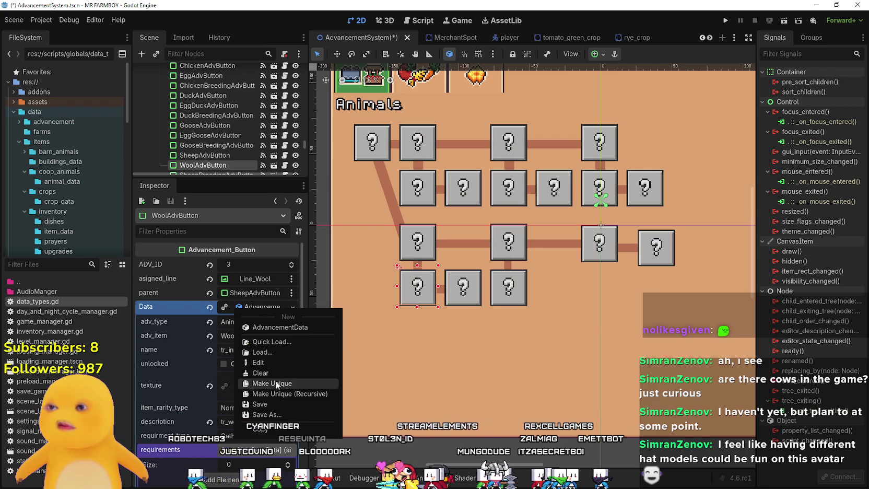
{"action": "left_click", "coordinate": [275, 382]}
{"action": "scroll", "coordinate": [242, 399], "scroll_direction": "down", "scroll_amount": 1}
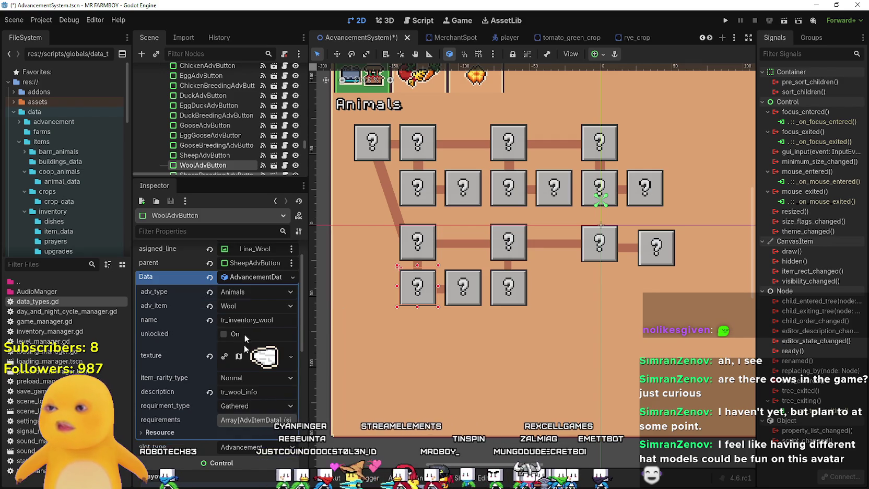
{"action": "left_click", "coordinate": [245, 423]}
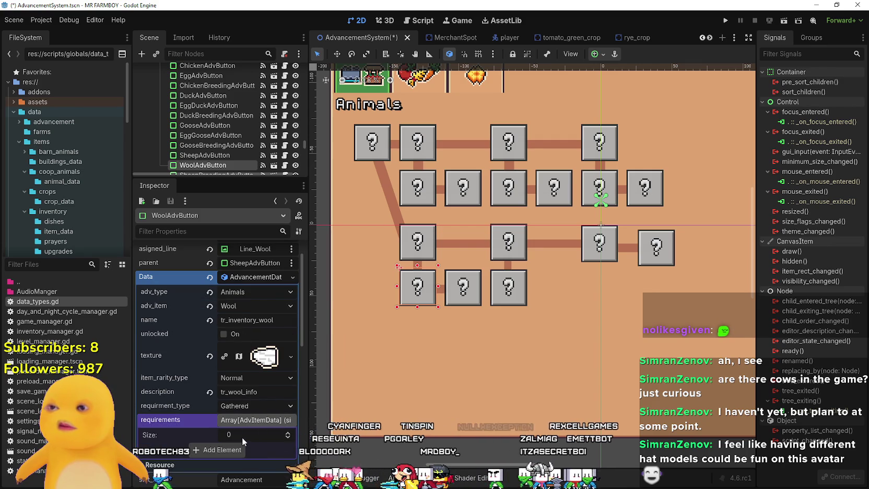
{"action": "left_click", "coordinate": [417, 241]}
{"action": "left_click", "coordinate": [242, 358]}
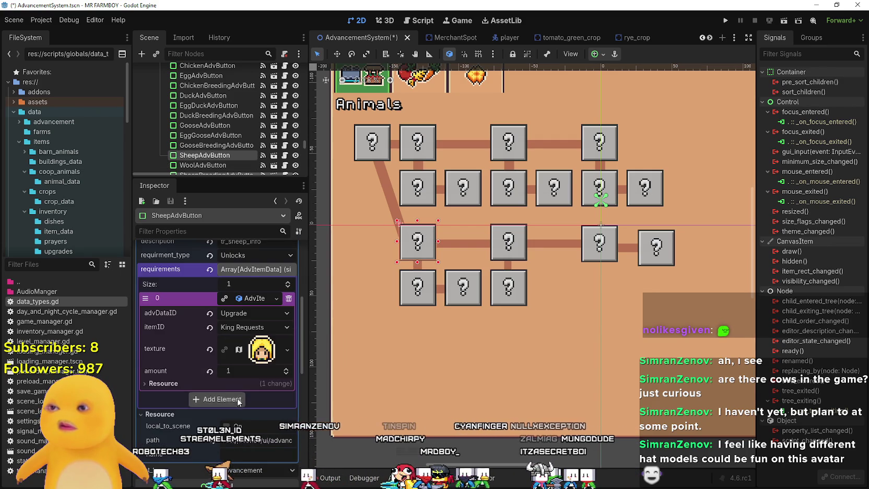
{"action": "left_click", "coordinate": [417, 287]}
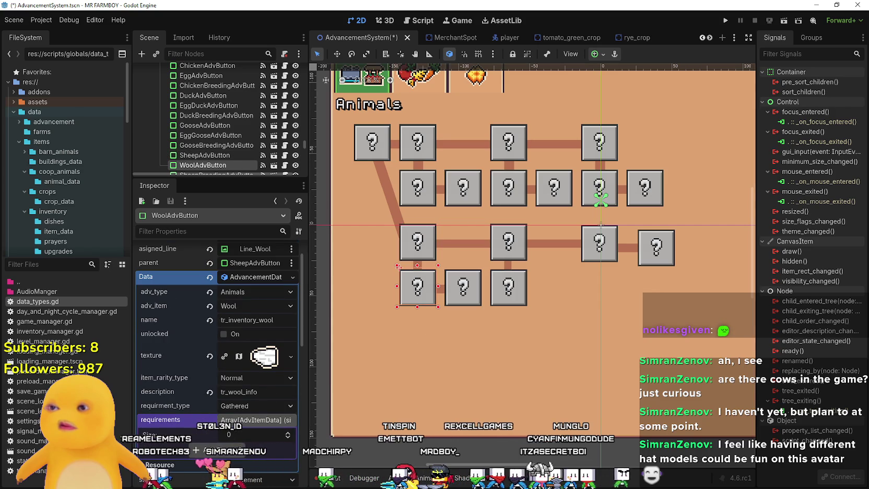
{"action": "scroll", "coordinate": [249, 410], "scroll_direction": "down", "scroll_amount": 1}
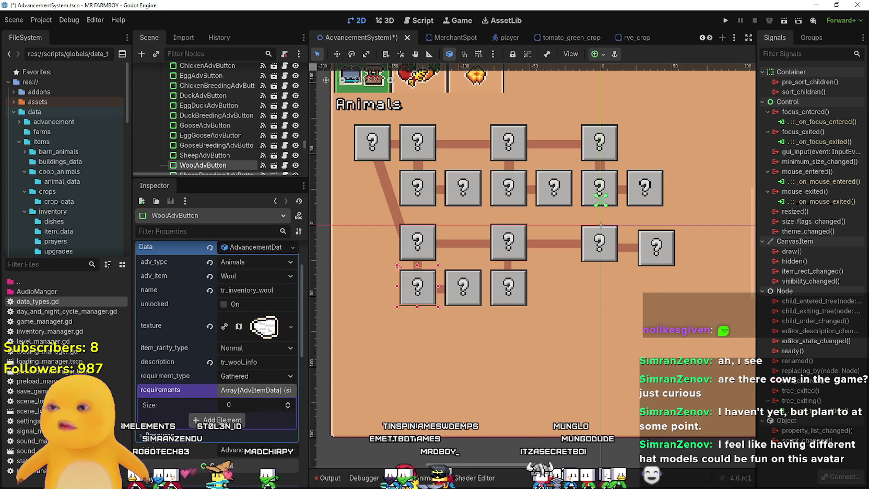
- Make the Egg button's first requirement item unique
{"action": "left_click", "coordinate": [417, 199]}
{"action": "left_click", "coordinate": [242, 358]}
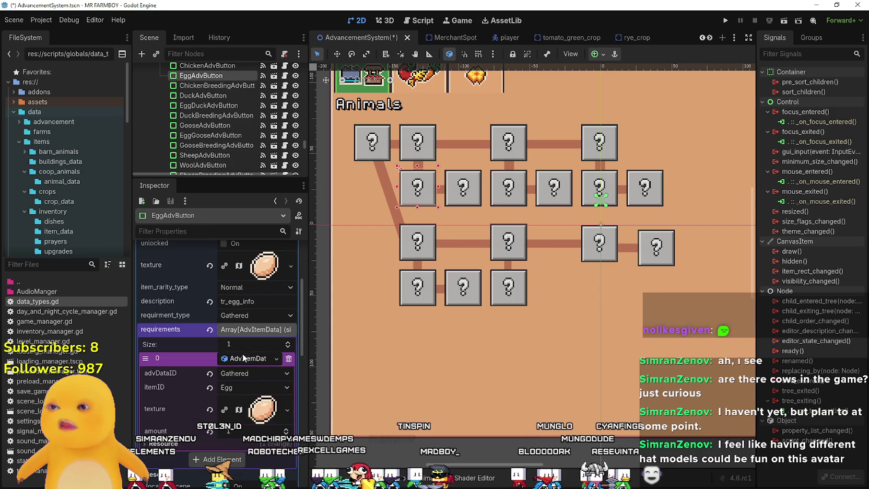
{"action": "right_click", "coordinate": [242, 358]}
{"action": "left_click", "coordinate": [282, 457]}
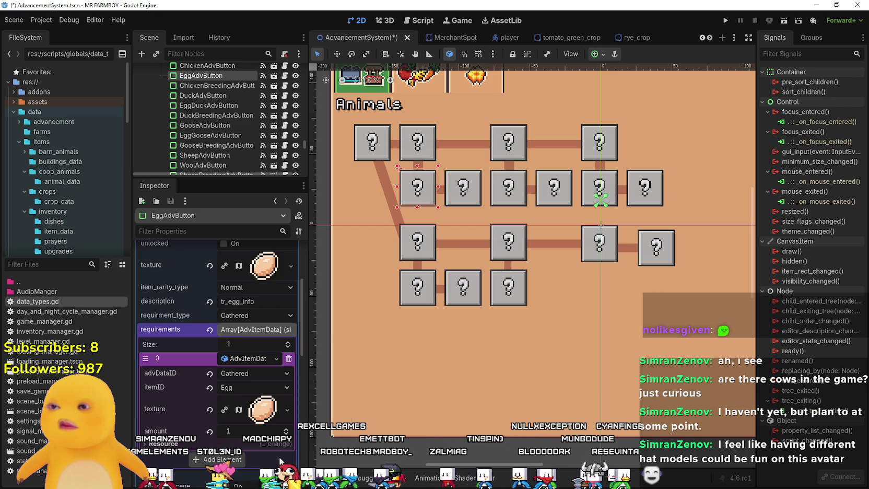
{"action": "left_click", "coordinate": [433, 289]}
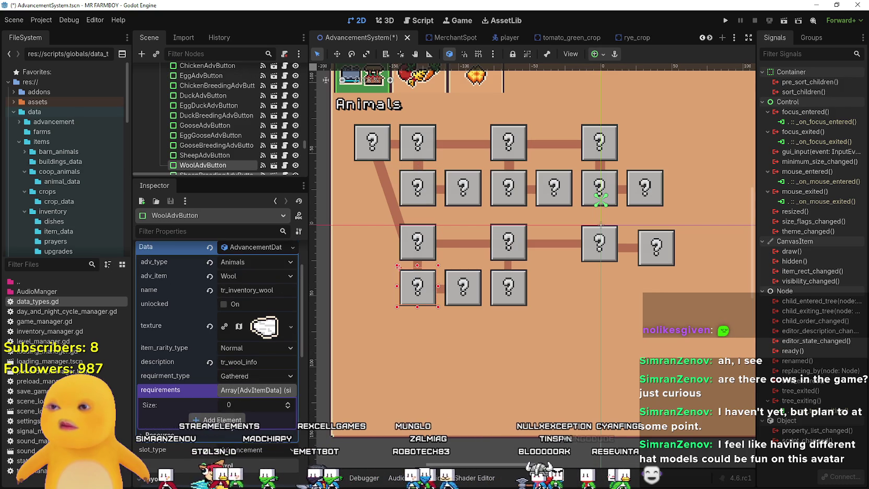
- Add a new unique AdvItemData requirement to WoolAdvButton with itemID Wool
{"action": "left_click", "coordinate": [217, 420]}
{"action": "left_click", "coordinate": [245, 418]}
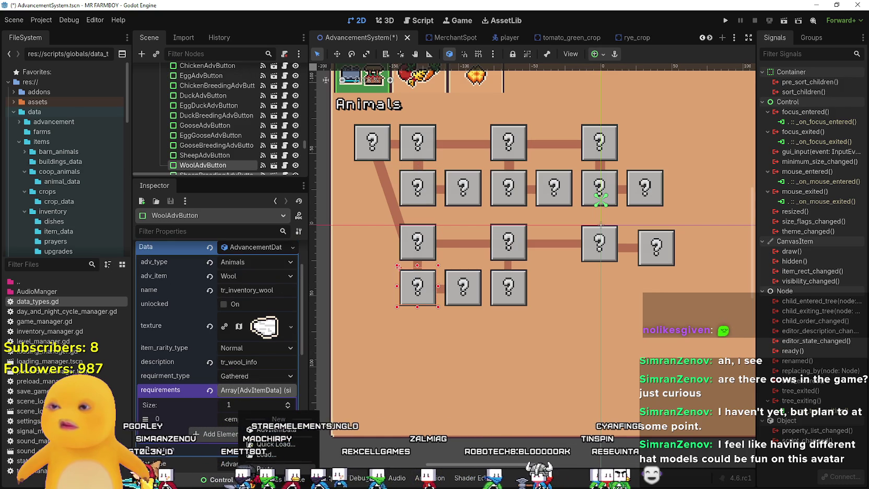
{"action": "left_click", "coordinate": [275, 430]}
{"action": "left_click", "coordinate": [261, 418]}
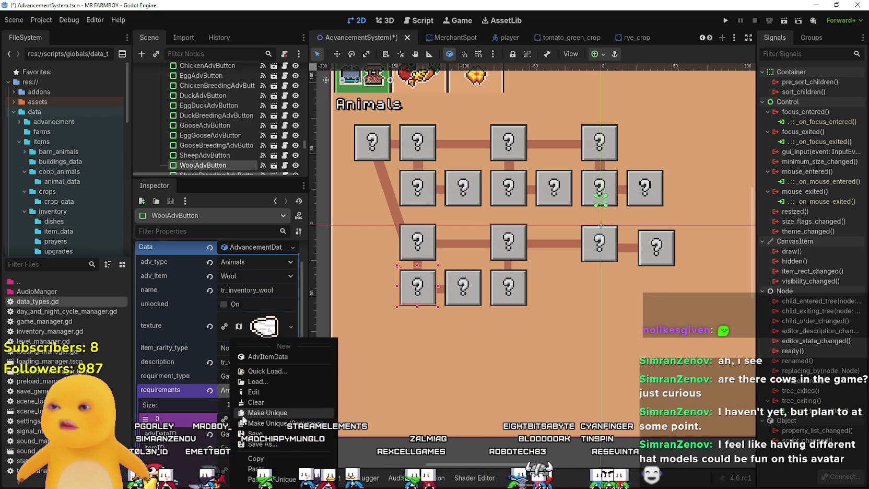
{"action": "left_click", "coordinate": [269, 412]}
{"action": "scroll", "coordinate": [239, 424], "scroll_direction": "down", "scroll_amount": 3}
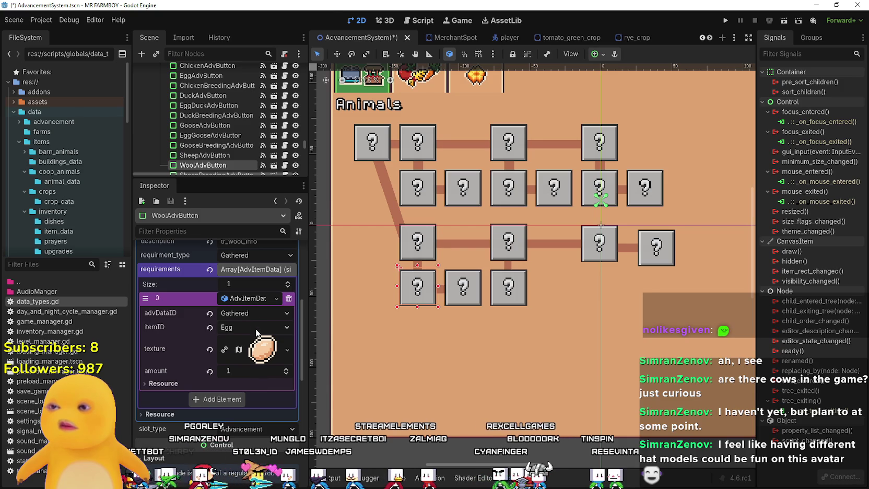
{"action": "left_click", "coordinate": [256, 329]}
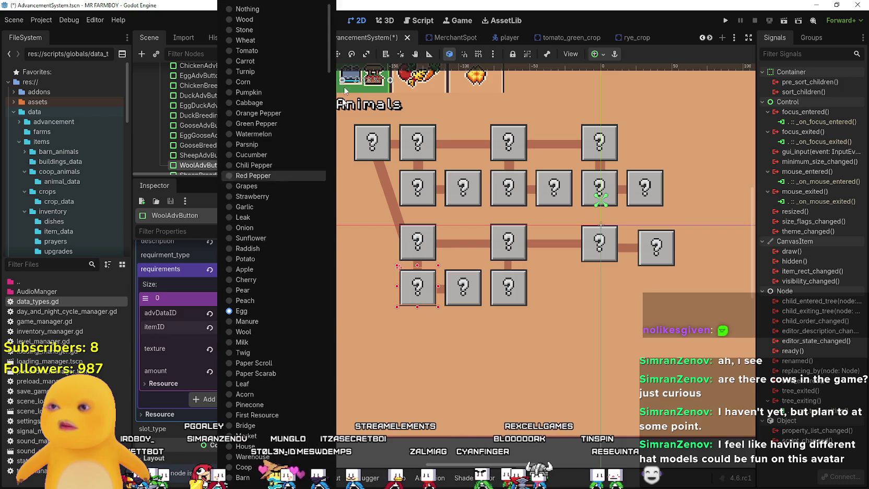
{"action": "left_click", "coordinate": [263, 333]}
- Copy the wool icon texture into the requirement and save the scene
{"action": "scroll", "coordinate": [258, 358], "scroll_direction": "up", "scroll_amount": 3}
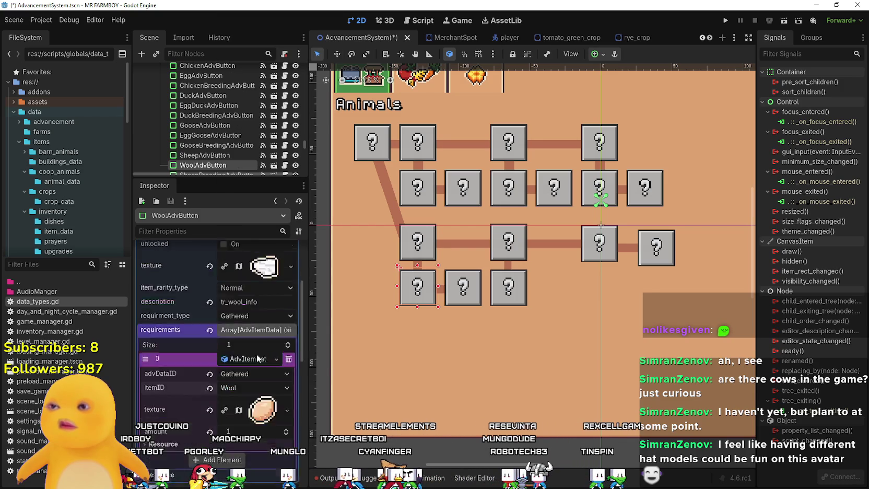
{"action": "scroll", "coordinate": [258, 359], "scroll_direction": "up", "scroll_amount": 2}
{"action": "right_click", "coordinate": [251, 299]}
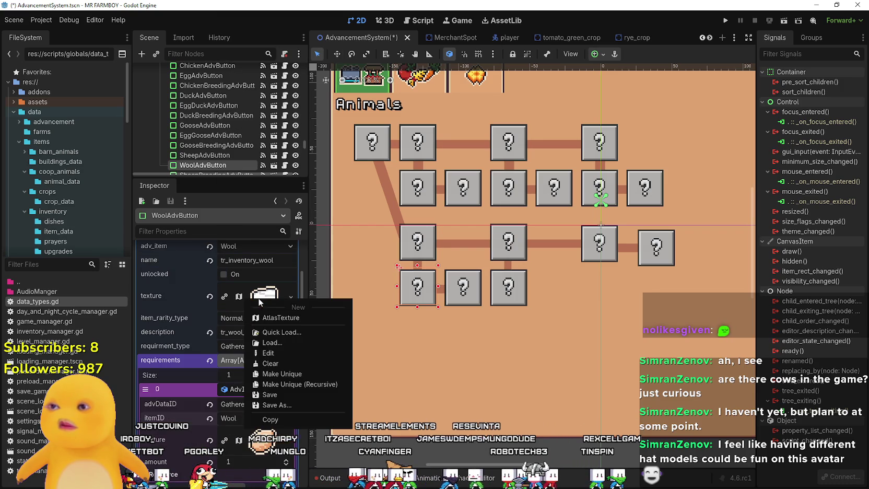
{"action": "left_click", "coordinate": [275, 416]}
{"action": "right_click", "coordinate": [246, 440]}
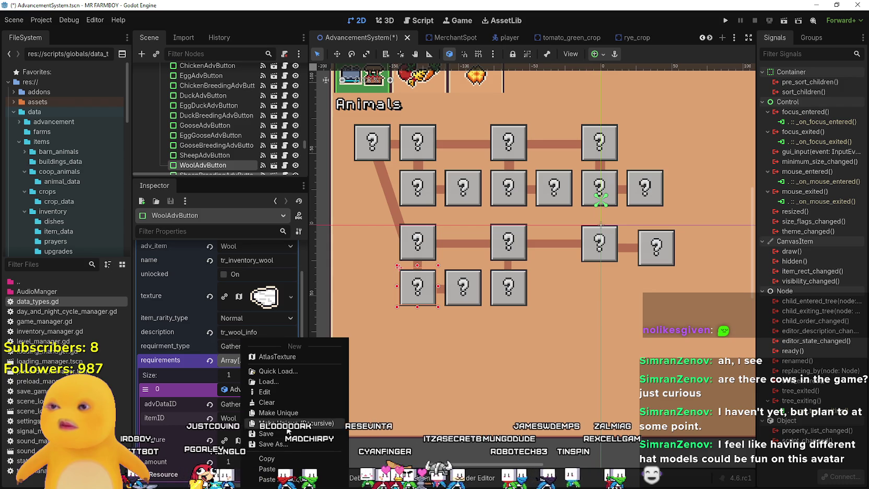
{"action": "left_click", "coordinate": [267, 469]}
{"action": "scroll", "coordinate": [249, 369], "scroll_direction": "down", "scroll_amount": 3}
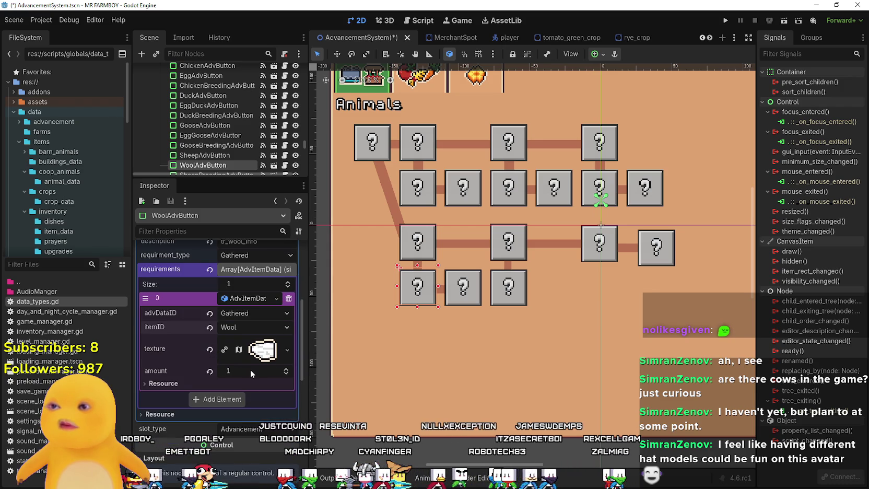
{"action": "key", "text": "ctrl+s"}
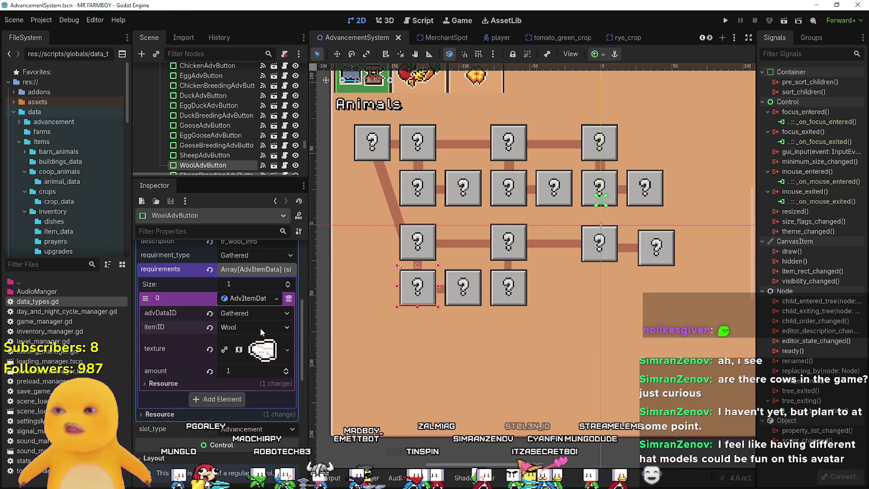
{"action": "scroll", "coordinate": [256, 354], "scroll_direction": "down", "scroll_amount": 1}
- Copy the AdvItemData requirement from ChickenBreedingAdvButton
{"action": "left_click", "coordinate": [468, 304]}
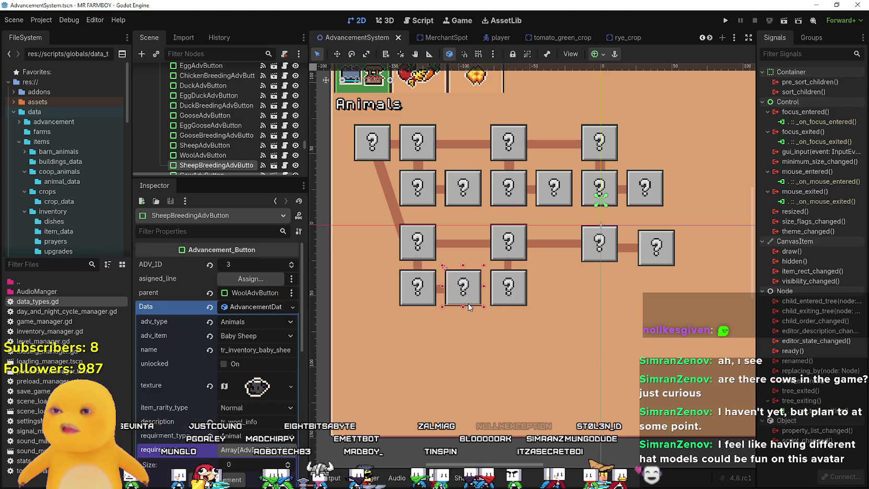
{"action": "scroll", "coordinate": [250, 389], "scroll_direction": "down", "scroll_amount": 3}
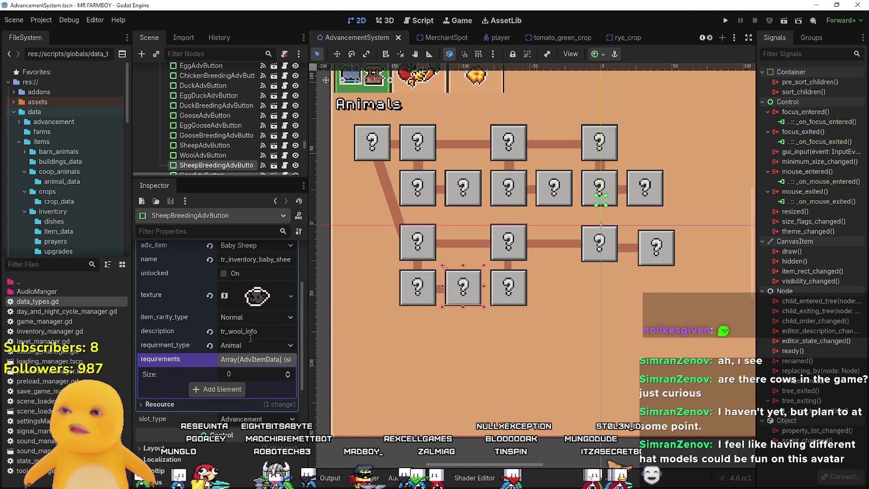
{"action": "scroll", "coordinate": [246, 365], "scroll_direction": "up", "scroll_amount": 2}
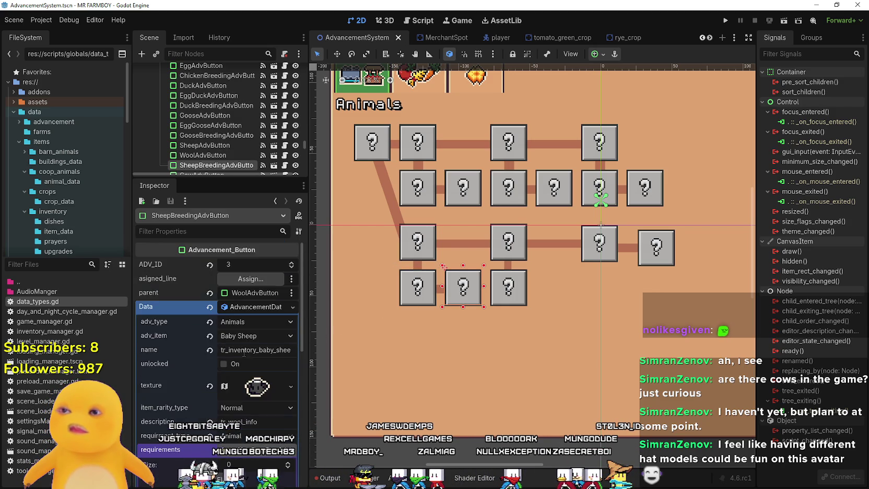
{"action": "scroll", "coordinate": [252, 377], "scroll_direction": "down", "scroll_amount": 1}
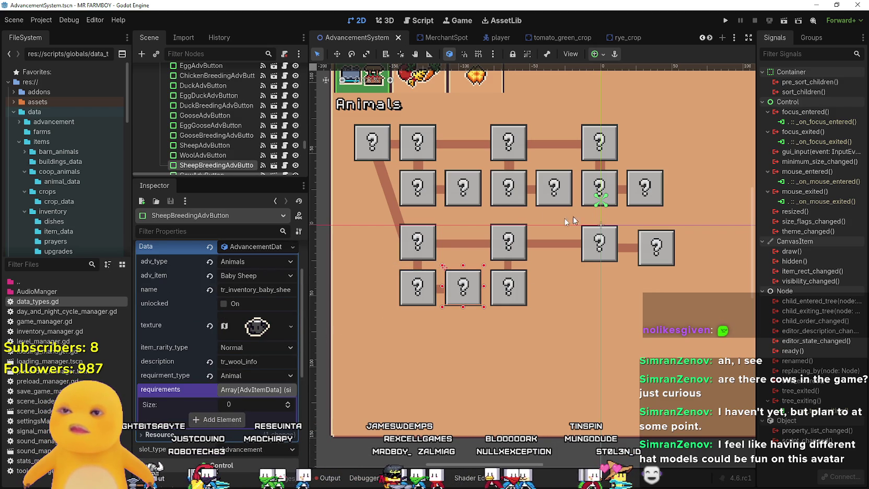
{"action": "left_click", "coordinate": [462, 197]}
{"action": "scroll", "coordinate": [253, 384], "scroll_direction": "down", "scroll_amount": 2}
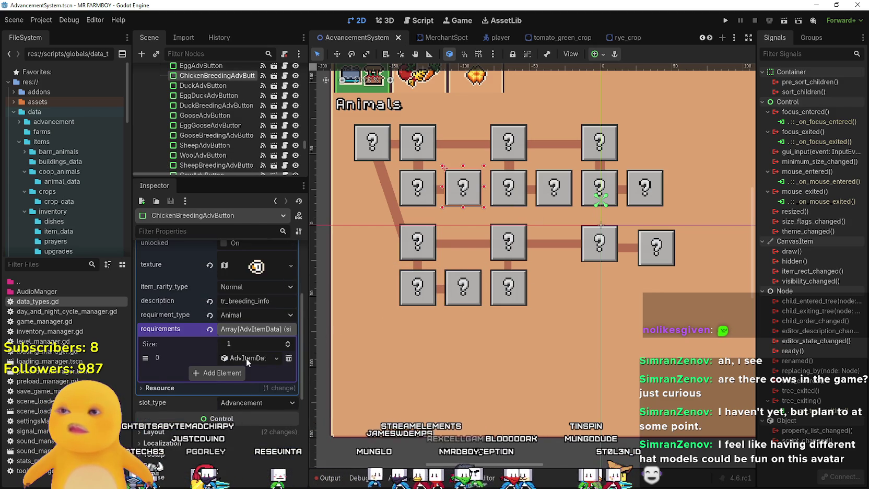
{"action": "left_click", "coordinate": [246, 358]}
{"action": "right_click", "coordinate": [245, 355]}
{"action": "left_click", "coordinate": [444, 361]}
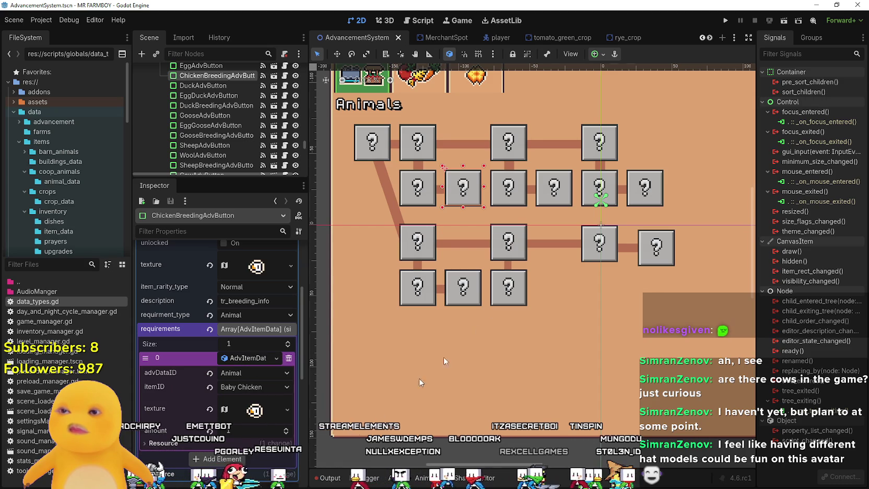
- Paste it into SheepBreedingAdvButton's requirements and give it the black sheep icon texture
{"action": "left_click", "coordinate": [463, 287]}
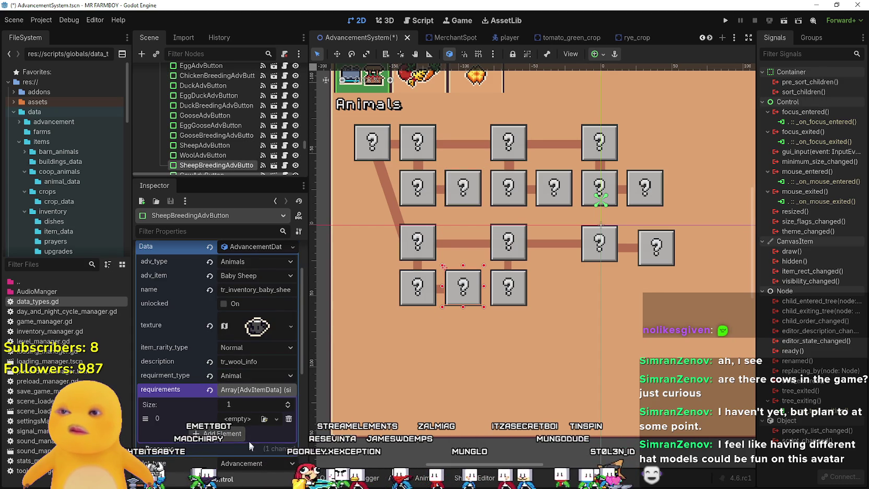
{"action": "left_click", "coordinate": [277, 418]}
{"action": "left_click", "coordinate": [261, 470]}
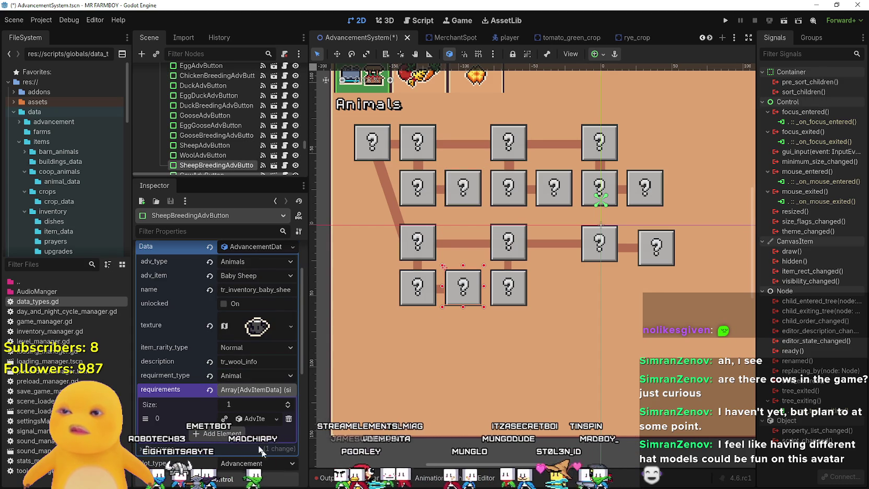
{"action": "right_click", "coordinate": [242, 419]}
{"action": "key", "text": "Escape"}
{"action": "scroll", "coordinate": [258, 389], "scroll_direction": "down", "scroll_amount": 2}
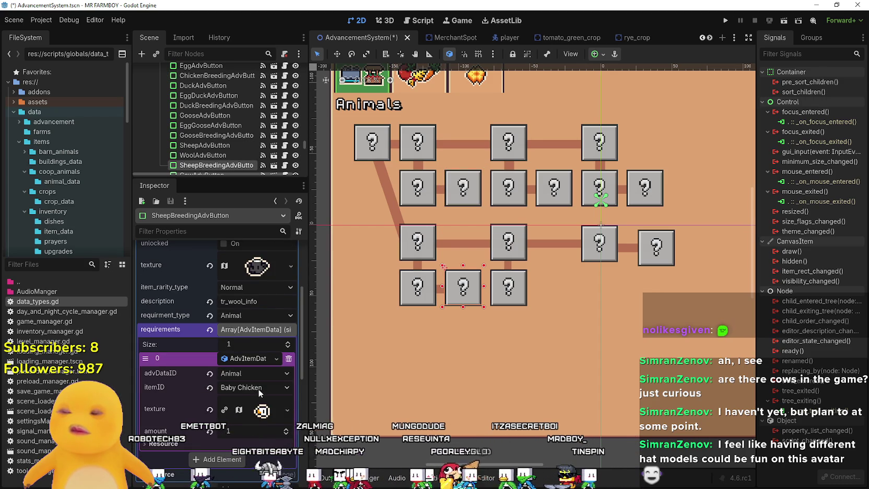
{"action": "right_click", "coordinate": [262, 405]}
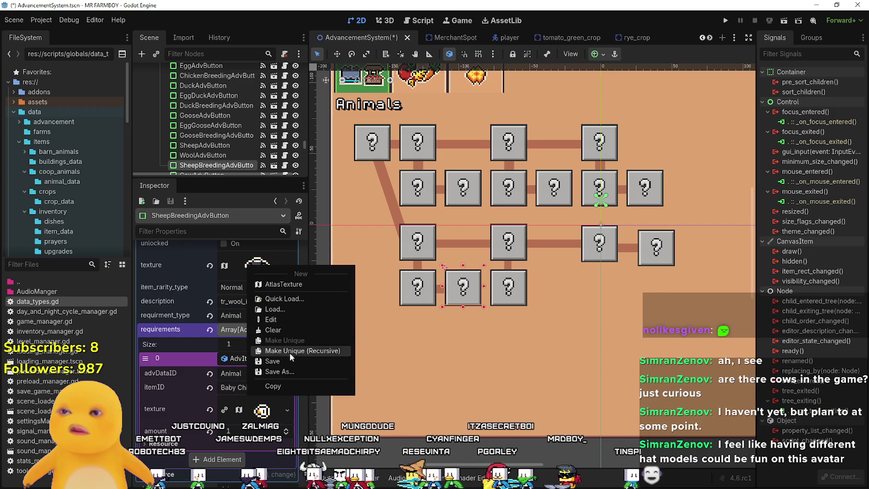
{"action": "left_click", "coordinate": [282, 386]}
{"action": "right_click", "coordinate": [259, 410]}
{"action": "left_click", "coordinate": [266, 469]}
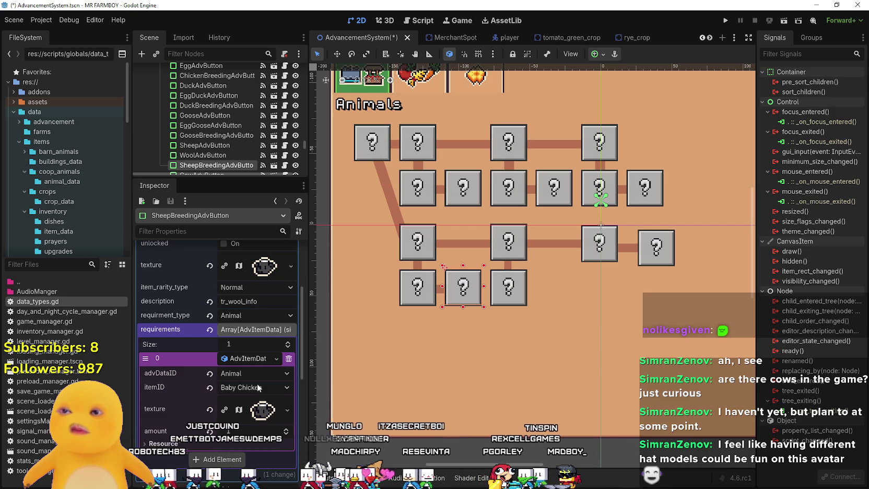
- Set the requirement's itemID to Baby Sheep and save the scene
{"action": "scroll", "coordinate": [258, 390], "scroll_direction": "up", "scroll_amount": 1}
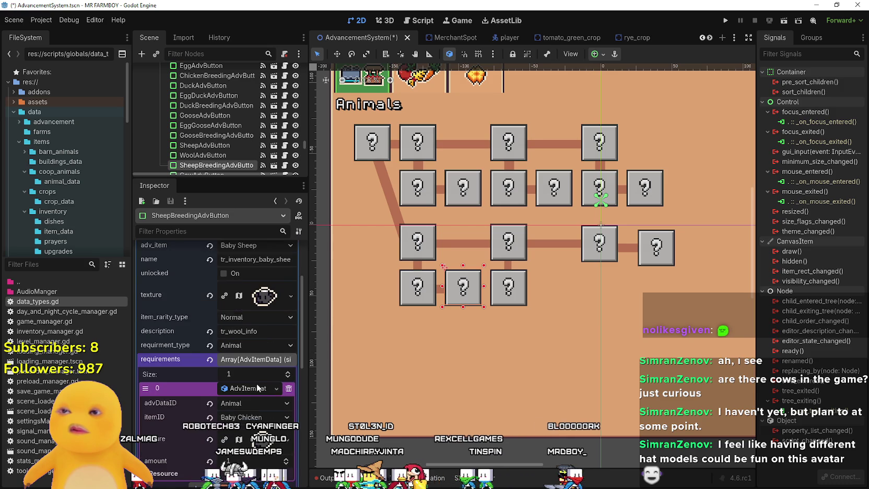
{"action": "scroll", "coordinate": [257, 388], "scroll_direction": "down", "scroll_amount": 2}
{"action": "right_click", "coordinate": [257, 388]}
{"action": "left_click", "coordinate": [257, 387]}
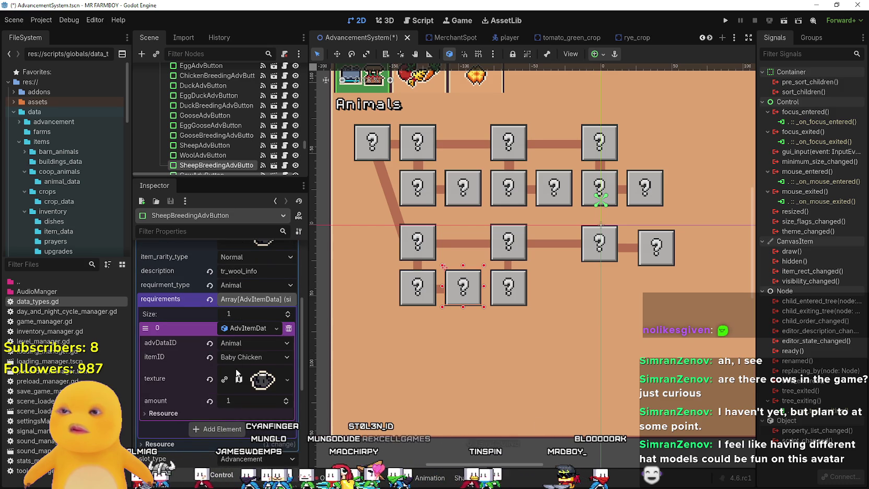
{"action": "scroll", "coordinate": [257, 387], "scroll_direction": "down", "scroll_amount": 1}
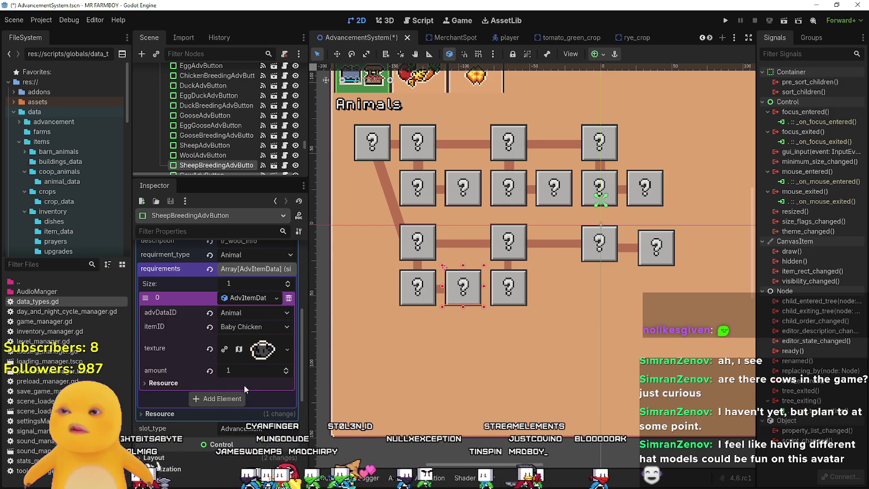
{"action": "left_click", "coordinate": [253, 327]}
{"action": "scroll", "coordinate": [293, 235], "scroll_direction": "down", "scroll_amount": 10}
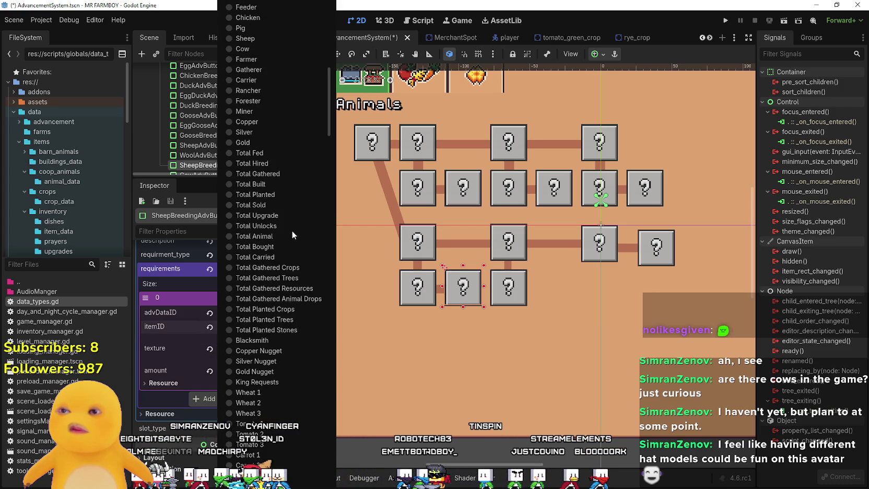
{"action": "scroll", "coordinate": [291, 233], "scroll_direction": "down", "scroll_amount": 15}
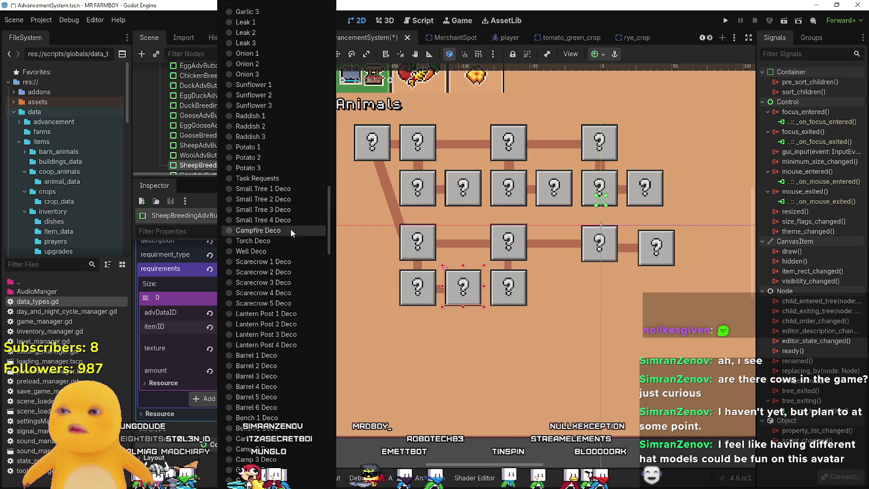
{"action": "scroll", "coordinate": [289, 230], "scroll_direction": "down", "scroll_amount": 10}
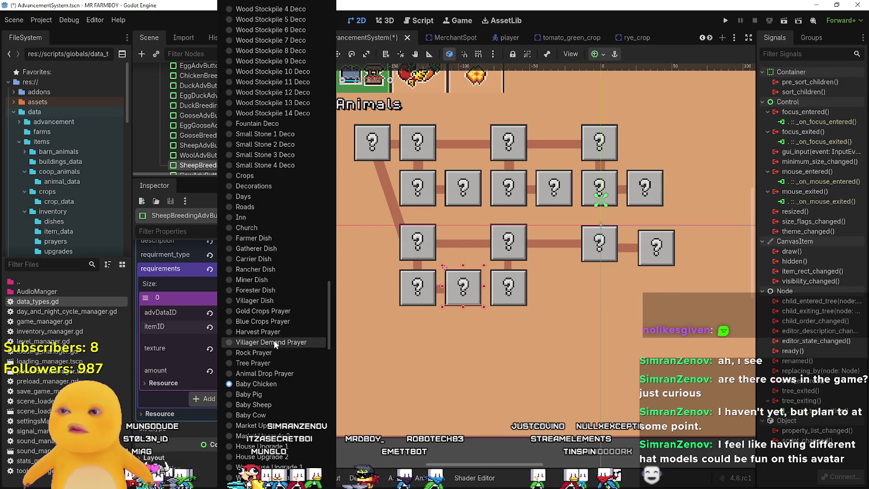
{"action": "left_click", "coordinate": [264, 405]}
{"action": "key", "text": "ctrl+s"}
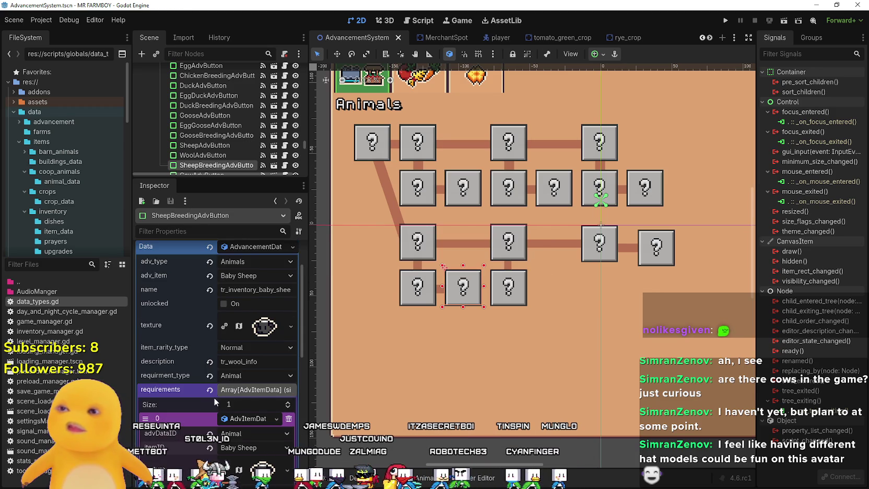
- Replace 'wool' with 'breeding' in the description and save the scene
{"action": "double_click", "coordinate": [241, 361]}
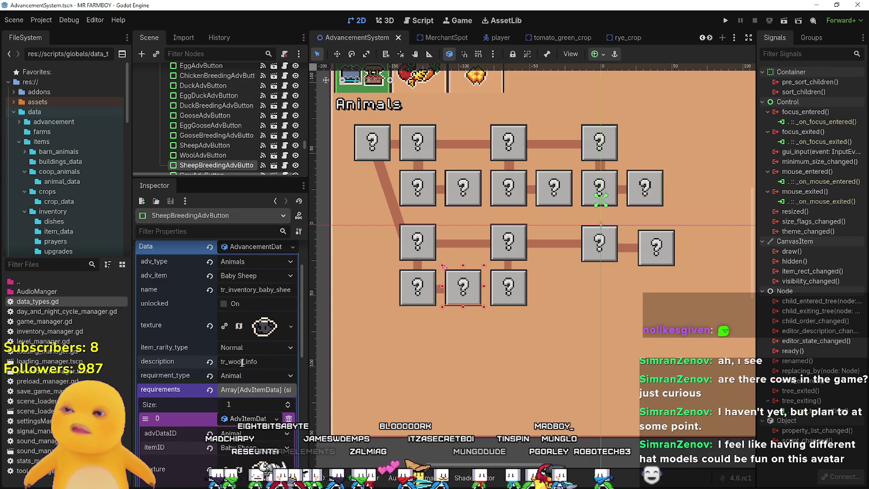
{"action": "type", "text": "breeding"}
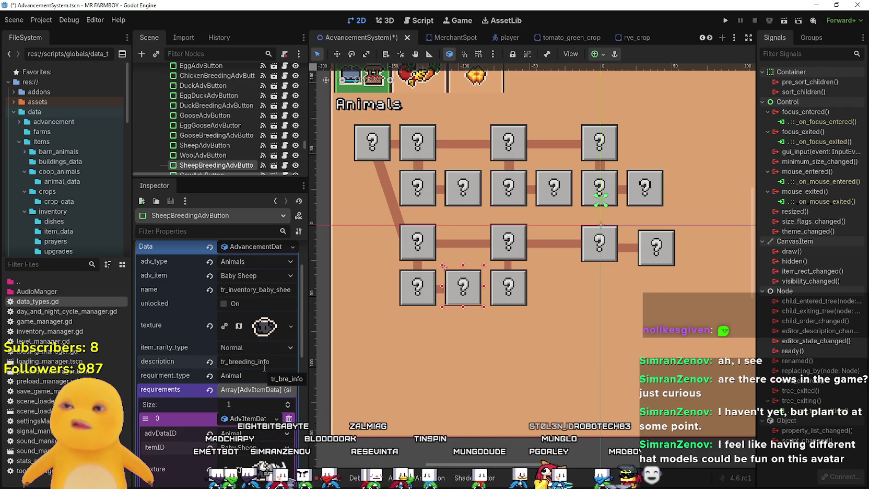
{"action": "key", "text": "ctrl+s"}
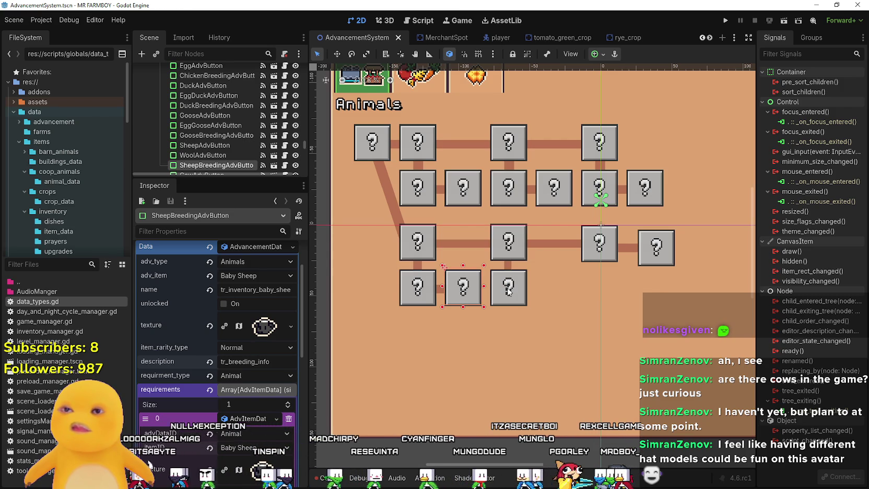
- Select MilkAdvButton and show its requirements list
{"action": "left_click", "coordinate": [508, 291]}
{"action": "scroll", "coordinate": [241, 382], "scroll_direction": "down", "scroll_amount": 3}
{"action": "scroll", "coordinate": [241, 383], "scroll_direction": "down", "scroll_amount": 2}
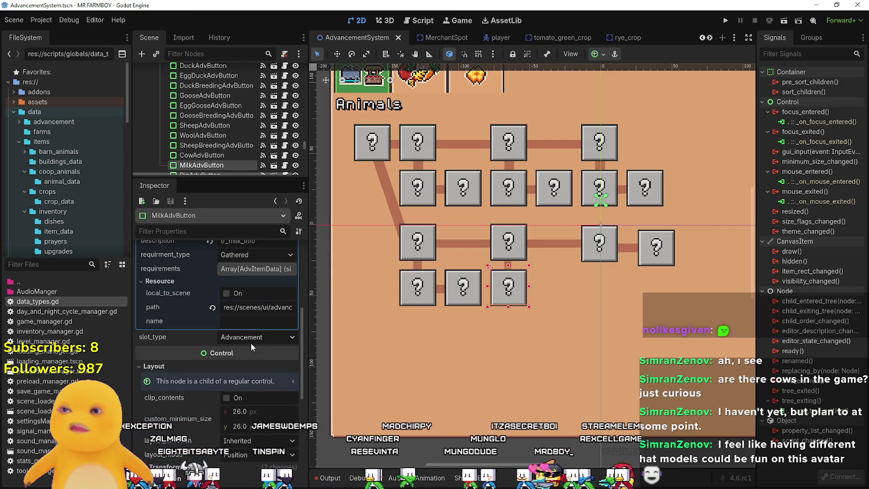
{"action": "left_click", "coordinate": [254, 268]}
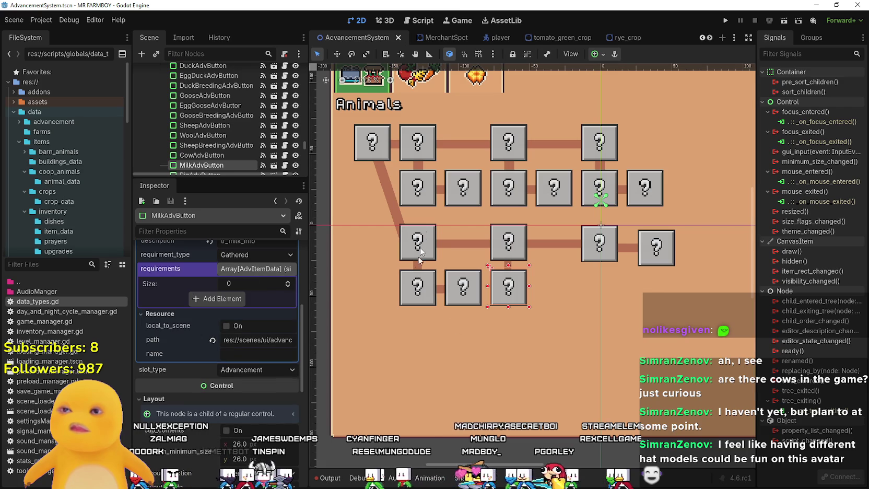
- Copy the Egg button's requirement data, then select the Milk advancement button
{"action": "left_click", "coordinate": [418, 187]}
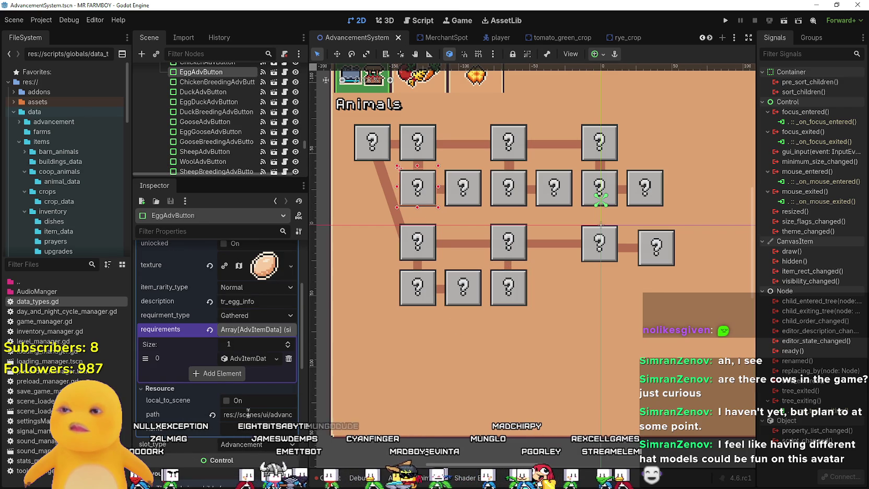
{"action": "left_click", "coordinate": [245, 358]}
{"action": "right_click", "coordinate": [247, 359]}
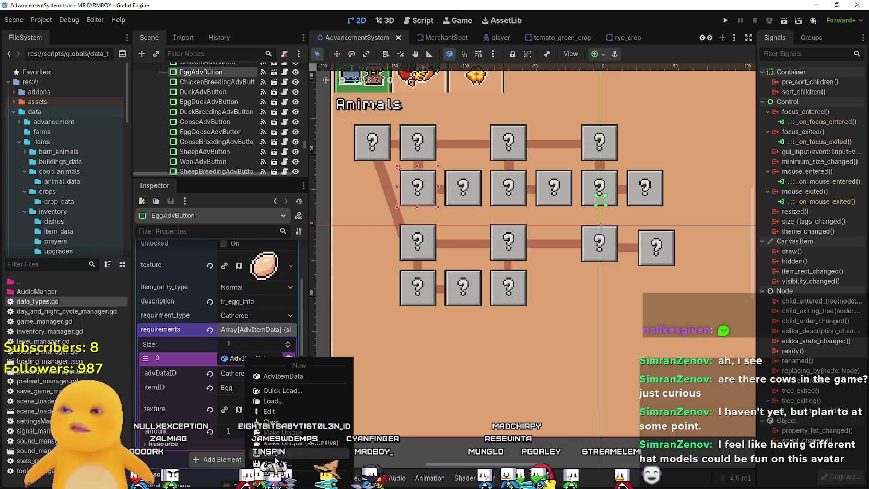
{"action": "left_click", "coordinate": [534, 330]}
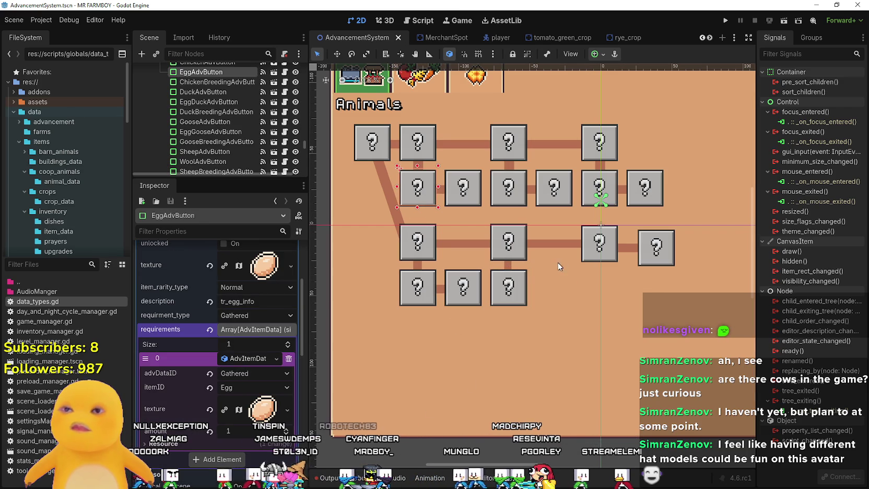
{"action": "left_click", "coordinate": [508, 286]}
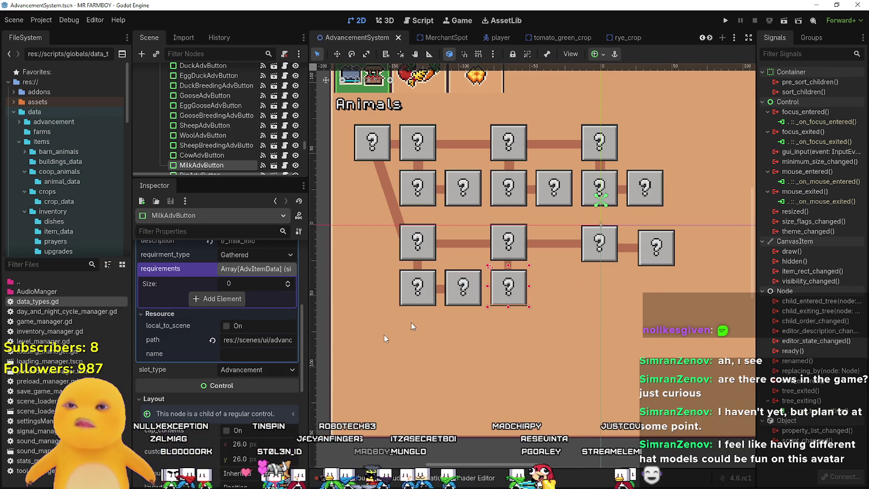
- Reset the Milk button's requirements list and add one empty requirement entry
{"action": "left_click", "coordinate": [226, 300]}
{"action": "scroll", "coordinate": [226, 300], "scroll_direction": "up", "scroll_amount": 4}
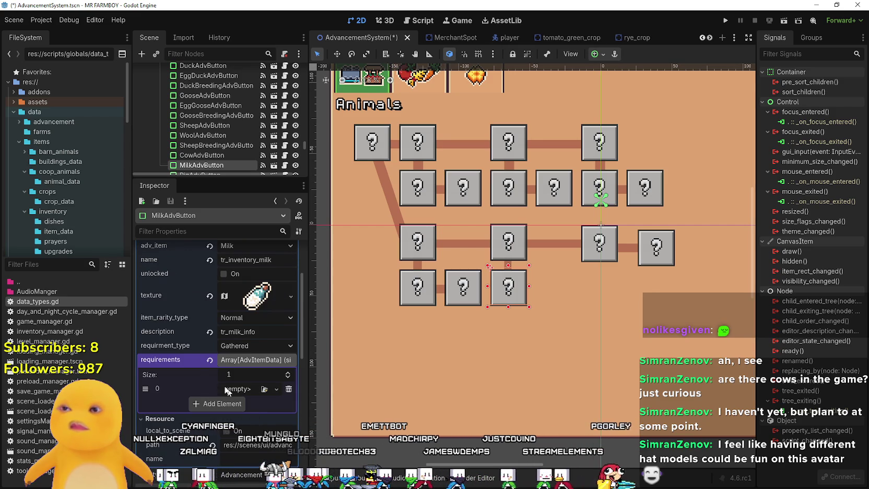
{"action": "scroll", "coordinate": [239, 365], "scroll_direction": "down", "scroll_amount": 2}
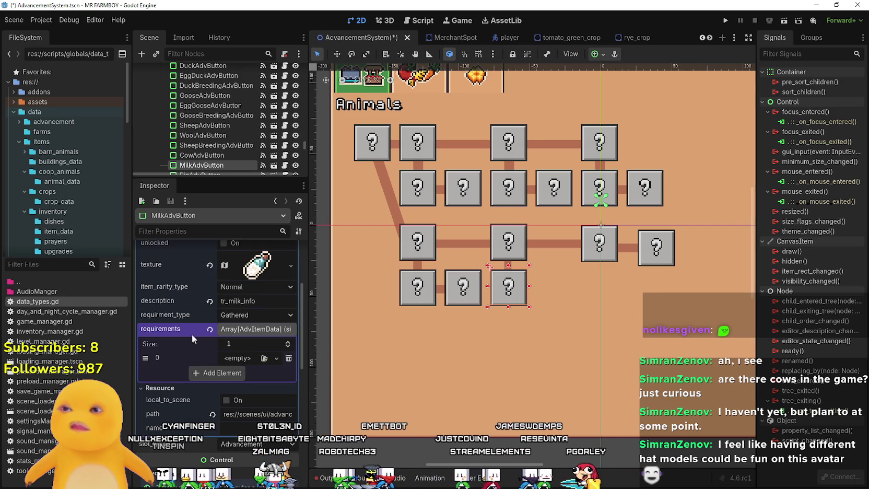
{"action": "right_click", "coordinate": [192, 334]}
{"action": "left_click", "coordinate": [222, 350]}
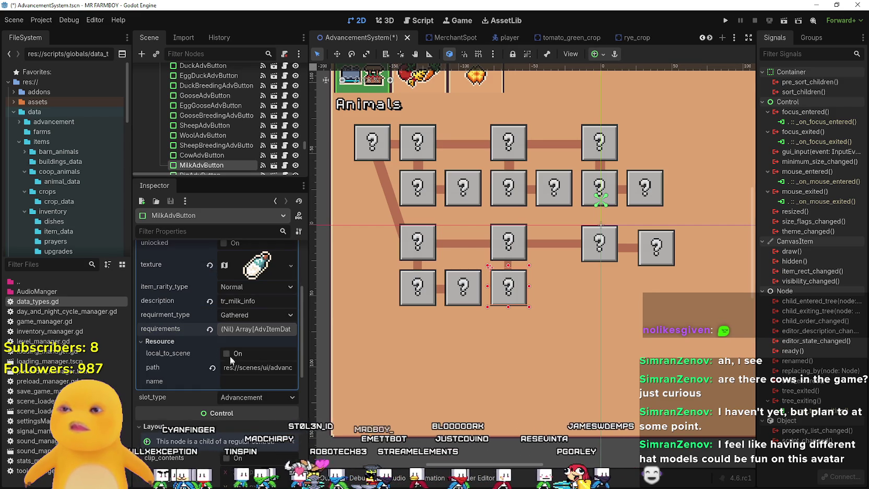
{"action": "left_click", "coordinate": [224, 332]}
{"action": "left_click", "coordinate": [234, 331]}
{"action": "left_click", "coordinate": [234, 331]}
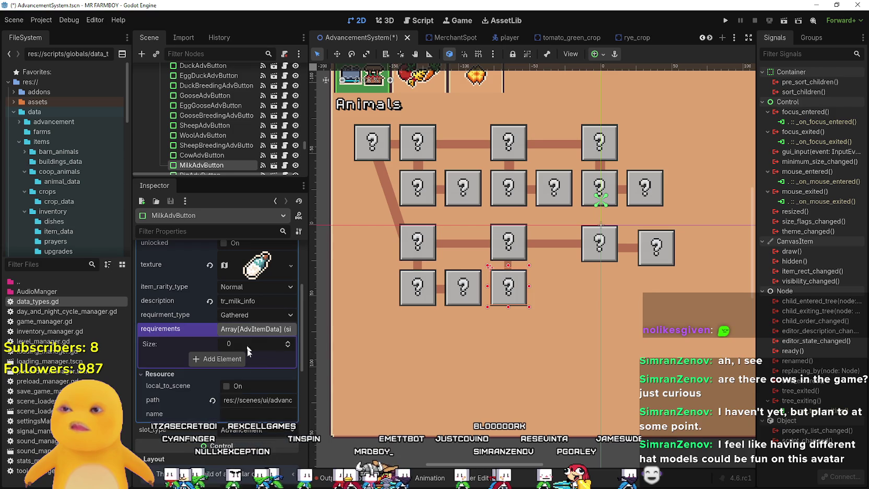
{"action": "left_click", "coordinate": [239, 372]}
- Paste the Egg requirement data into the entry and give it the milk bottle icon
{"action": "left_click", "coordinate": [241, 358]}
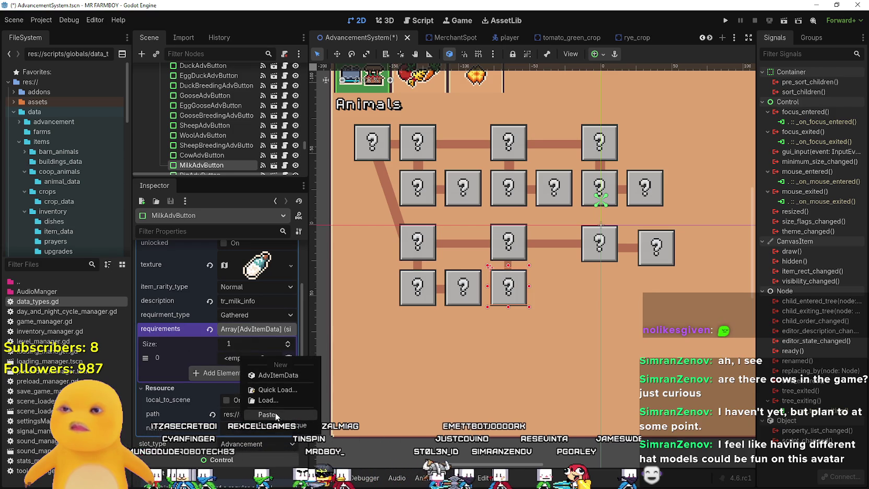
{"action": "left_click", "coordinate": [249, 365]}
{"action": "right_click", "coordinate": [249, 362]}
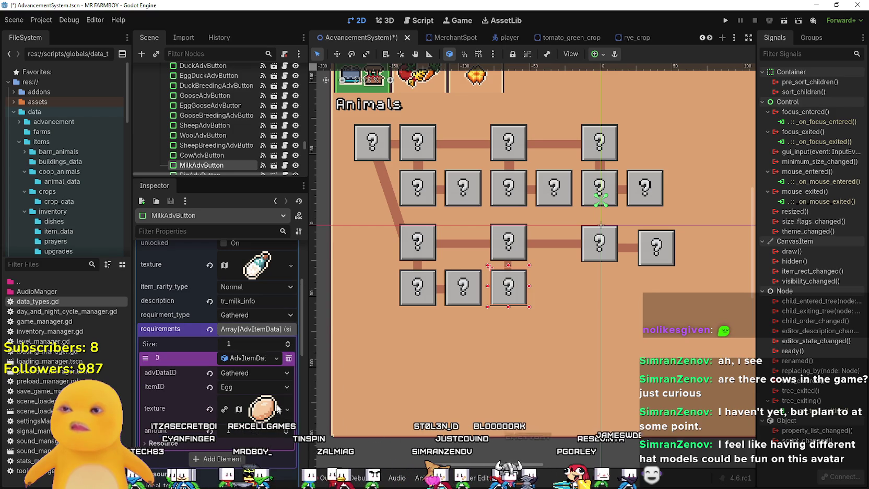
{"action": "left_click", "coordinate": [260, 356]}
{"action": "right_click", "coordinate": [252, 268]}
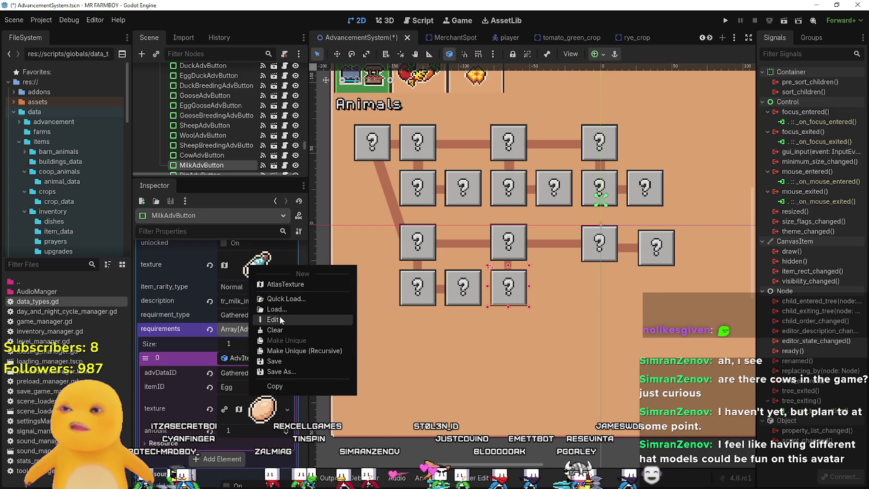
{"action": "left_click", "coordinate": [287, 386]}
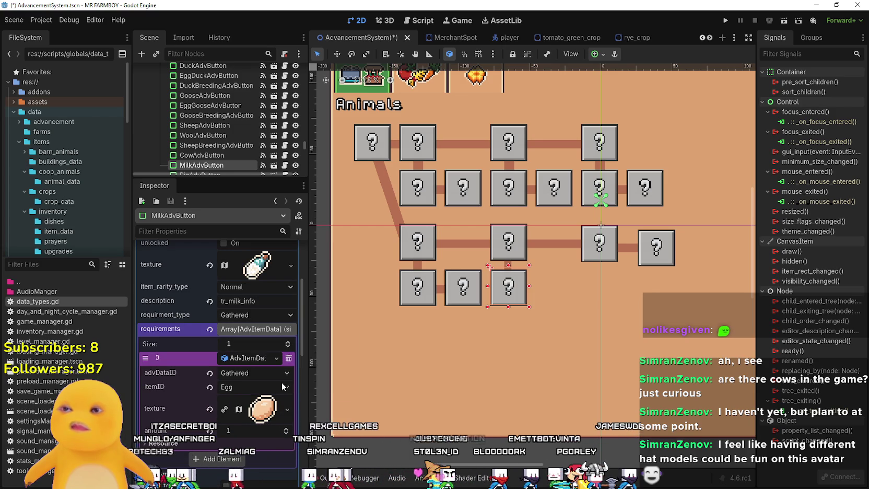
{"action": "right_click", "coordinate": [247, 408]}
{"action": "left_click", "coordinate": [277, 468]}
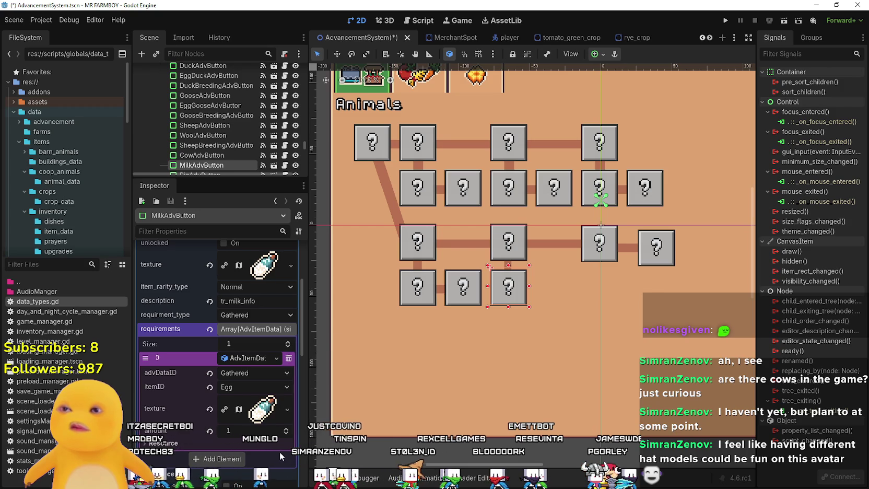
- Set the requirement's item to Milk and save the scene
{"action": "key", "text": "ctrl+s"}
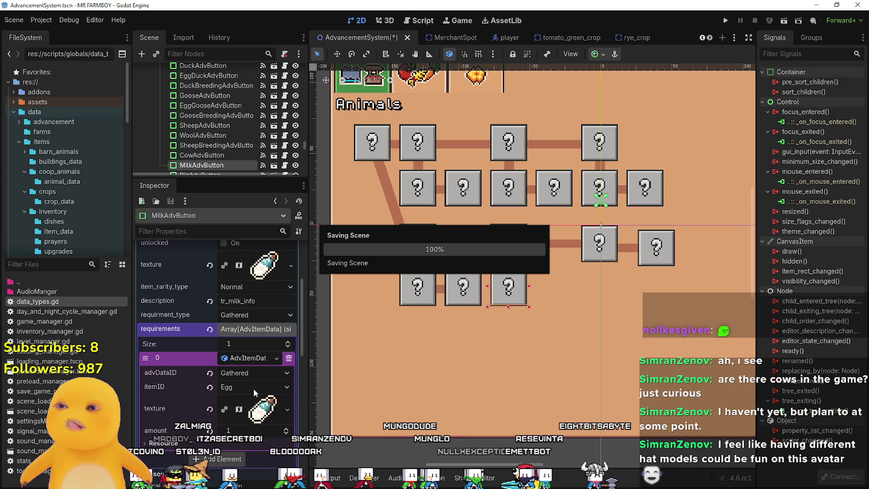
{"action": "left_click", "coordinate": [253, 389]}
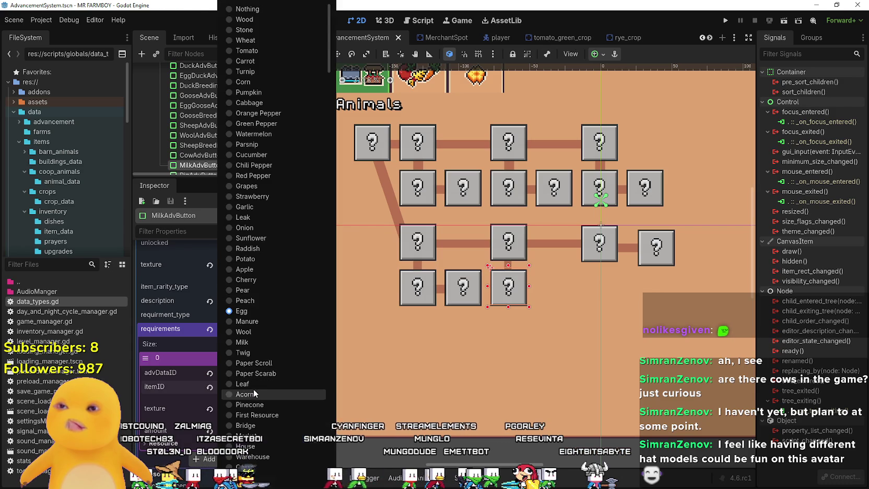
{"action": "left_click", "coordinate": [253, 340]}
{"action": "key", "text": "ctrl+s"}
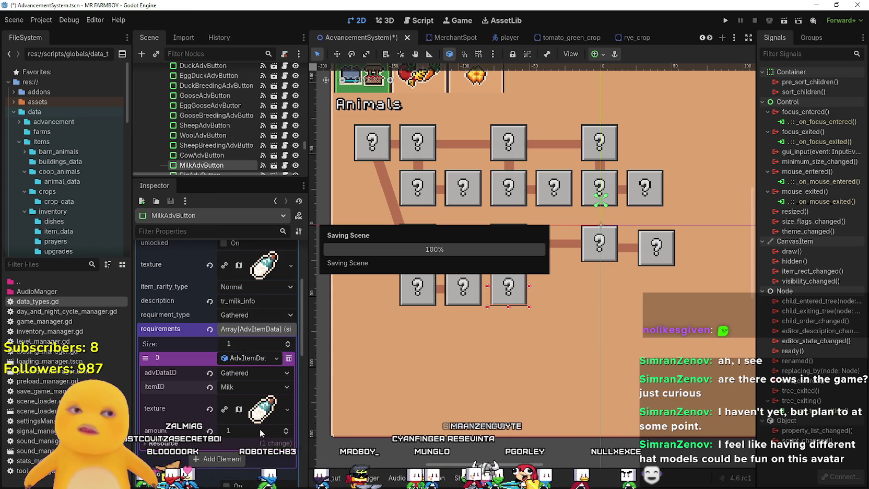
{"action": "left_click", "coordinate": [253, 358]}
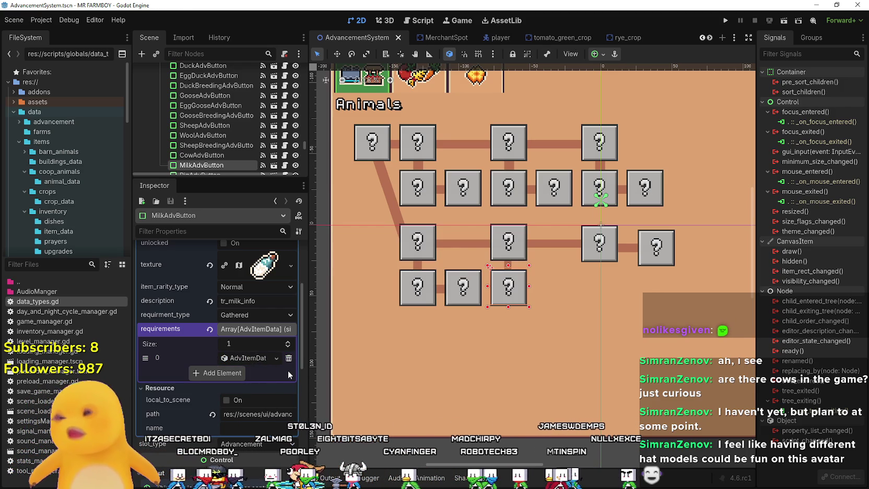
- Check the Sheep Breeding and Pig buttons, then nudge the Pig button up one pixel
{"action": "scroll", "coordinate": [511, 282], "scroll_direction": "up", "scroll_amount": 2}
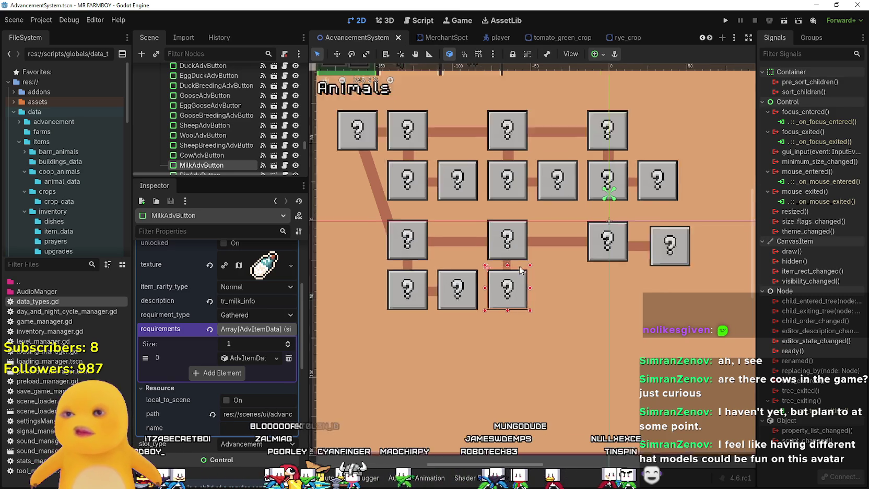
{"action": "left_click", "coordinate": [444, 289]}
{"action": "scroll", "coordinate": [496, 272], "scroll_direction": "down", "scroll_amount": 2}
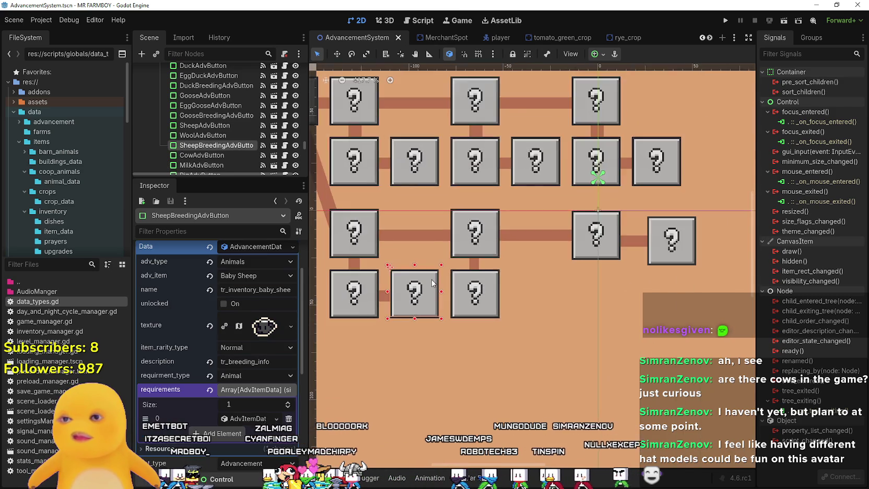
{"action": "left_click", "coordinate": [575, 250]}
{"action": "scroll", "coordinate": [576, 252], "scroll_direction": "up", "scroll_amount": 5}
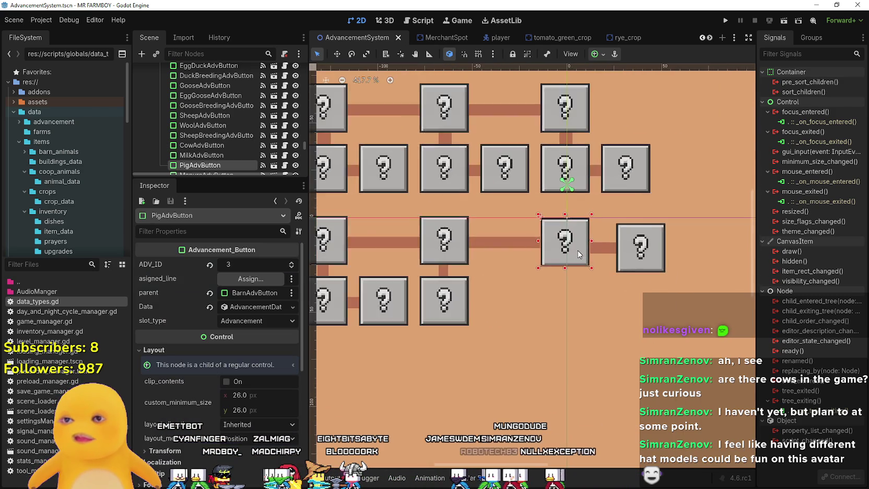
{"action": "scroll", "coordinate": [575, 253], "scroll_direction": "up", "scroll_amount": 1}
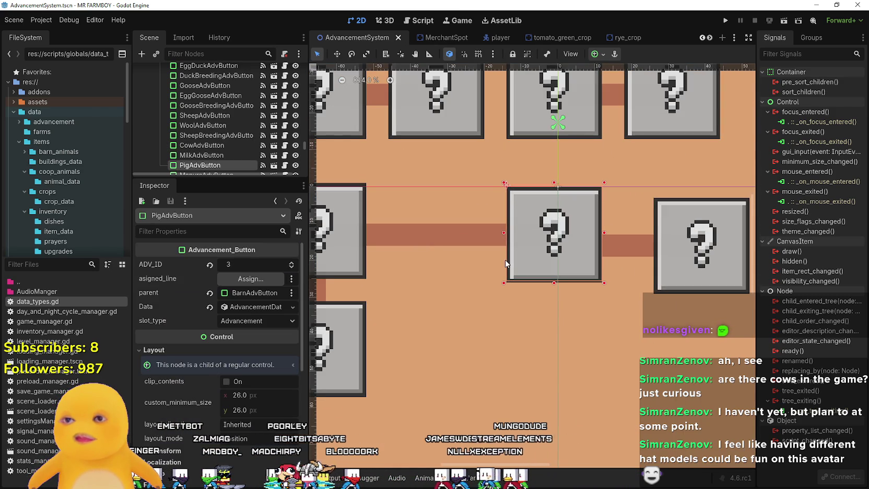
{"action": "mouse_move", "coordinate": [505, 260]}
{"action": "left_mouse_down"}
{"action": "mouse_move", "coordinate": [617, 260]}
{"action": "mouse_move", "coordinate": [676, 212]}
{"action": "mouse_move", "coordinate": [549, 239]}
{"action": "mouse_move", "coordinate": [559, 296]}
{"action": "mouse_move", "coordinate": [622, 246]}
{"action": "mouse_move", "coordinate": [755, 301]}
{"action": "mouse_move", "coordinate": [676, 250]}
{"action": "mouse_move", "coordinate": [600, 319]}
{"action": "left_mouse_up"}
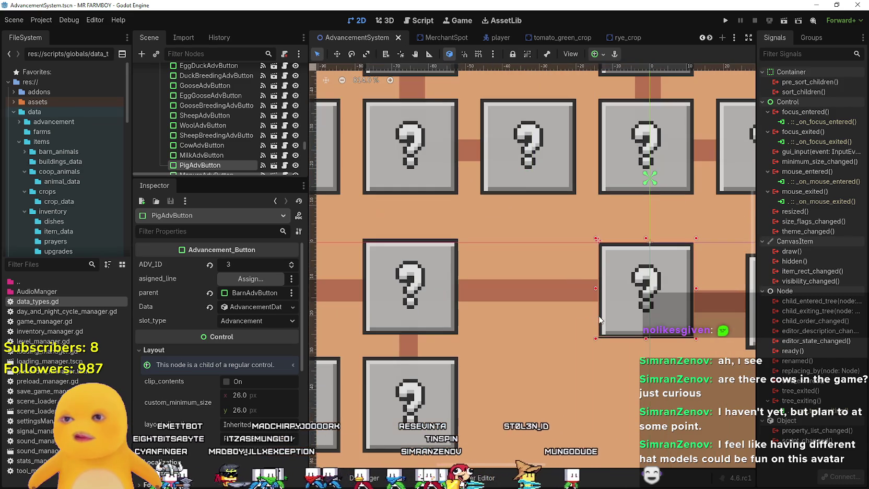
{"action": "key", "text": "Up"}
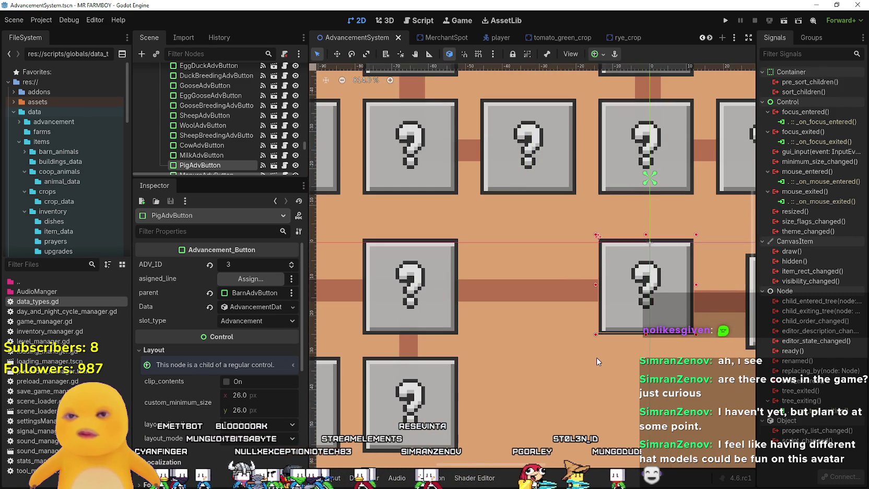
- Move the Manure button down beneath the Pig button
{"action": "scroll", "coordinate": [596, 357], "scroll_direction": "down", "scroll_amount": 5}
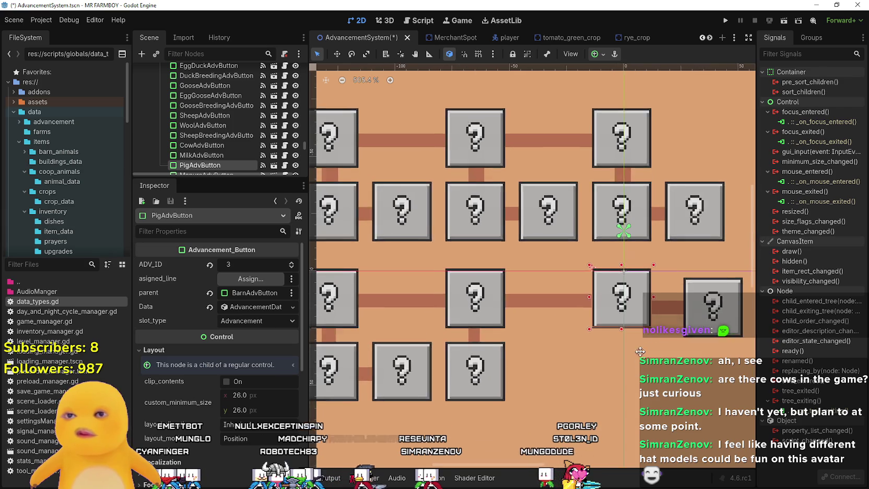
{"action": "scroll", "coordinate": [641, 352], "scroll_direction": "up", "scroll_amount": 2}
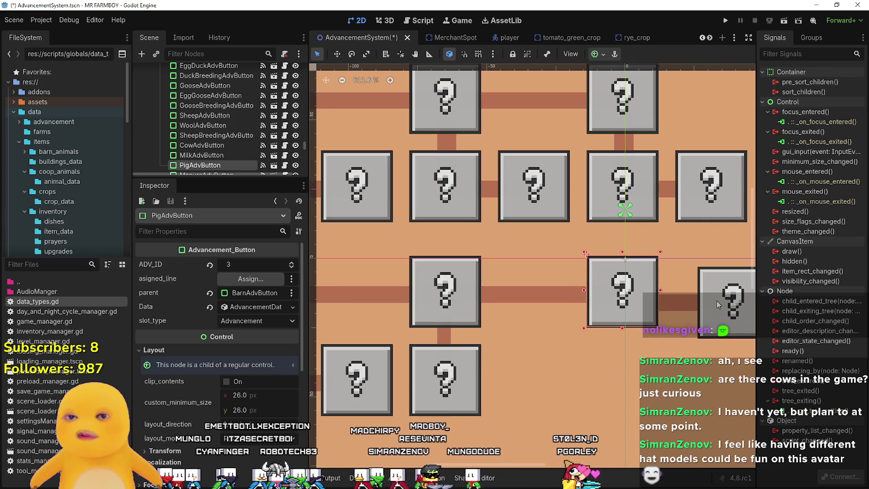
{"action": "left_click", "coordinate": [717, 300]}
{"action": "scroll", "coordinate": [716, 300], "scroll_direction": "down", "scroll_amount": 6}
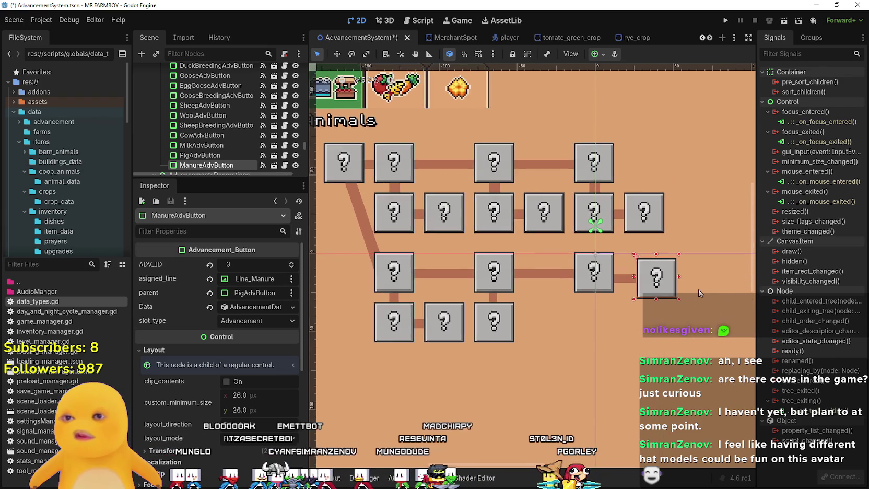
{"action": "scroll", "coordinate": [698, 289], "scroll_direction": "up", "scroll_amount": 4}
{"action": "mouse_move", "coordinate": [633, 266]}
{"action": "left_mouse_down"}
{"action": "mouse_move", "coordinate": [540, 337]}
{"action": "mouse_move", "coordinate": [543, 330]}
{"action": "left_mouse_up"}
- Shorten the Line_Manure connector by dragging its right edge left
{"action": "scroll", "coordinate": [554, 297], "scroll_direction": "up", "scroll_amount": 4}
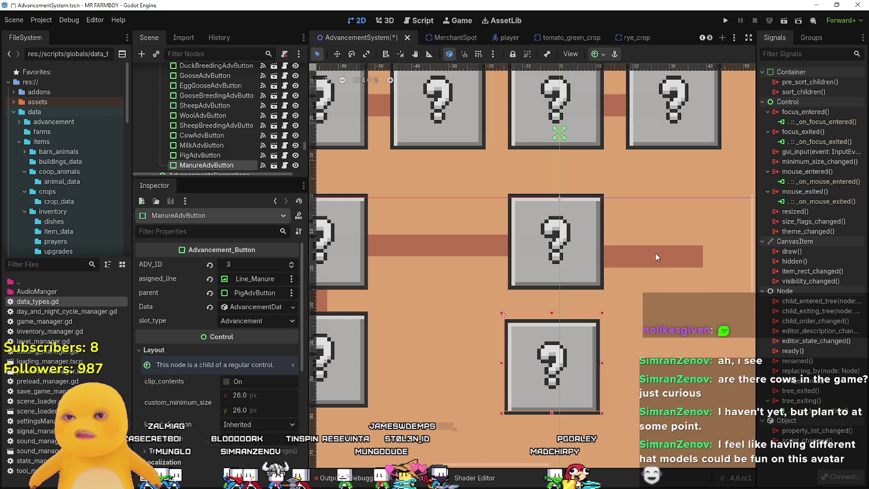
{"action": "left_click", "coordinate": [656, 253]}
{"action": "mouse_move", "coordinate": [702, 253]}
{"action": "left_mouse_down"}
{"action": "mouse_move", "coordinate": [610, 267]}
{"action": "mouse_move", "coordinate": [580, 319]}
{"action": "mouse_move", "coordinate": [555, 250]}
{"action": "left_mouse_up"}
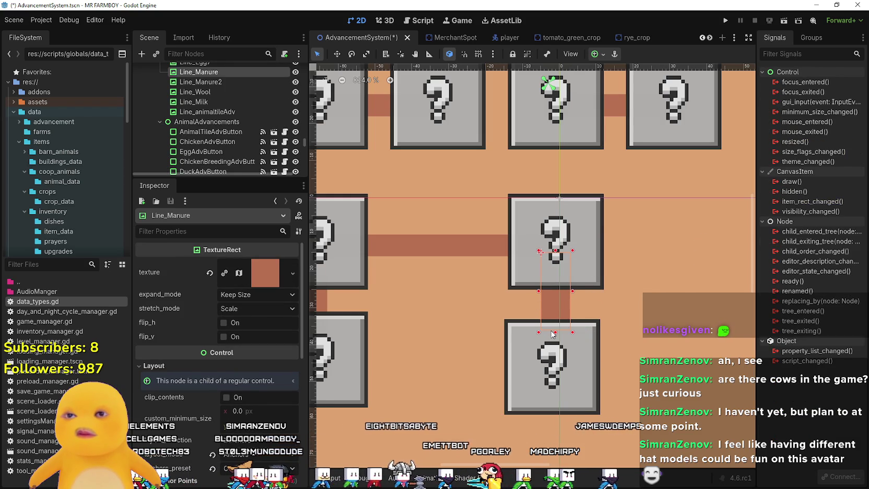
- Stretch the connector down to the Manure box and nudge the box into alignment
{"action": "left_click_drag", "start_coordinate": [554, 335], "coordinate": [555, 351]}
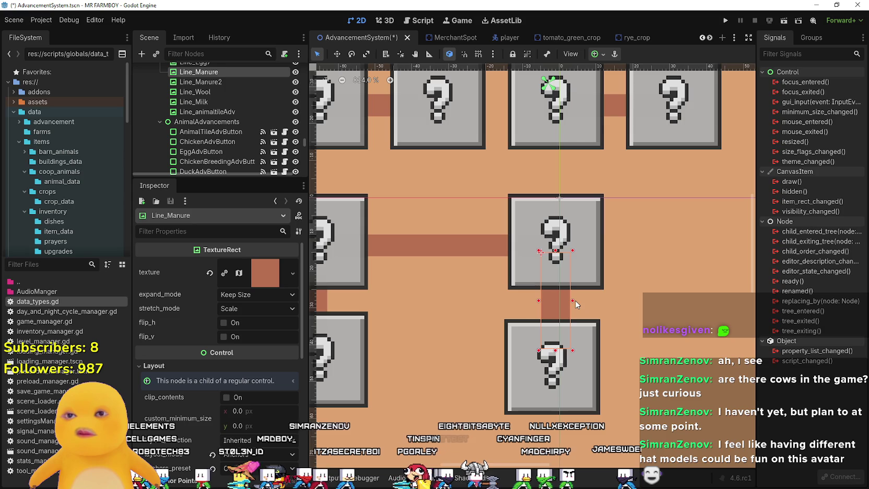
{"action": "scroll", "coordinate": [584, 344], "scroll_direction": "down", "scroll_amount": 3}
{"action": "scroll", "coordinate": [588, 350], "scroll_direction": "up", "scroll_amount": 3}
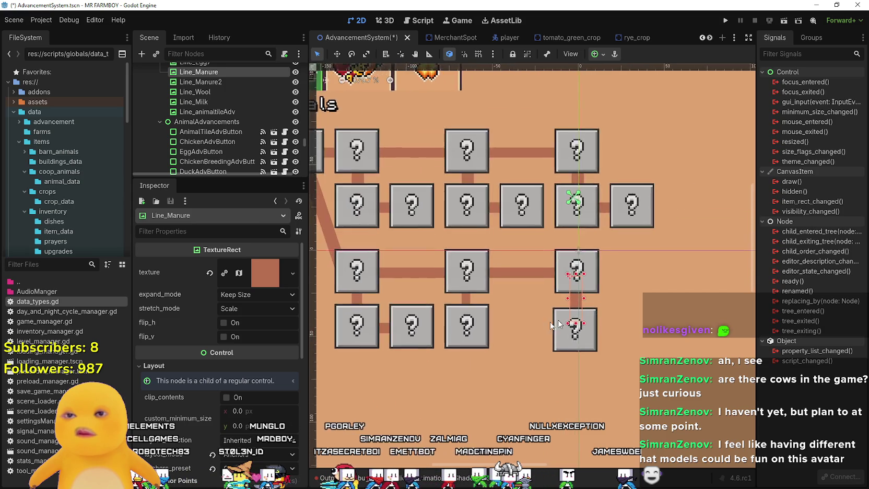
{"action": "left_click", "coordinate": [588, 354]}
{"action": "scroll", "coordinate": [589, 354], "scroll_direction": "down", "scroll_amount": 1}
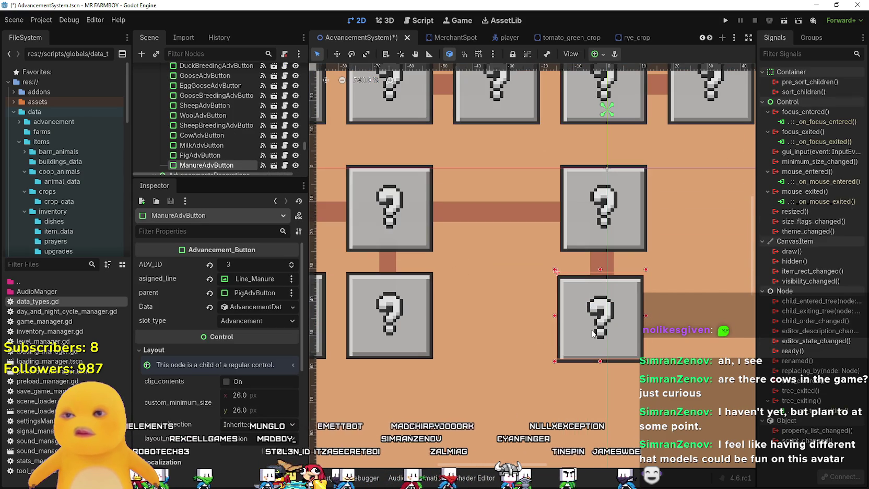
{"action": "key", "text": "Up"}
{"action": "key", "text": "Up"}
{"action": "key", "text": "Up"}
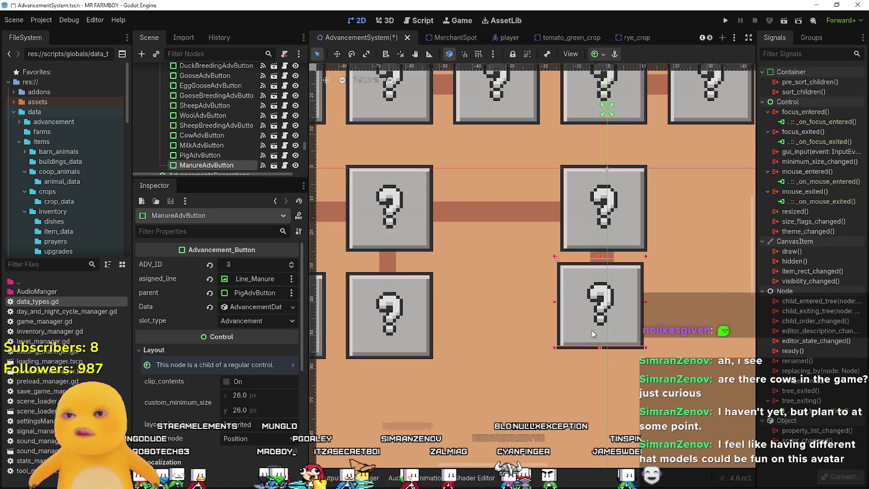
{"action": "key", "text": "Right"}
{"action": "key", "text": "Down"}
{"action": "key", "text": "Down"}
{"action": "key", "text": "Down"}
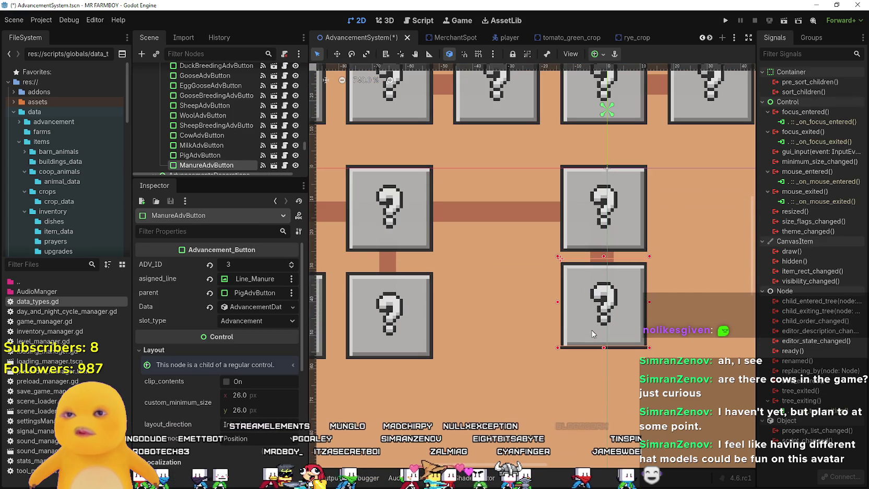
- Widen the Line_Milk connector slightly
{"action": "left_click", "coordinate": [389, 264]}
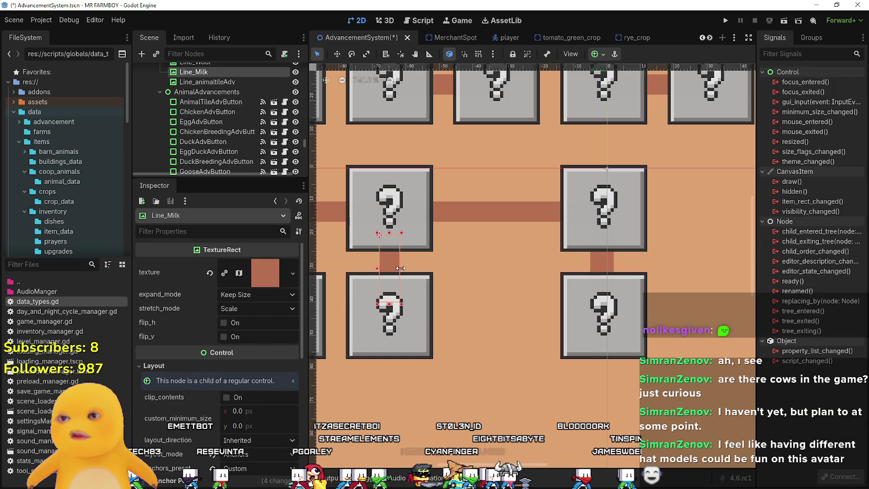
{"action": "scroll", "coordinate": [417, 302], "scroll_direction": "down", "scroll_amount": 4}
{"action": "scroll", "coordinate": [529, 304], "scroll_direction": "up", "scroll_amount": 3}
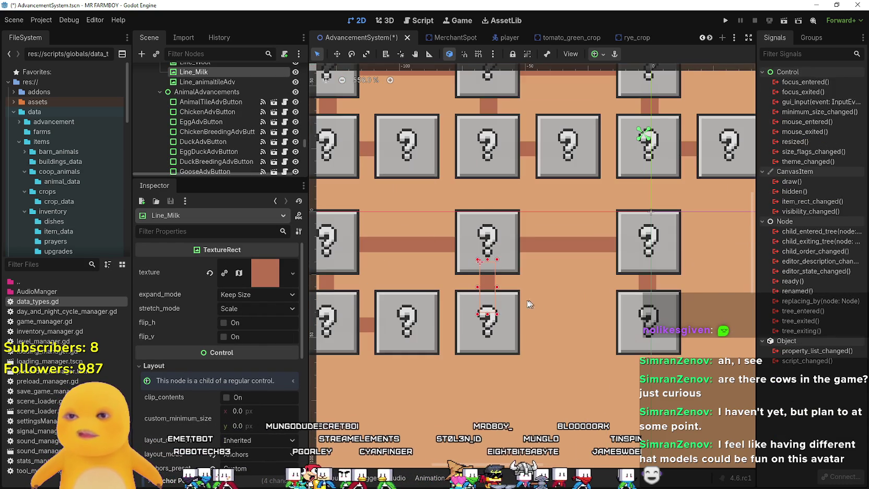
{"action": "scroll", "coordinate": [522, 302], "scroll_direction": "up", "scroll_amount": 3}
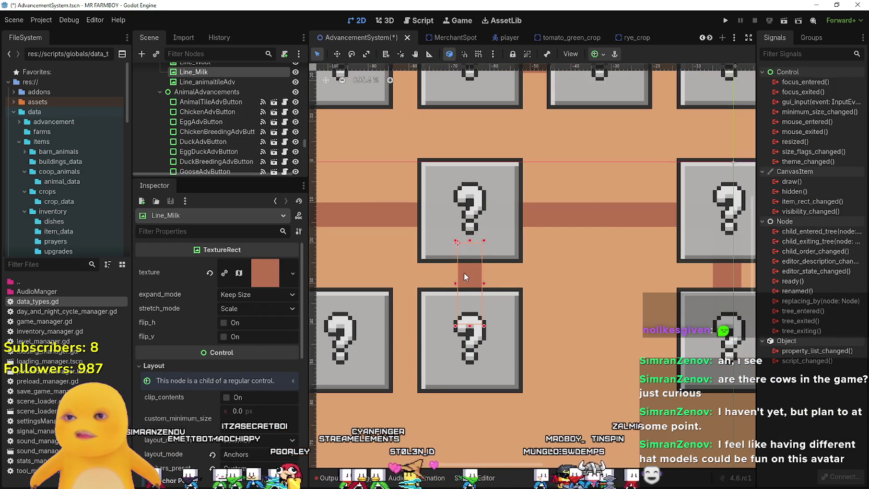
{"action": "left_click_drag", "start_coordinate": [484, 286], "coordinate": [486, 282]}
{"action": "scroll", "coordinate": [486, 285], "scroll_direction": "down", "scroll_amount": 1}
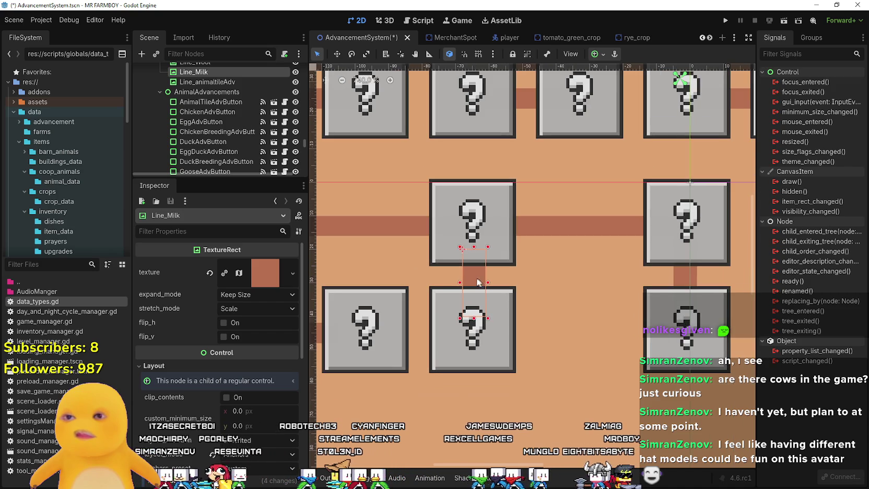
{"action": "scroll", "coordinate": [468, 277], "scroll_direction": "down", "scroll_amount": 1}
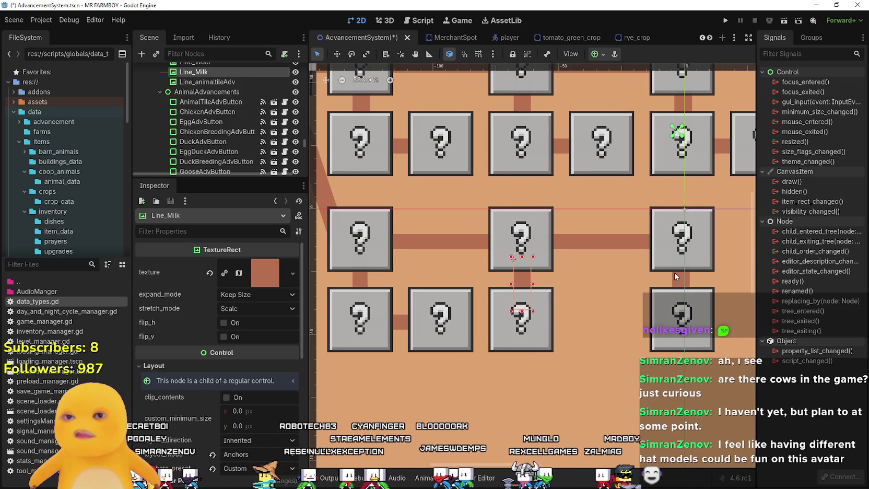
- Save the AdvancementSystem scene and check the Milk and Manure buttons
{"action": "left_click", "coordinate": [678, 277]}
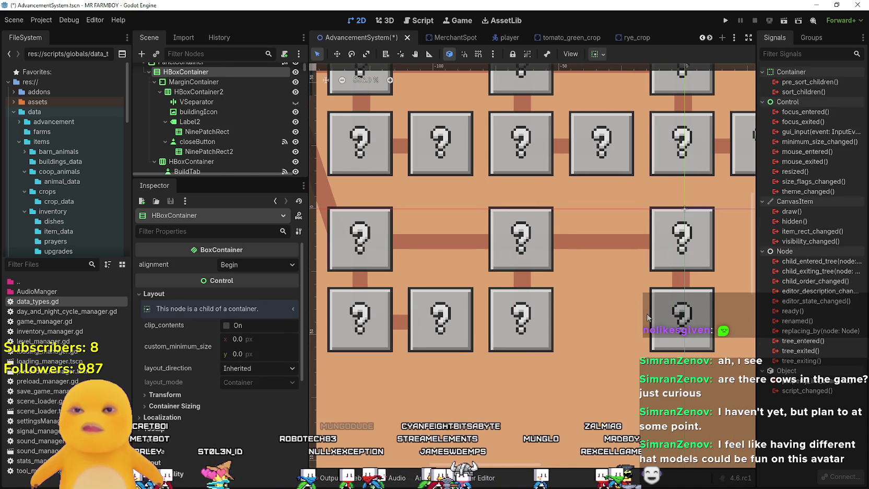
{"action": "key", "text": "ctrl+s"}
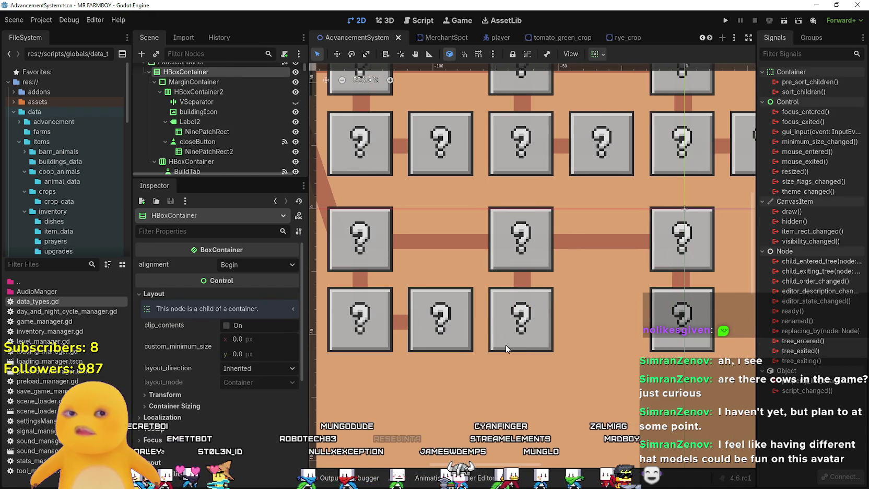
{"action": "left_click", "coordinate": [505, 343]}
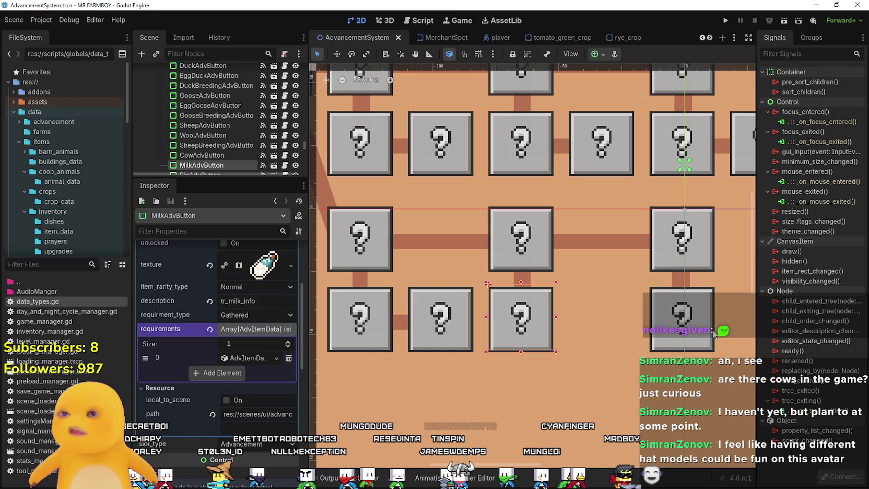
{"action": "left_click", "coordinate": [695, 337]}
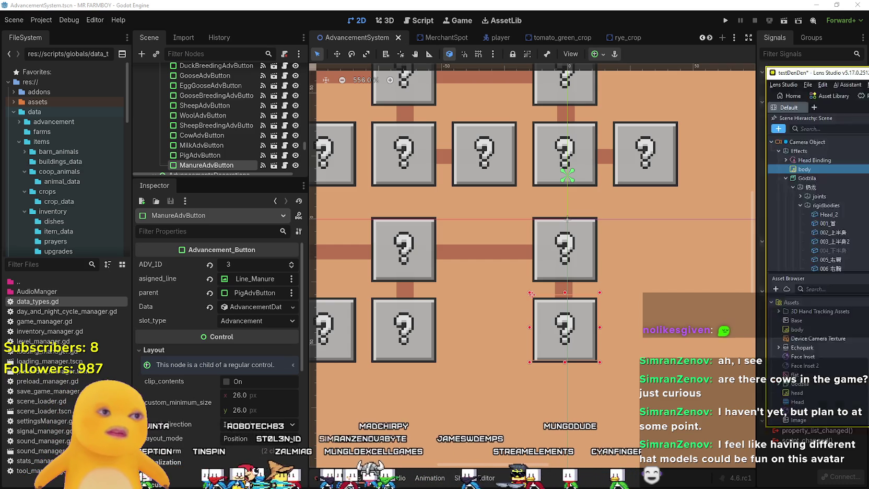
- Switch to Lens Studio, edit the body's Smooth Speed, and select head under Head Binding
{"action": "key", "text": "alt+Tab"}
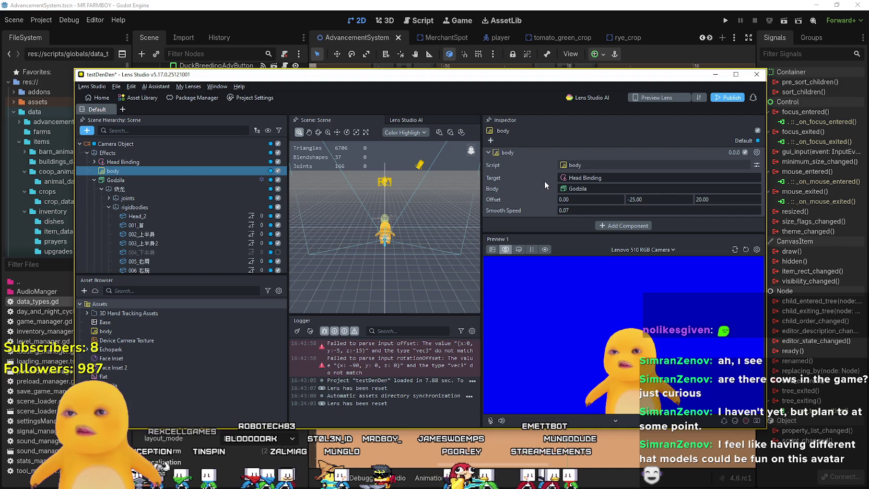
{"action": "left_click", "coordinate": [580, 210]}
{"action": "type", "text": "0.7"}
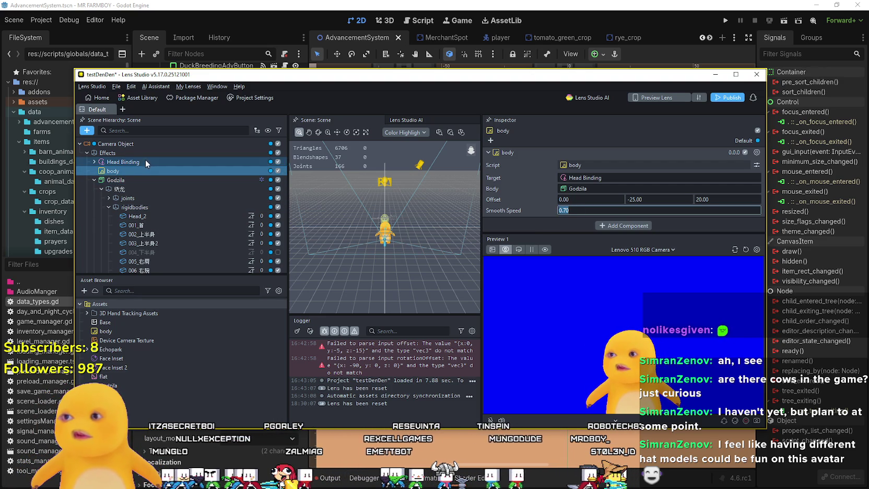
{"action": "left_click", "coordinate": [95, 162]}
{"action": "left_click", "coordinate": [117, 171]}
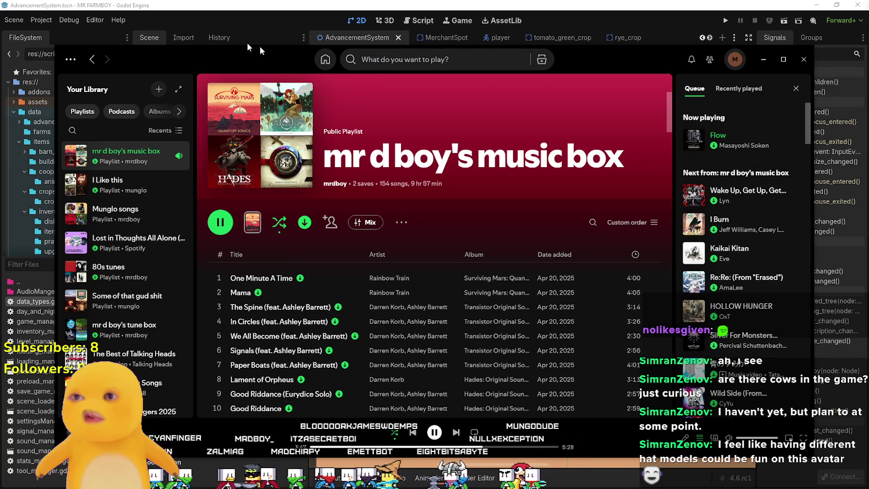
- Drag the Spotify window slightly upward by its title bar
{"action": "left_click_drag", "start_coordinate": [245, 50], "coordinate": [252, 40]}
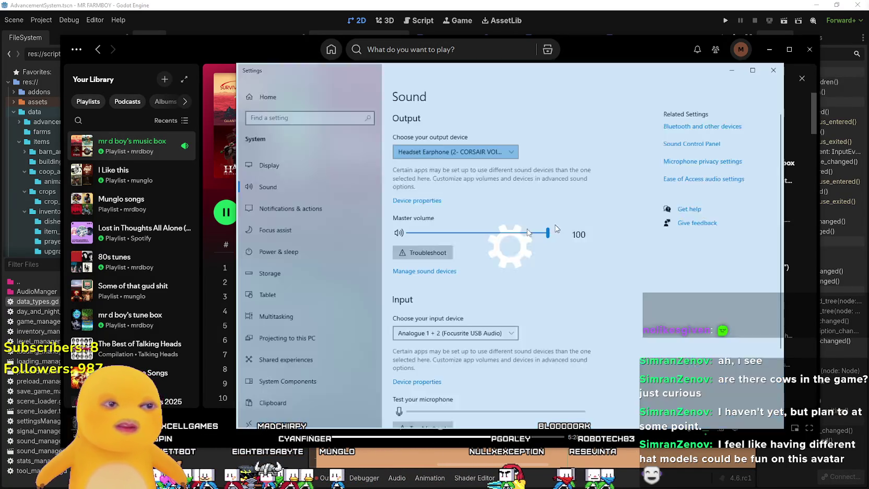
- In App volume and device preferences, set Spotify to Headphones and OBS to Headset Earphone
{"action": "scroll", "coordinate": [596, 334], "scroll_direction": "down", "scroll_amount": 2}
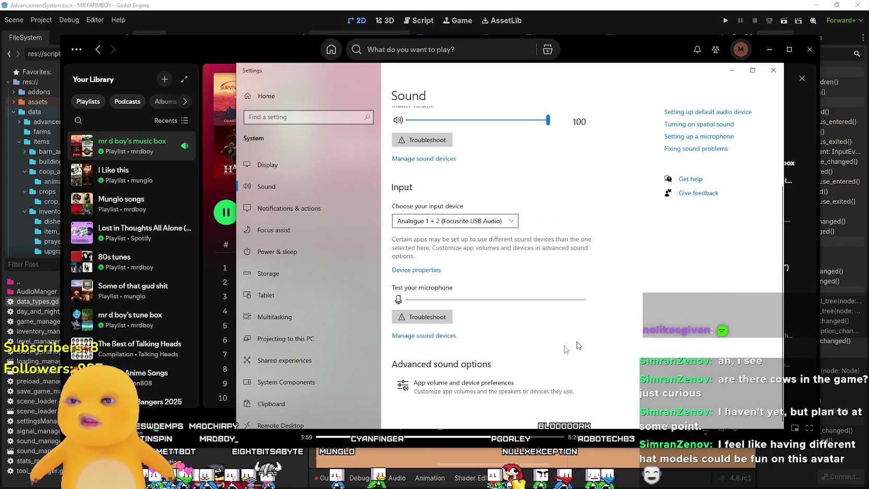
{"action": "left_click", "coordinate": [440, 383]}
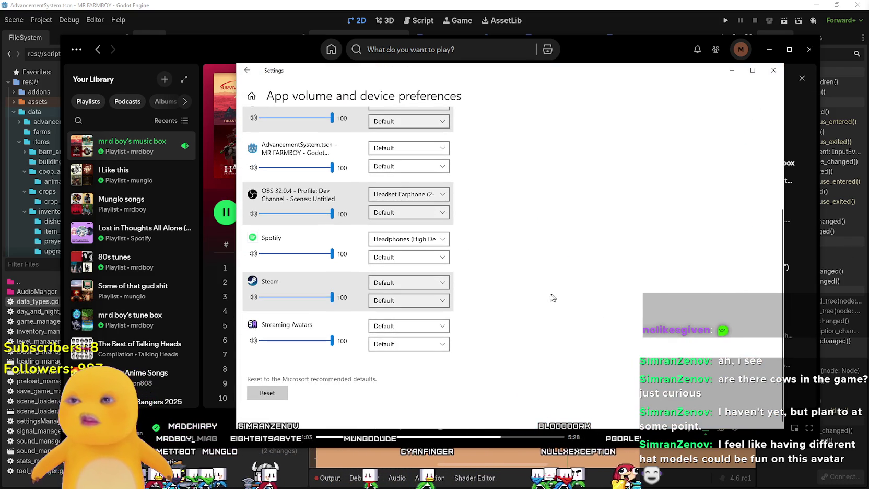
{"action": "left_click", "coordinate": [421, 237]}
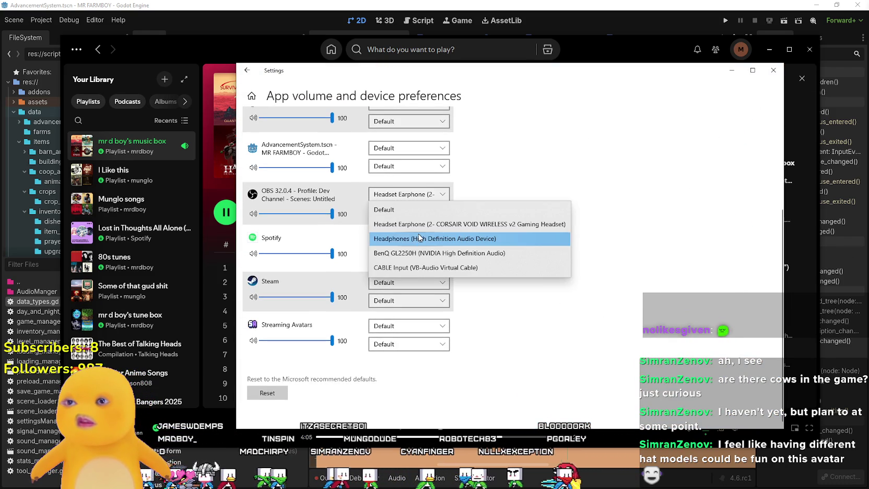
{"action": "left_click", "coordinate": [454, 224]}
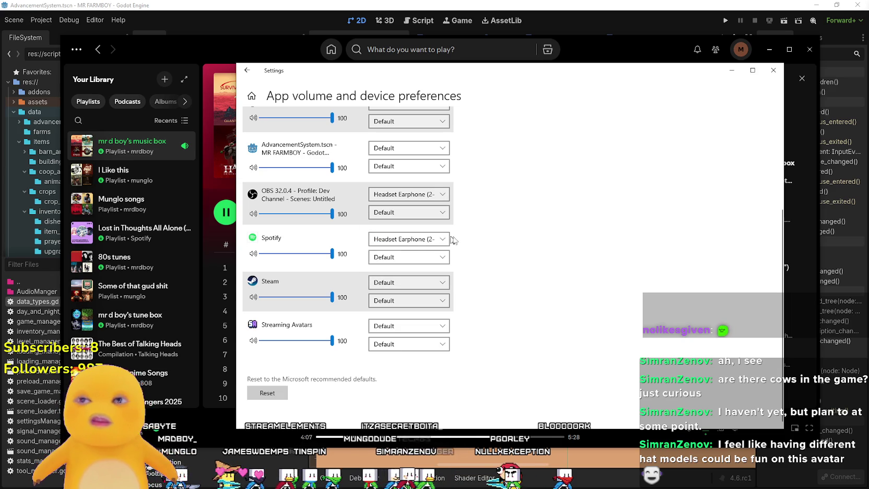
{"action": "left_click", "coordinate": [410, 166]}
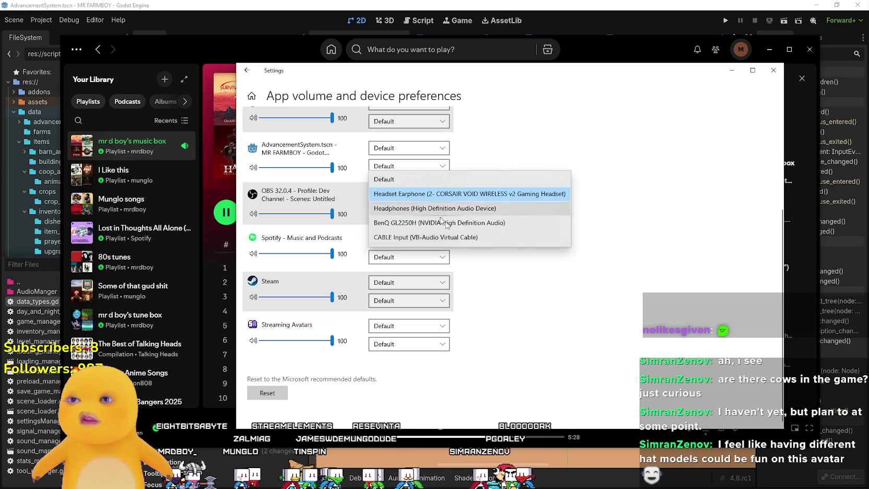
{"action": "left_click", "coordinate": [447, 209]}
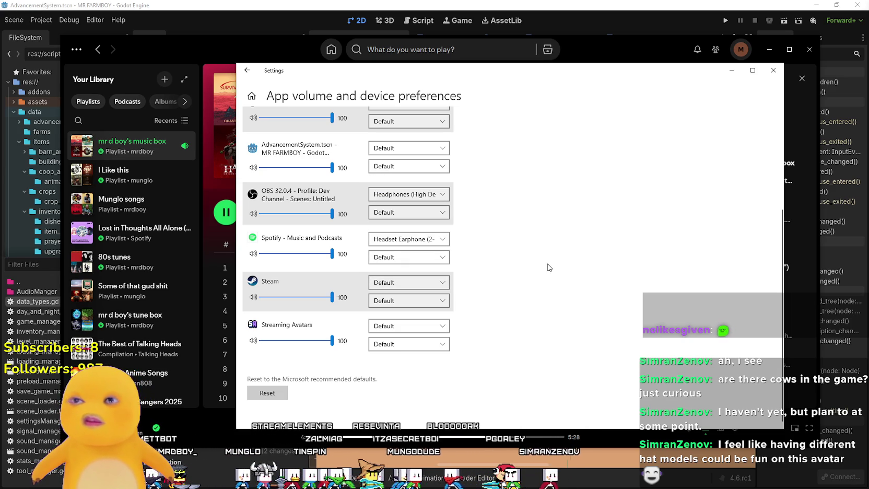
{"action": "left_click", "coordinate": [435, 195]}
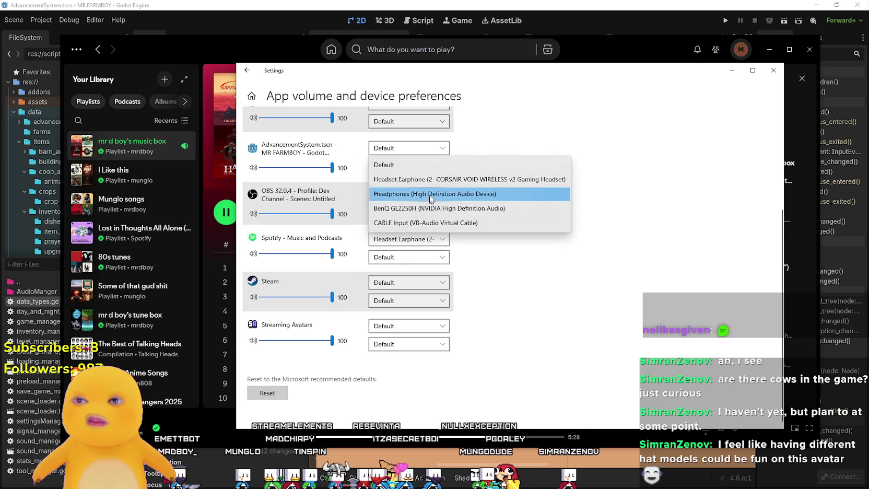
{"action": "left_click", "coordinate": [429, 179]}
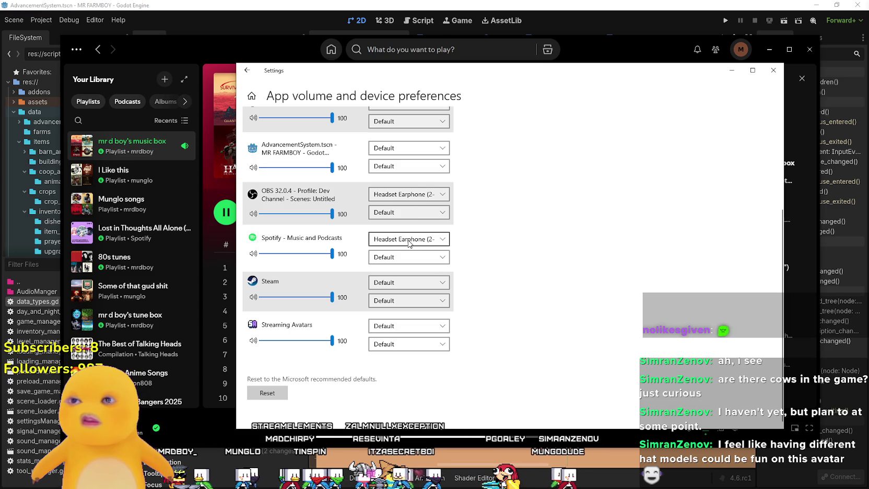
{"action": "left_click", "coordinate": [438, 239]}
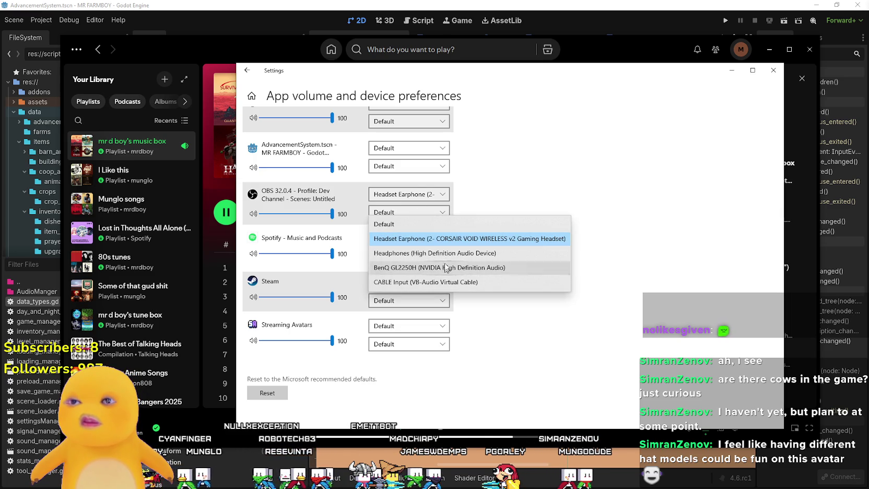
{"action": "left_click", "coordinate": [443, 252]}
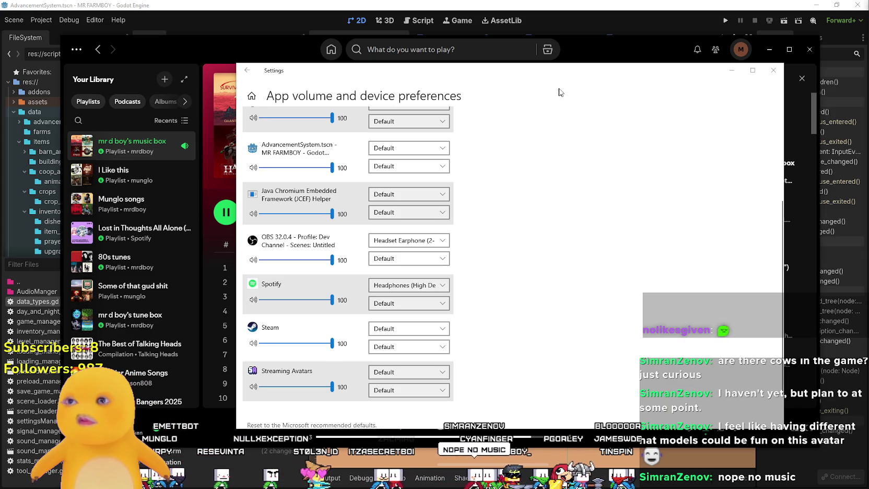
- Close Settings and File Explorer to get back to Spotify
{"action": "left_click", "coordinate": [806, 109]}
{"action": "left_click", "coordinate": [809, 49]}
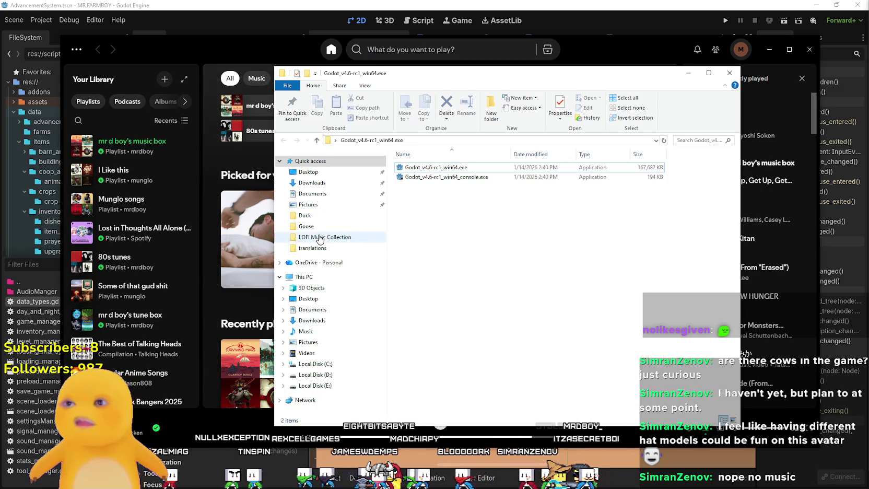
{"action": "right_click", "coordinate": [310, 237]}
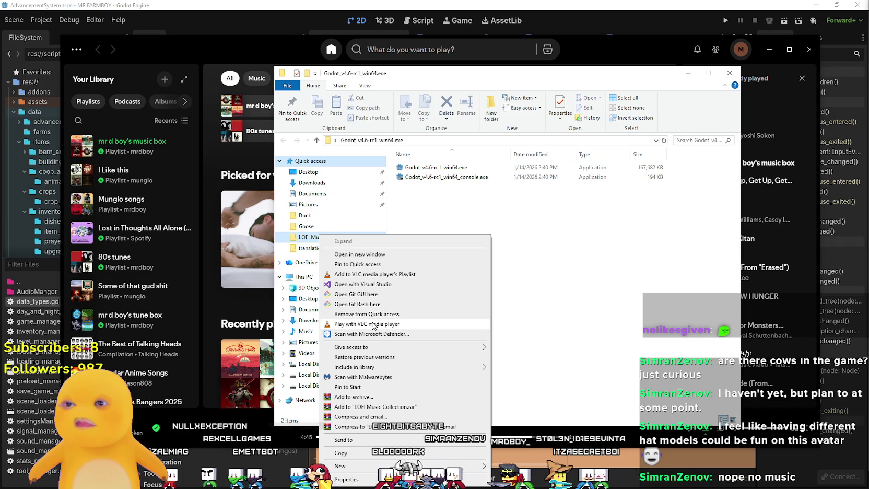
{"action": "key", "text": "Escape"}
{"action": "left_click", "coordinate": [727, 75]}
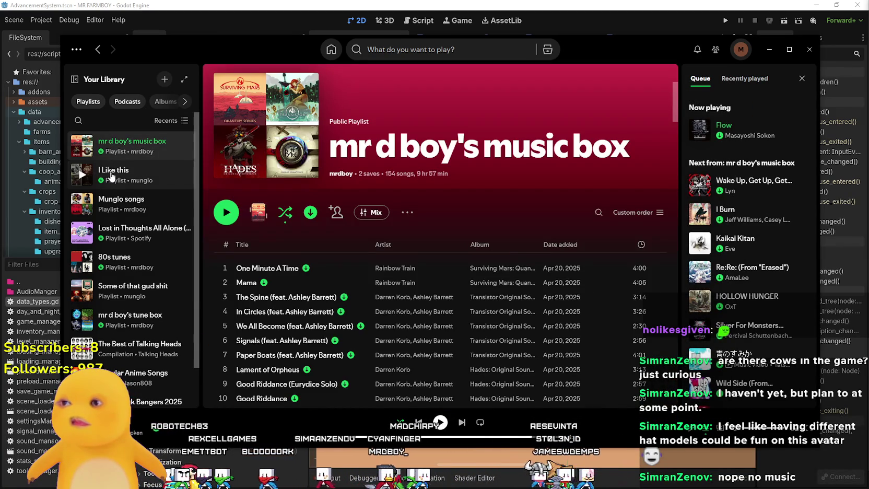
- Open I Like this from Your Library and start Whiskey playing
{"action": "left_click", "coordinate": [110, 175]}
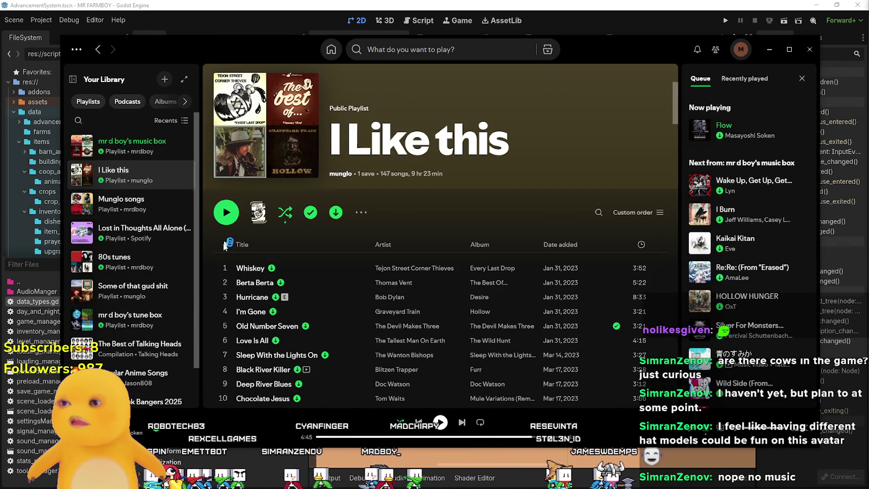
{"action": "left_click", "coordinate": [231, 268]}
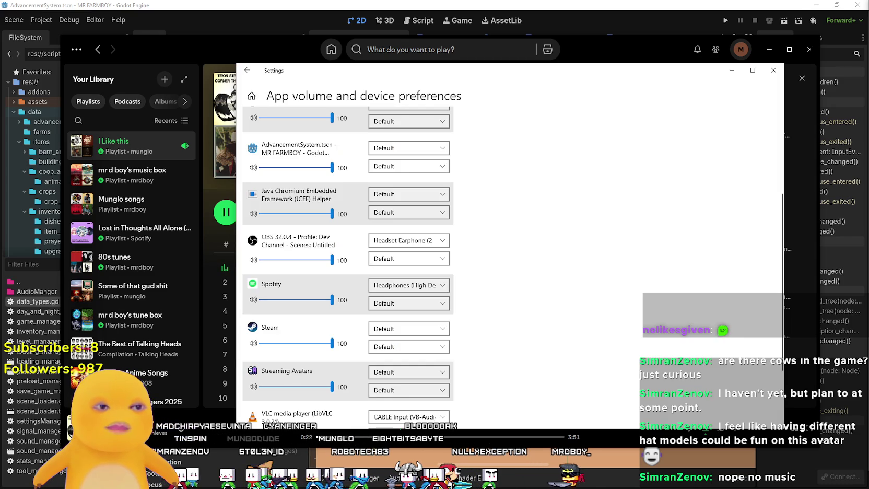
- Set VLC's output device to CABLE Input and close the settings window
{"action": "scroll", "coordinate": [469, 291], "scroll_direction": "down", "scroll_amount": 3}
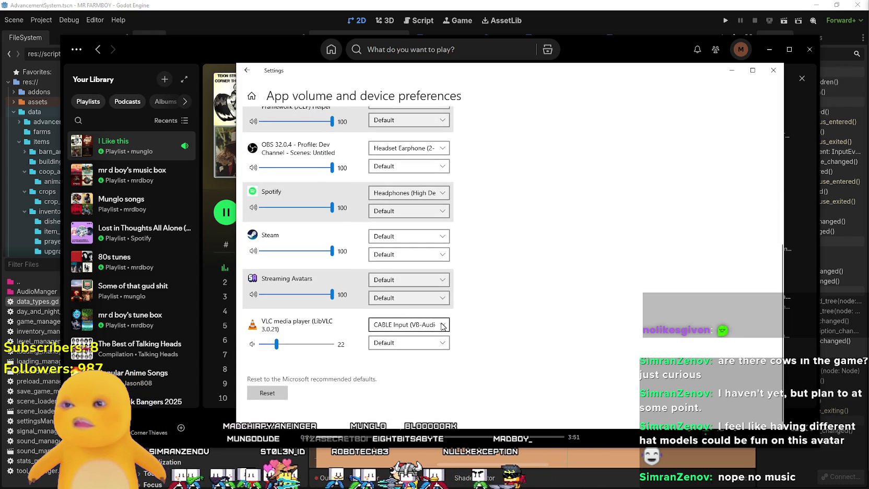
{"action": "left_click", "coordinate": [409, 324]}
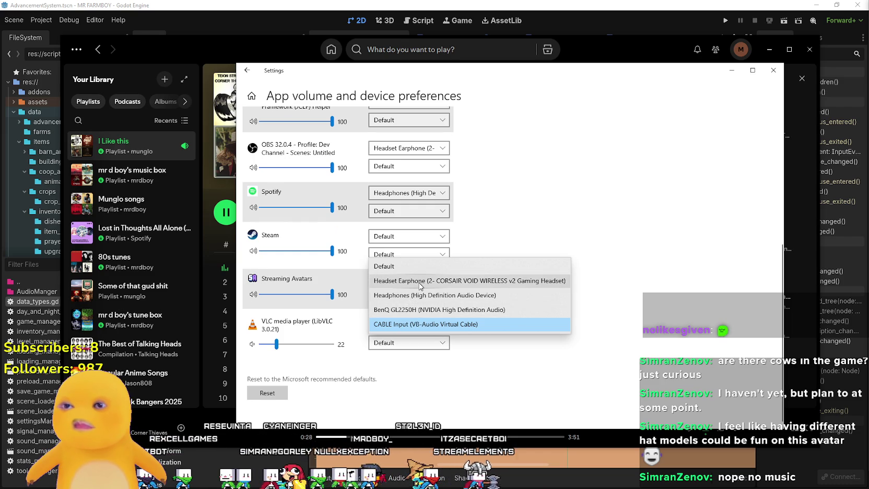
{"action": "left_click", "coordinate": [420, 280]}
{"action": "left_click", "coordinate": [419, 330]}
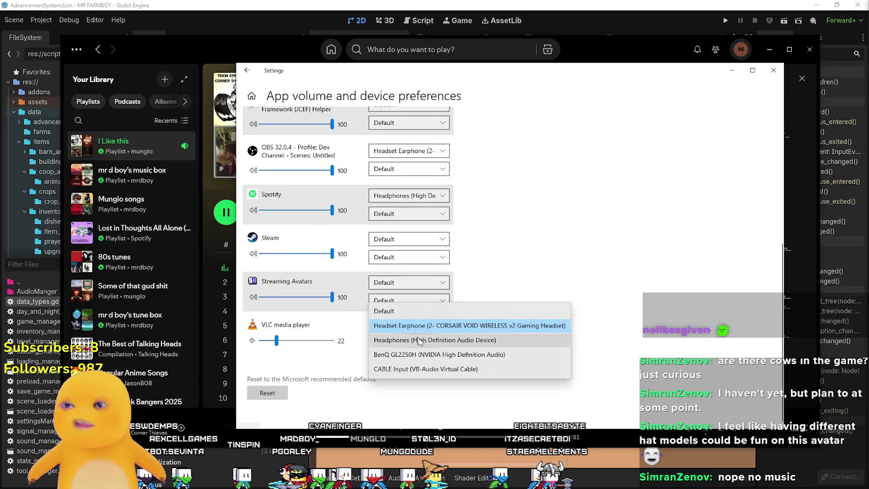
{"action": "left_click", "coordinate": [459, 381]}
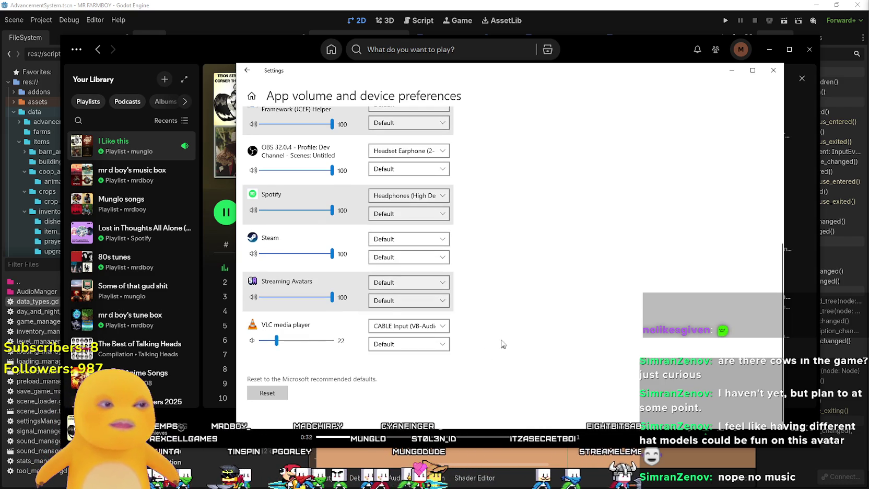
{"action": "left_click", "coordinate": [773, 70]}
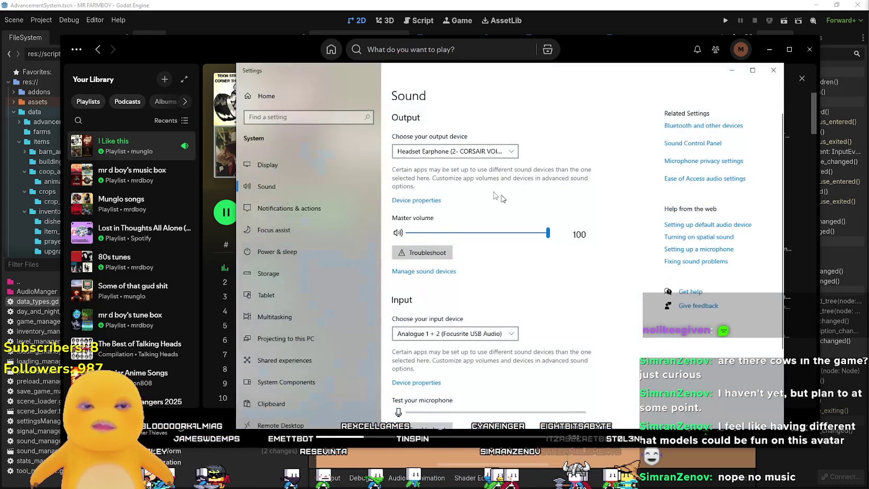
- Reopen per-app preferences and leave Spotify's output set to Headphones
{"action": "scroll", "coordinate": [594, 322], "scroll_direction": "down", "scroll_amount": 2}
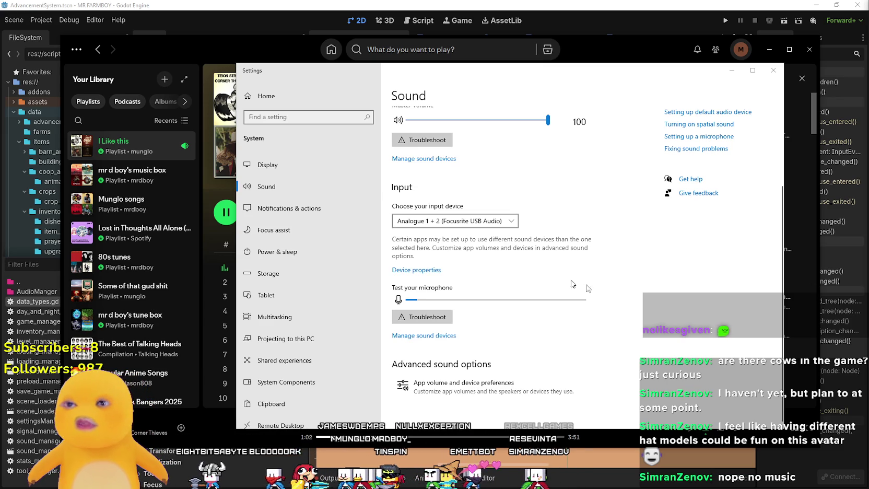
{"action": "left_click", "coordinate": [498, 390]}
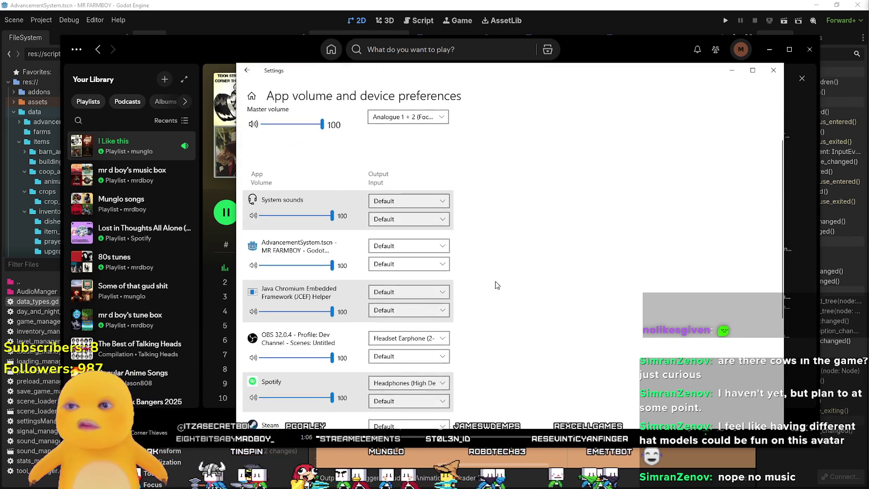
{"action": "scroll", "coordinate": [497, 284], "scroll_direction": "down", "scroll_amount": 3}
{"action": "left_click", "coordinate": [429, 194]}
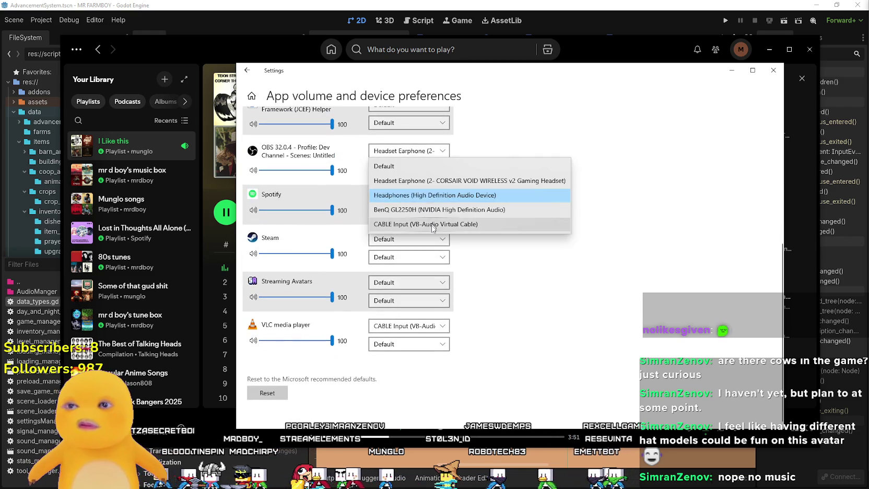
{"action": "left_click", "coordinate": [429, 183]}
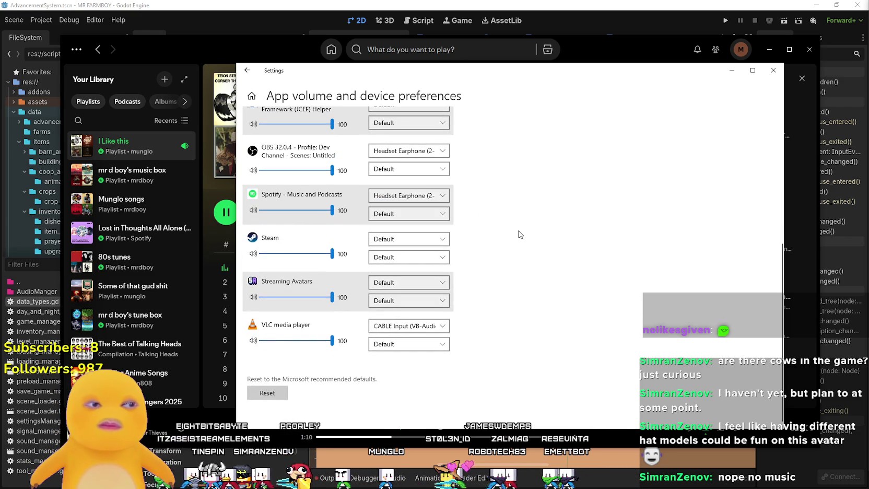
{"action": "left_click", "coordinate": [433, 195]}
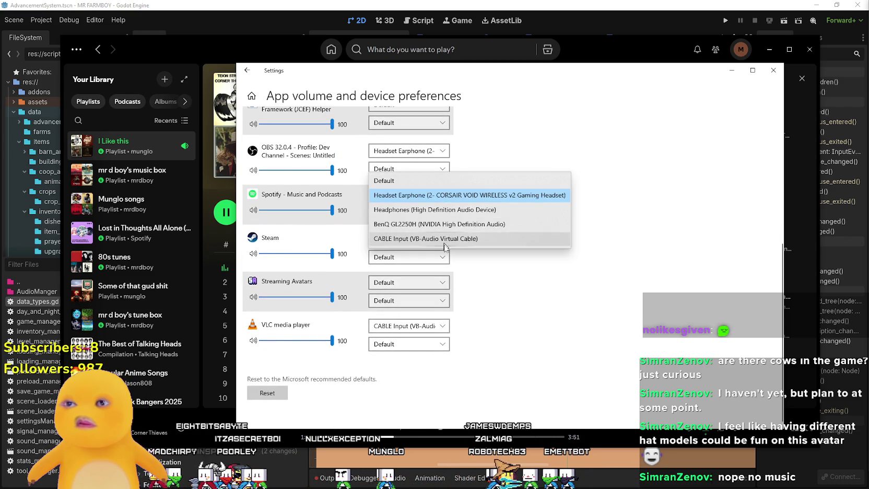
{"action": "left_click", "coordinate": [439, 210]}
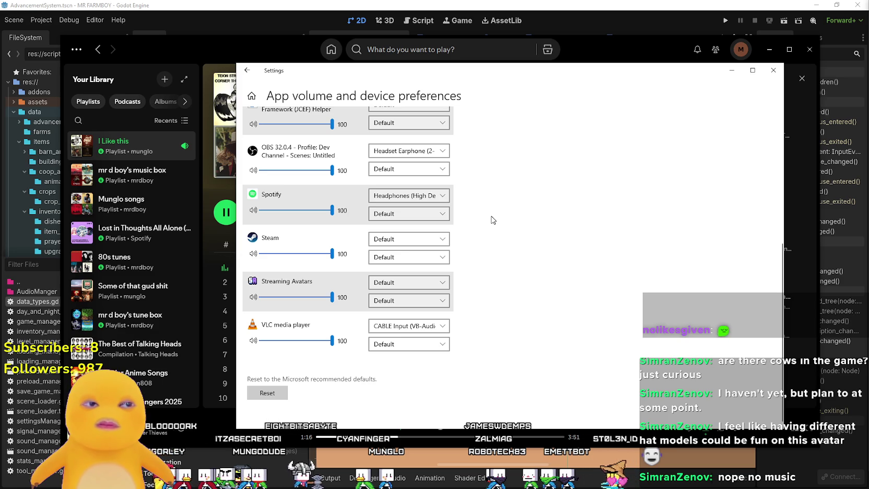
{"action": "left_click", "coordinate": [405, 195]}
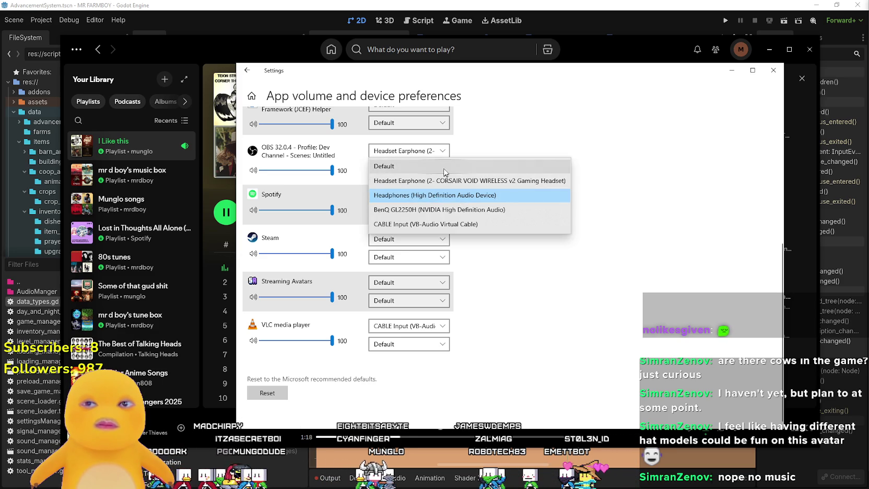
{"action": "left_click", "coordinate": [442, 216]}
{"action": "left_click", "coordinate": [444, 196]}
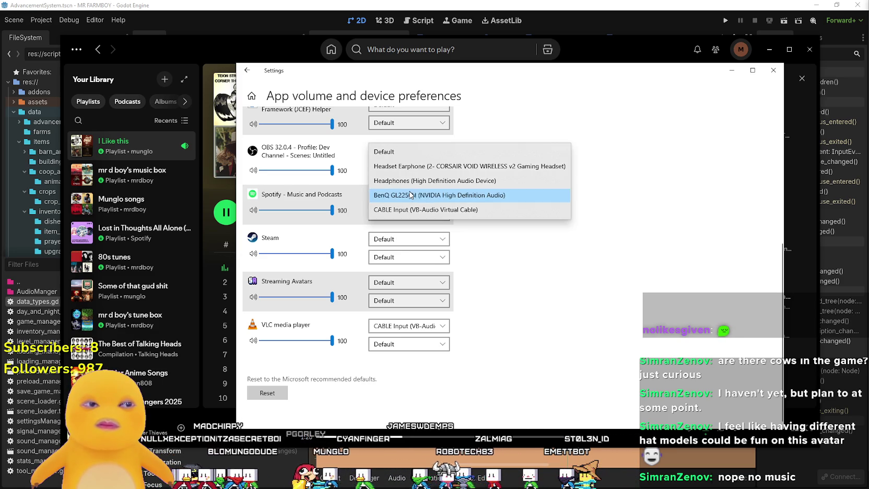
{"action": "left_click", "coordinate": [455, 182]}
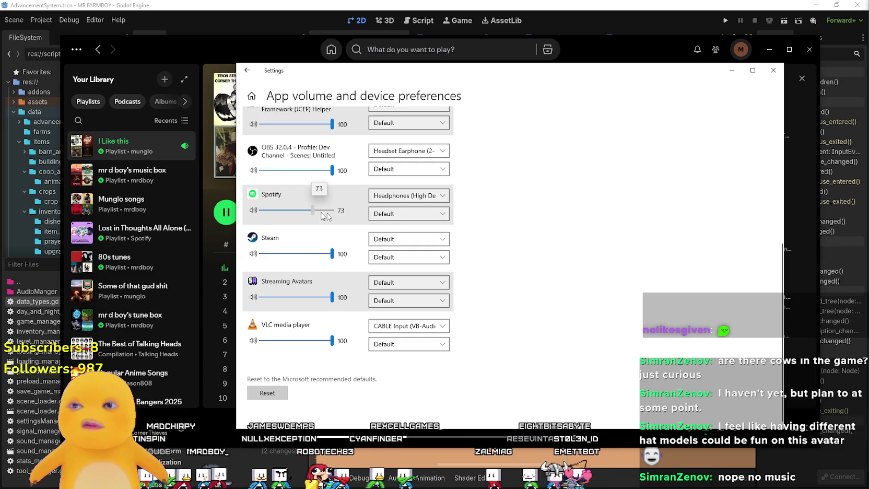
- Close the volume settings, put away Spotify and Lens Studio, then resume Whiskey playback
{"action": "left_click", "coordinate": [767, 72]}
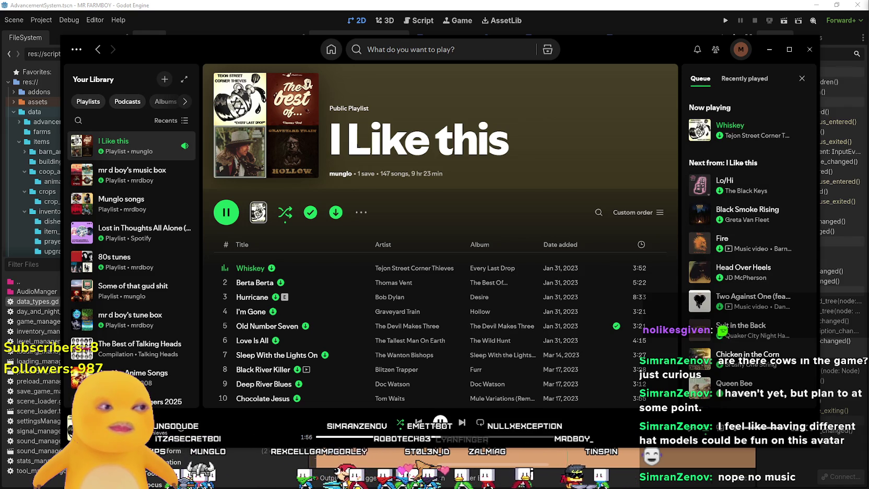
{"action": "left_click", "coordinate": [815, 50]}
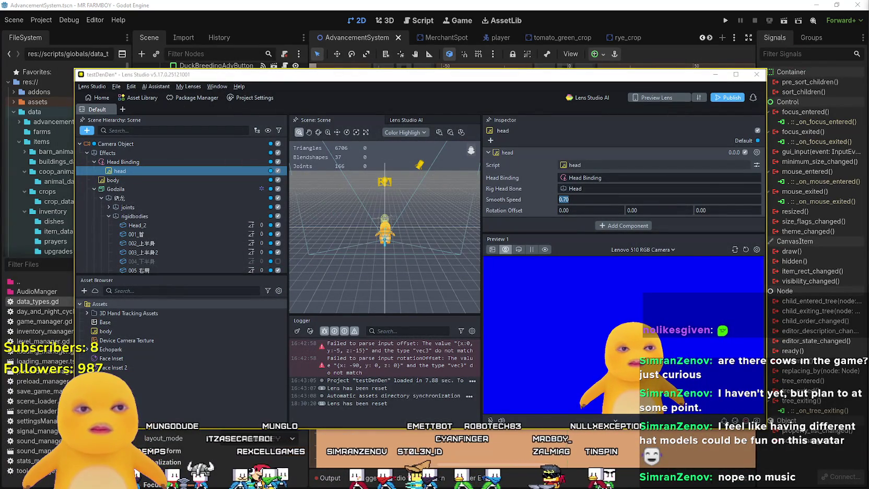
{"action": "left_click", "coordinate": [531, 293]}
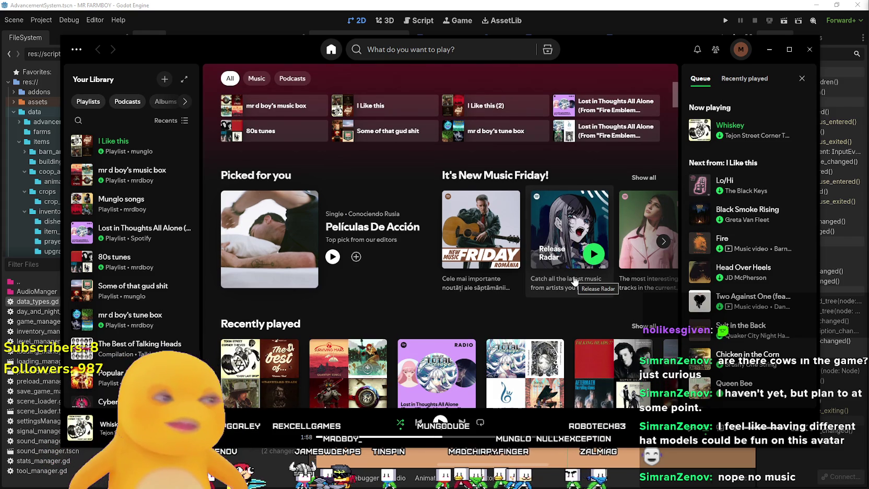
{"action": "left_click", "coordinate": [439, 424]}
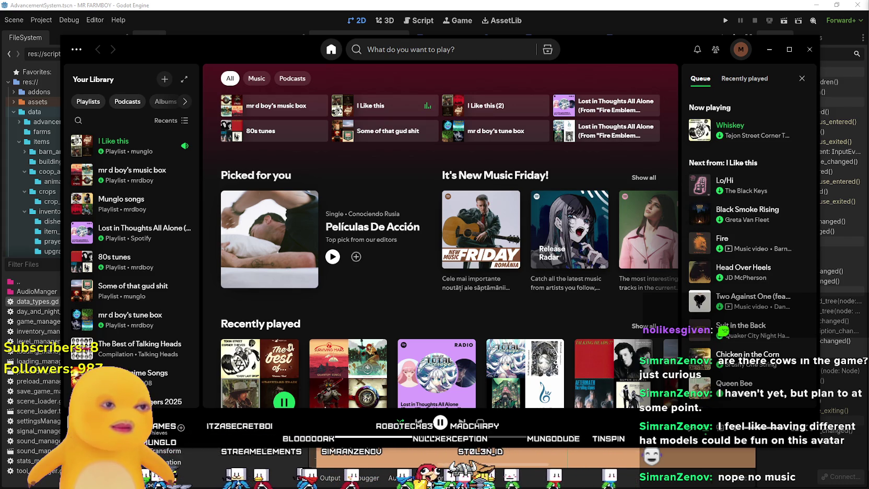
- Check Spotify's output device choices, then move the Volume Mixer window left
{"action": "scroll", "coordinate": [490, 297], "scroll_direction": "down", "scroll_amount": 4}
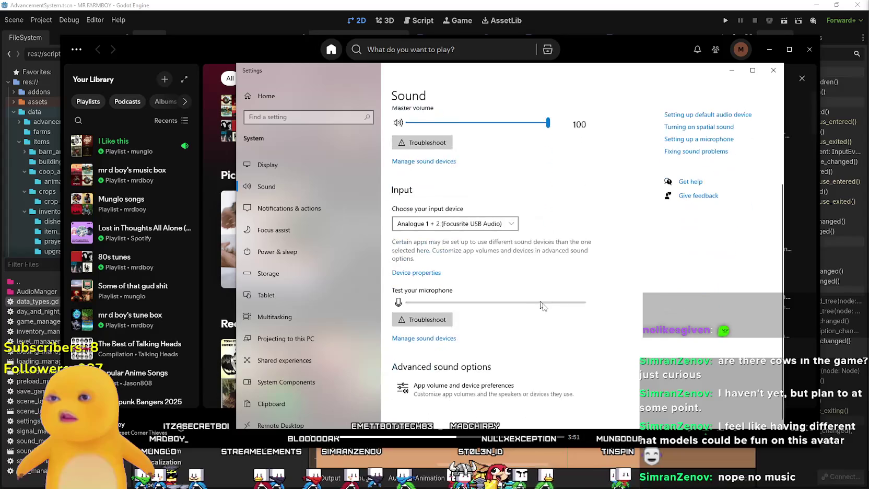
{"action": "left_click", "coordinate": [459, 387]}
{"action": "scroll", "coordinate": [545, 311], "scroll_direction": "down", "scroll_amount": 3}
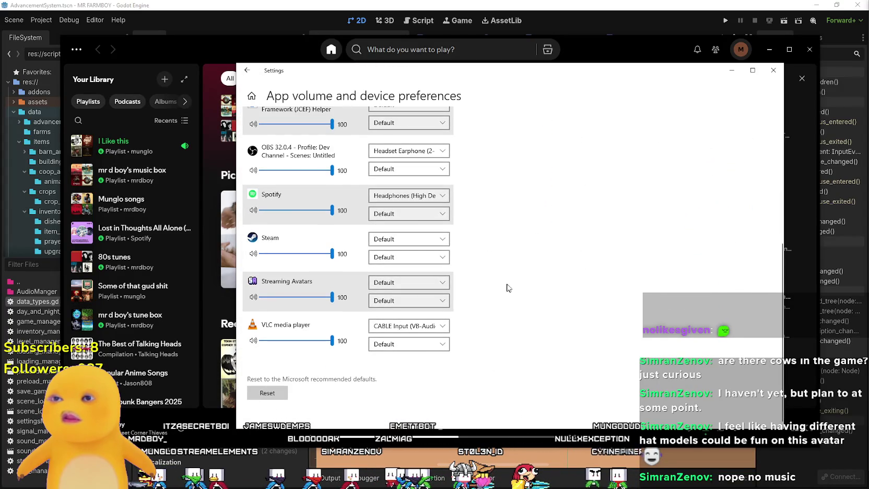
{"action": "left_click", "coordinate": [399, 198]}
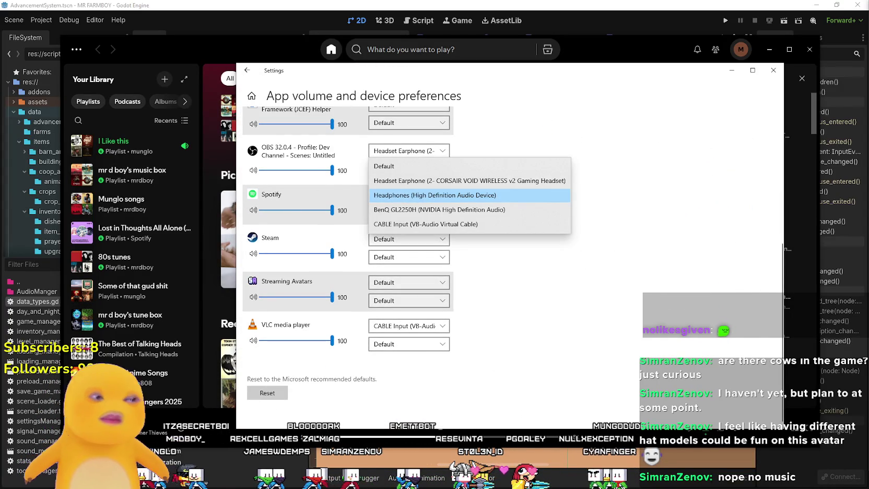
{"action": "key", "text": "alt+Left"}
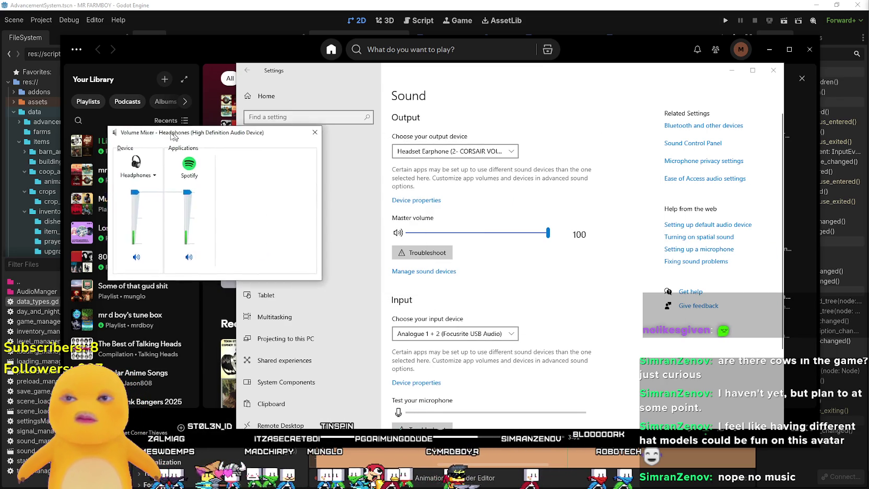
{"action": "left_click_drag", "start_coordinate": [177, 128], "coordinate": [146, 121]}
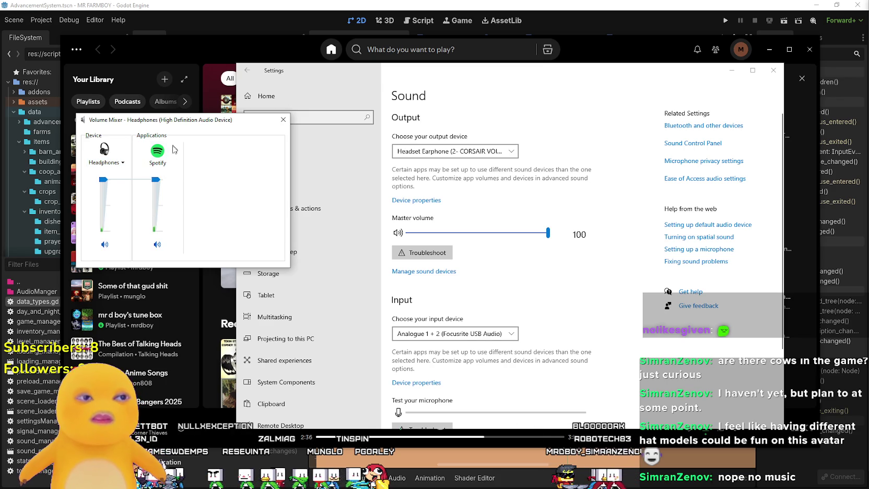
- Keep Headset Earphone as main output and route Spotify's audio to Headphones
{"action": "scroll", "coordinate": [563, 352], "scroll_direction": "down", "scroll_amount": 1}
{"action": "scroll", "coordinate": [563, 352], "scroll_direction": "down", "scroll_amount": 3}
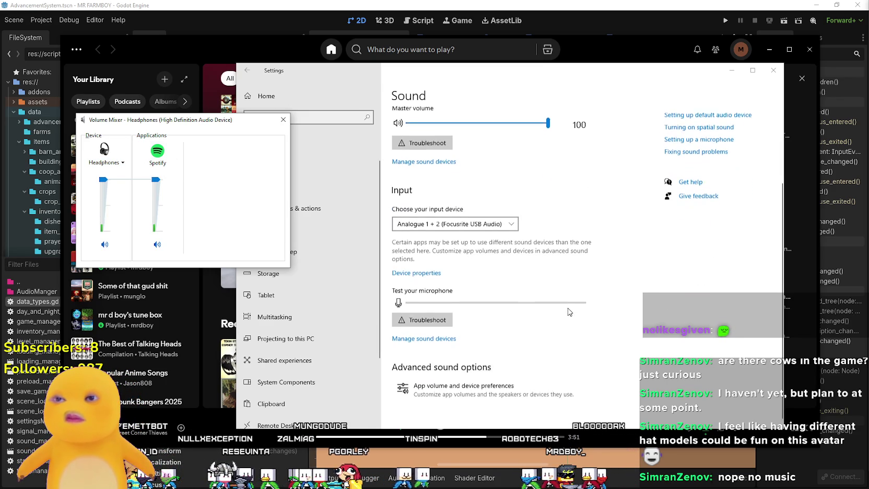
{"action": "left_click", "coordinate": [551, 386]}
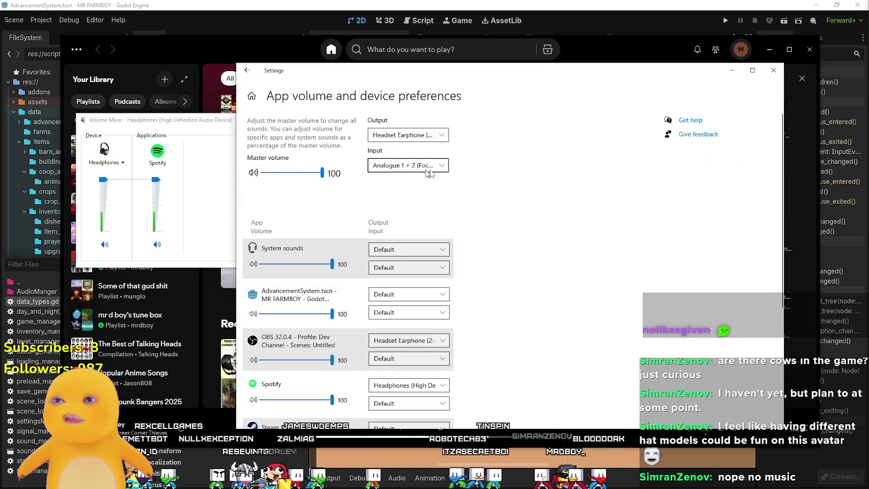
{"action": "left_click", "coordinate": [434, 134]}
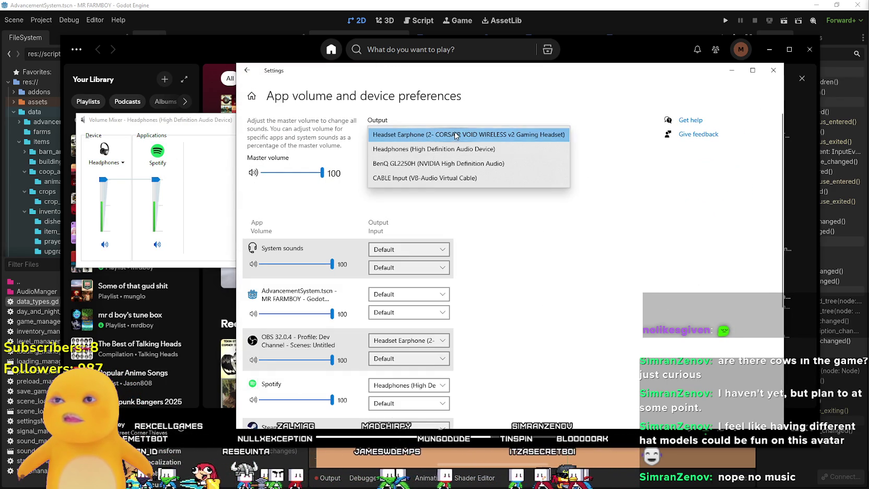
{"action": "left_click", "coordinate": [433, 135]}
{"action": "scroll", "coordinate": [503, 285], "scroll_direction": "down", "scroll_amount": 5}
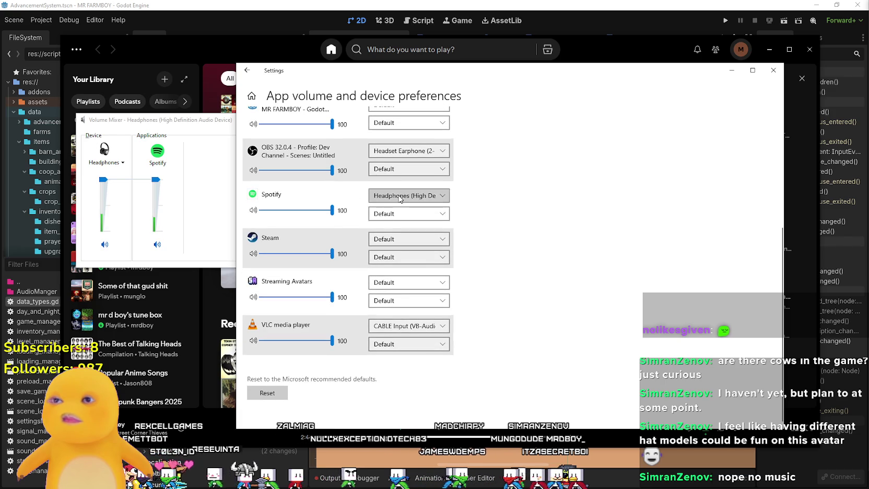
{"action": "left_click", "coordinate": [407, 196]}
{"action": "left_click", "coordinate": [429, 226]}
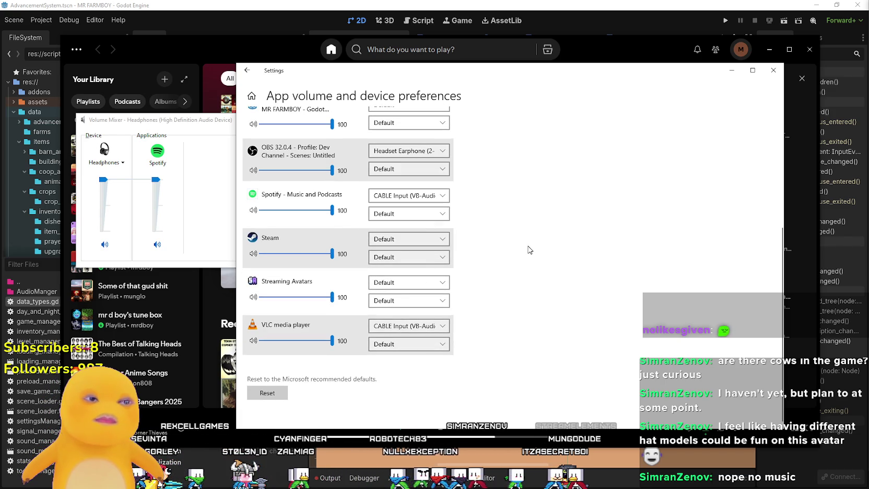
{"action": "left_click", "coordinate": [429, 196]}
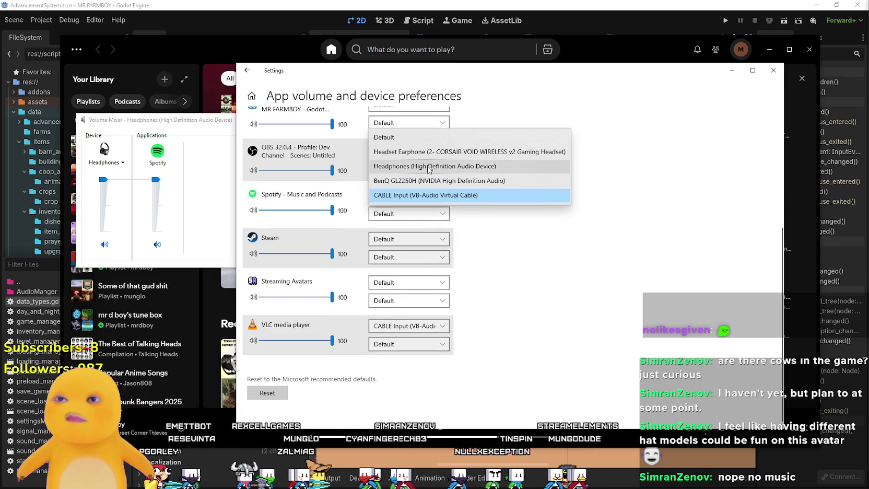
{"action": "left_click", "coordinate": [427, 166]}
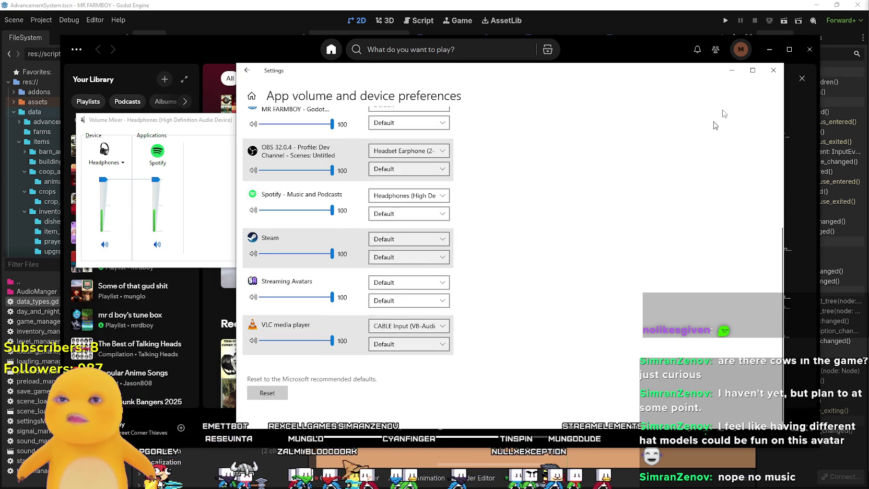
- Close Settings and the Volume Mixer, then minimize Spotify to reveal Godot
{"action": "left_click", "coordinate": [773, 70]}
{"action": "mouse_move", "coordinate": [199, 120]}
{"action": "left_mouse_down"}
{"action": "mouse_move", "coordinate": [326, 111]}
{"action": "mouse_move", "coordinate": [352, 99]}
{"action": "left_mouse_up"}
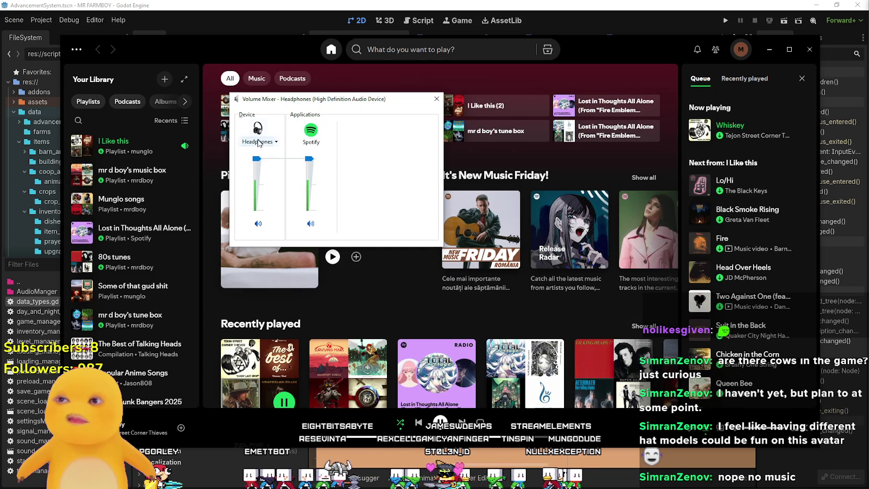
{"action": "left_click", "coordinate": [261, 142]}
{"action": "left_click", "coordinate": [261, 143]}
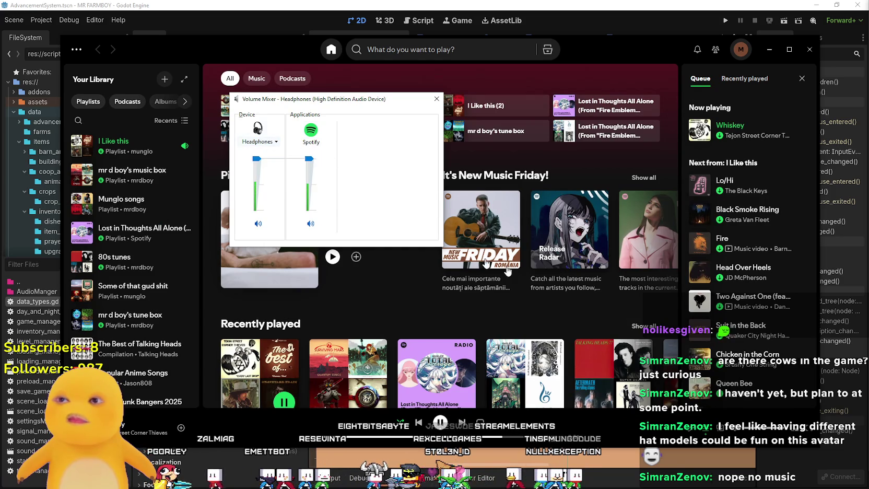
{"action": "left_click", "coordinate": [432, 101]}
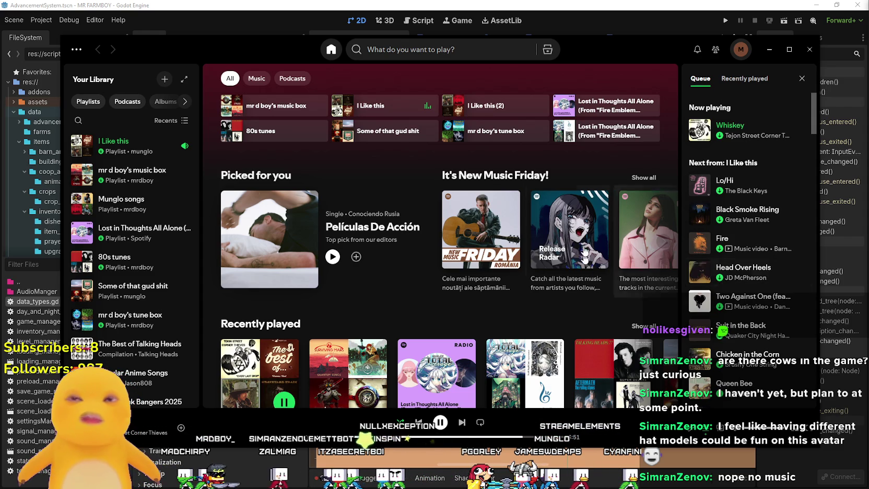
{"action": "left_click", "coordinate": [768, 50]}
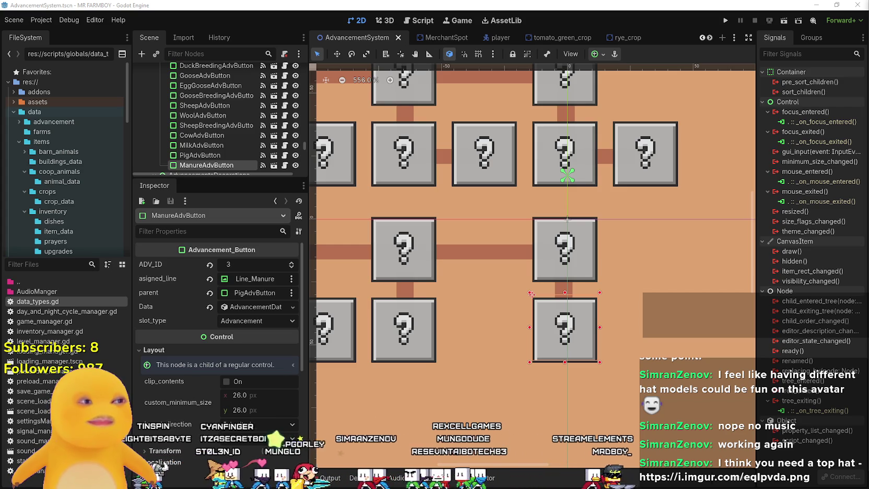
{"action": "left_click_drag", "start_coordinate": [373, 63], "coordinate": [352, 69]}
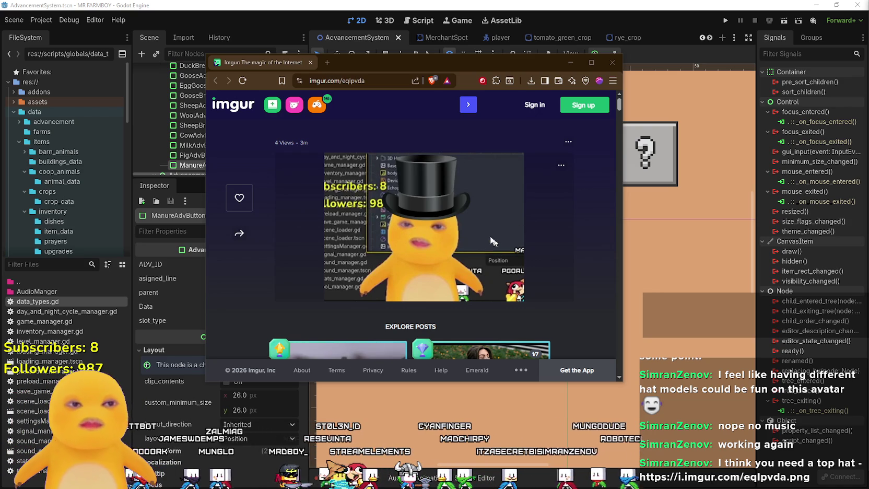
{"action": "left_click_drag", "start_coordinate": [534, 67], "coordinate": [556, 66]}
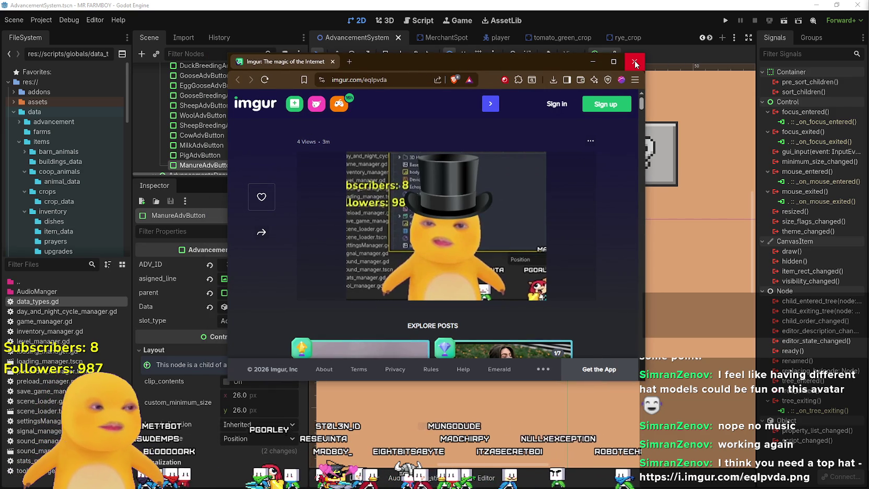
{"action": "left_click", "coordinate": [636, 64]}
- Compare the pig, cow and sheep advancement buttons on the canvas
{"action": "scroll", "coordinate": [611, 285], "scroll_direction": "down", "scroll_amount": 5}
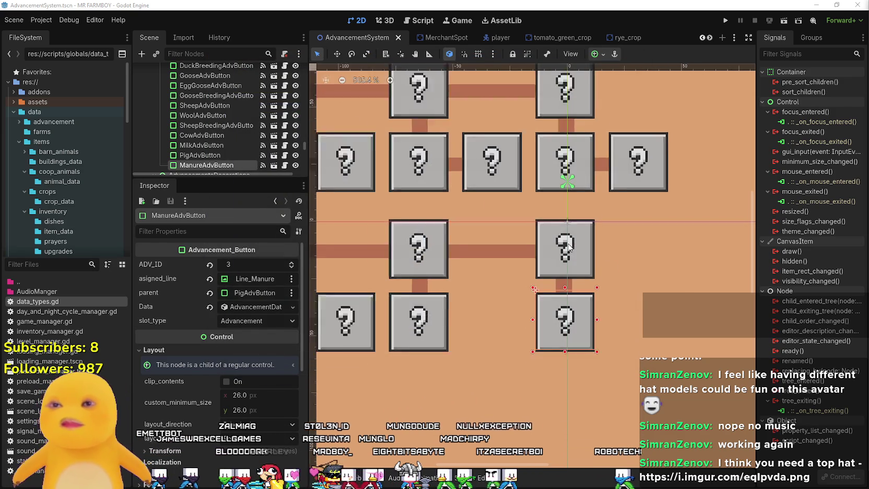
{"action": "scroll", "coordinate": [650, 280], "scroll_direction": "down", "scroll_amount": 2}
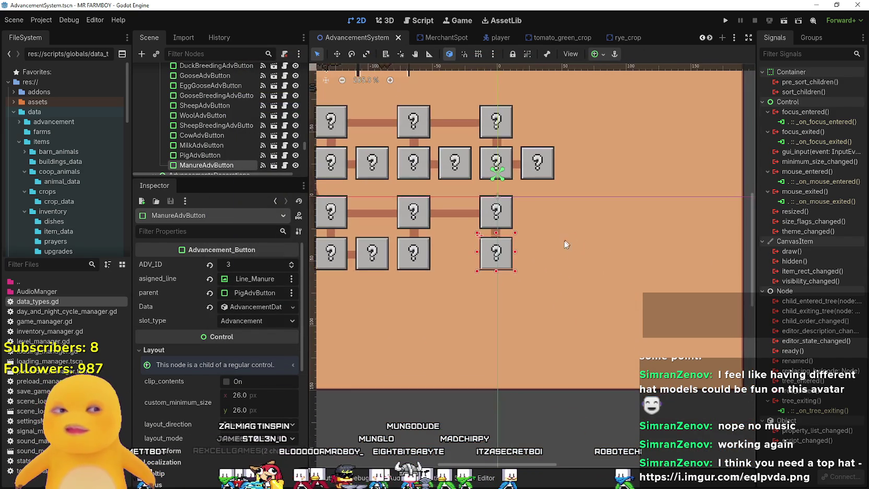
{"action": "scroll", "coordinate": [563, 242], "scroll_direction": "up", "scroll_amount": 2}
{"action": "scroll", "coordinate": [562, 248], "scroll_direction": "up", "scroll_amount": 3}
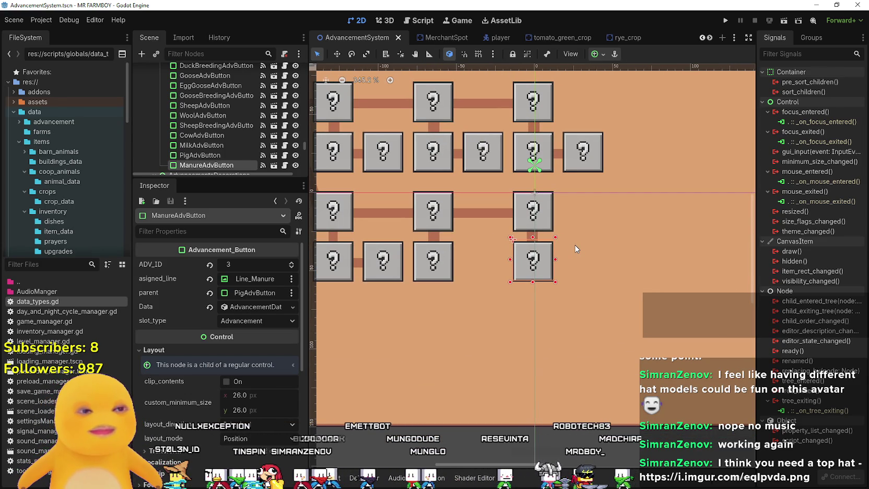
{"action": "scroll", "coordinate": [574, 247], "scroll_direction": "down", "scroll_amount": 2}
{"action": "left_click", "coordinate": [534, 219]}
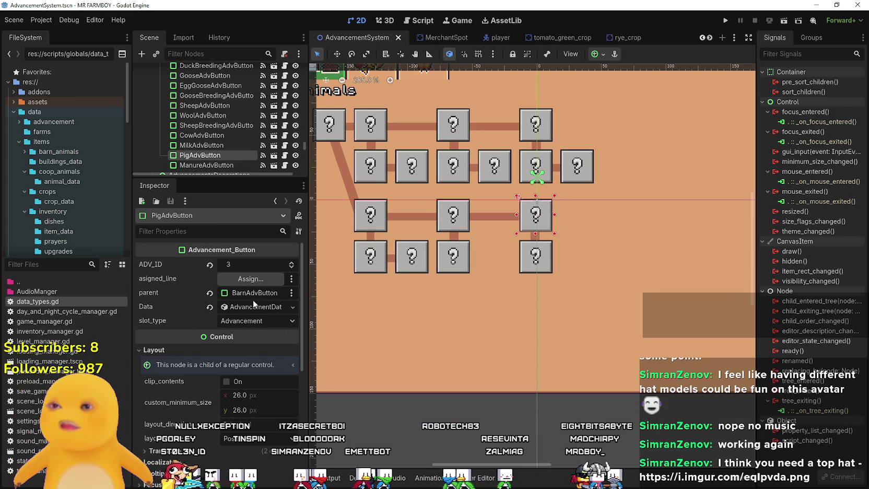
{"action": "left_click", "coordinate": [439, 222]}
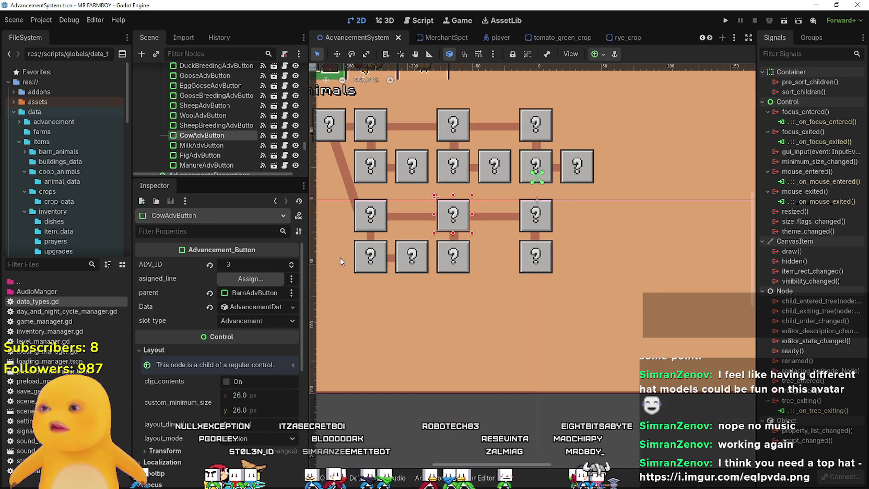
{"action": "left_click", "coordinate": [373, 230]}
- Reselect CowAdvButton and open the node picker for its parent property
{"action": "scroll", "coordinate": [244, 315], "scroll_direction": "up", "scroll_amount": 4}
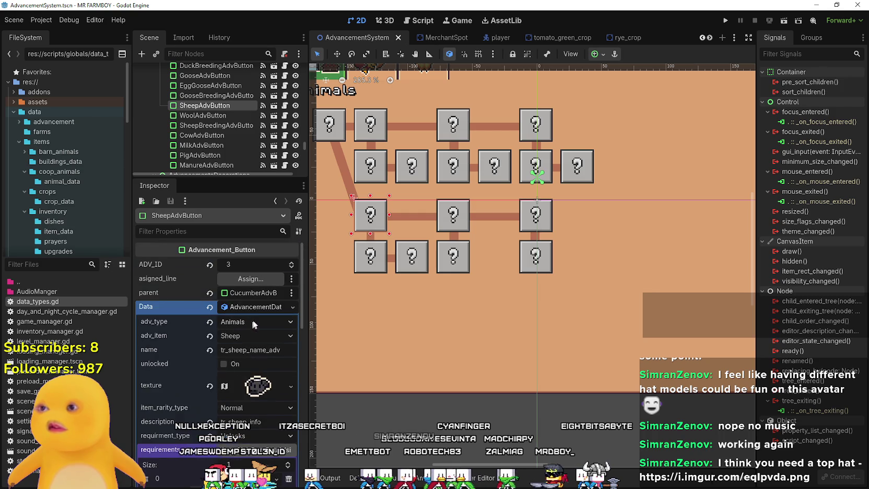
{"action": "left_click", "coordinate": [246, 307]}
{"action": "left_click", "coordinate": [448, 228]}
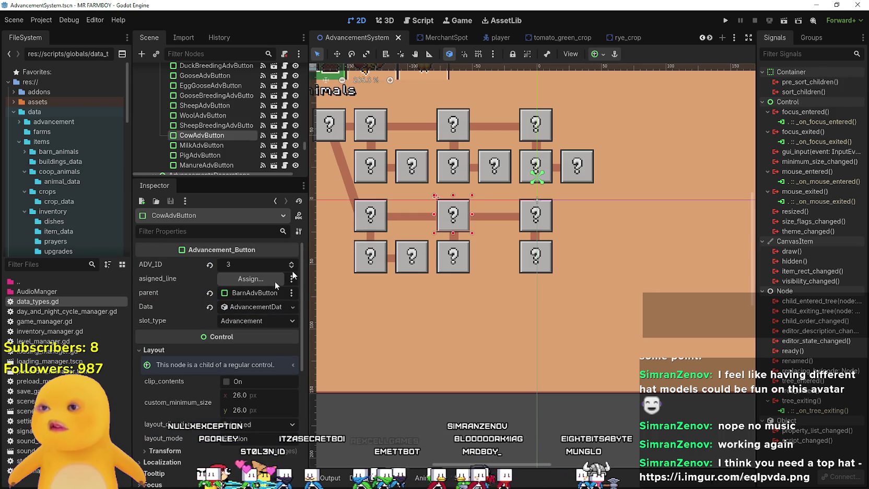
{"action": "left_click", "coordinate": [255, 293]}
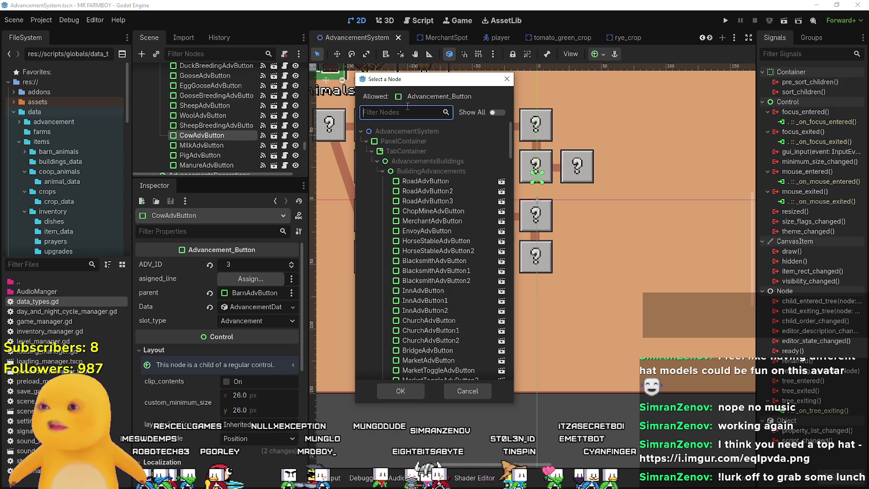
- Set CowAdvButton's parent to SheepAdvButton and save the AdvancementSystem scene
{"action": "type", "text": "Sheep"}
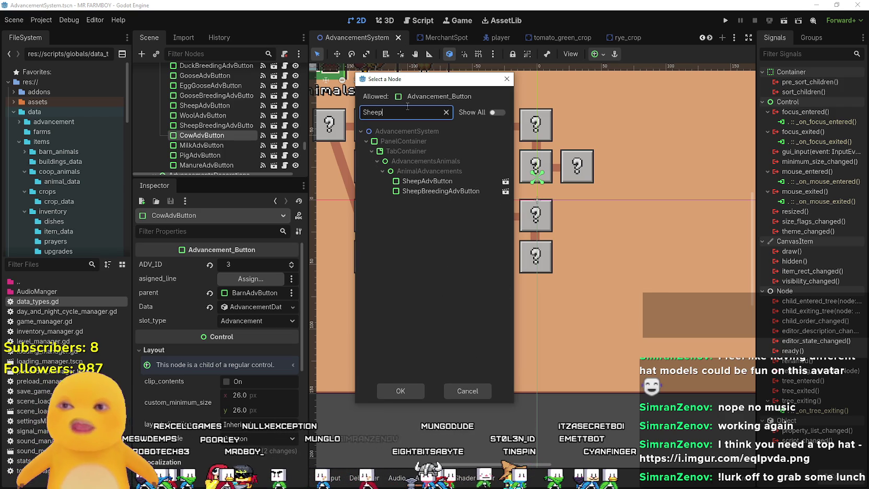
{"action": "left_click", "coordinate": [429, 183]}
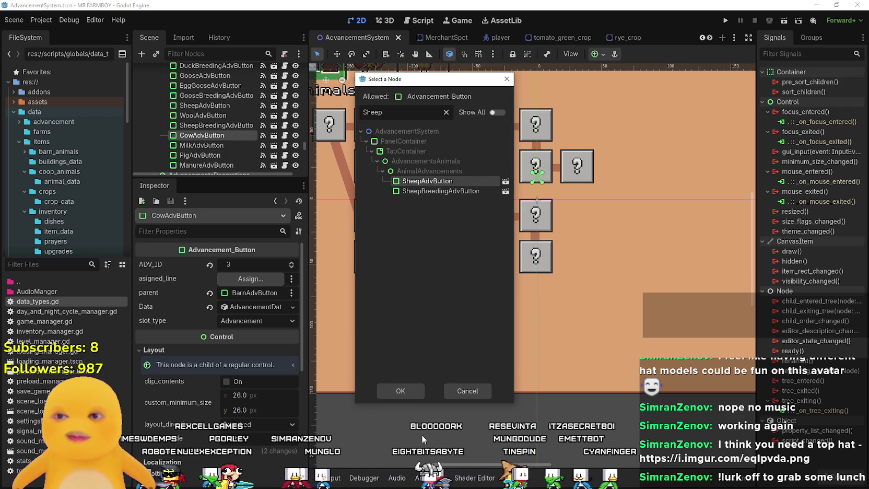
{"action": "left_click", "coordinate": [406, 395]}
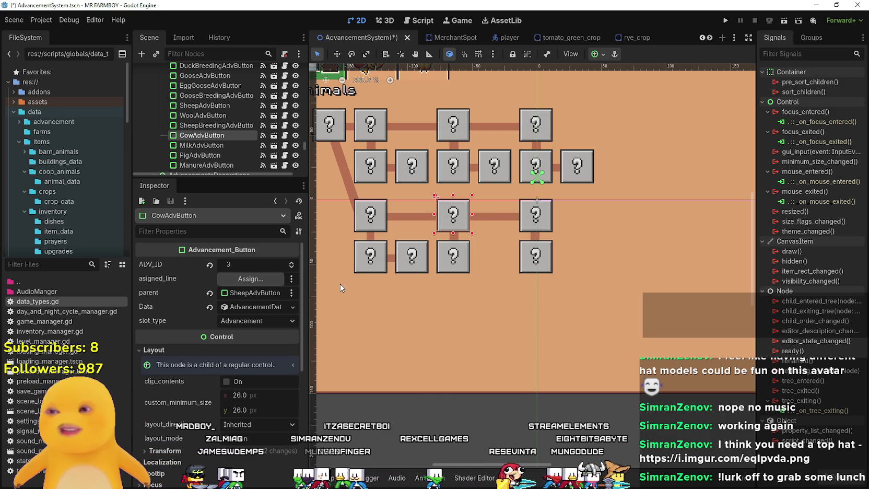
{"action": "key", "text": "ctrl+s"}
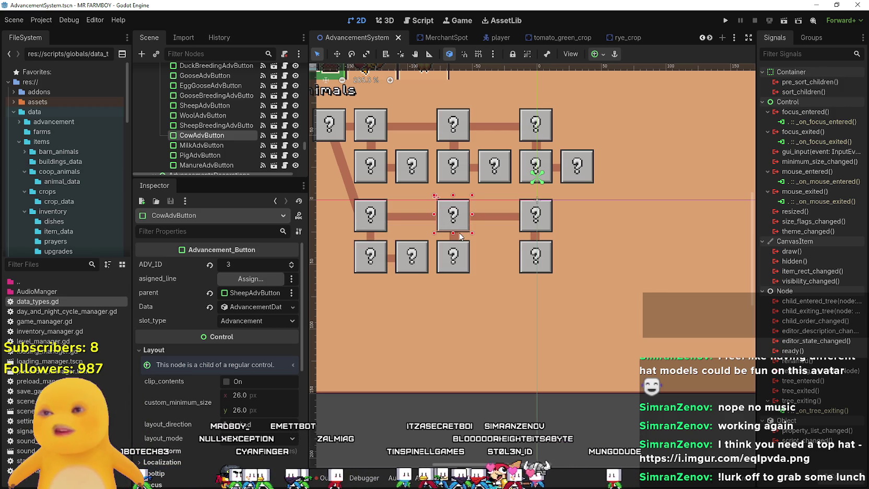
{"action": "scroll", "coordinate": [387, 210], "scroll_direction": "up", "scroll_amount": 2}
{"action": "scroll", "coordinate": [384, 213], "scroll_direction": "down", "scroll_amount": 4}
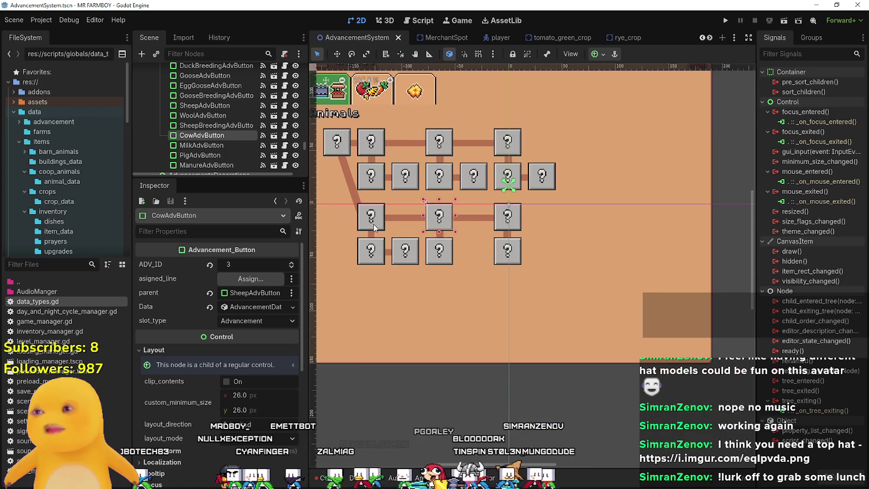
{"action": "scroll", "coordinate": [379, 217], "scroll_direction": "up", "scroll_amount": 3}
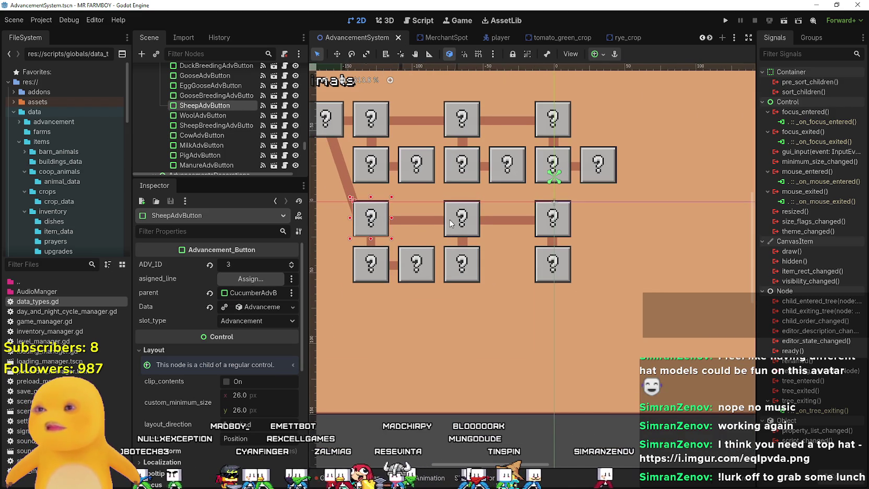
- Review the cow and pig buttons' advancement data in the Inspector
{"action": "left_click", "coordinate": [258, 307]}
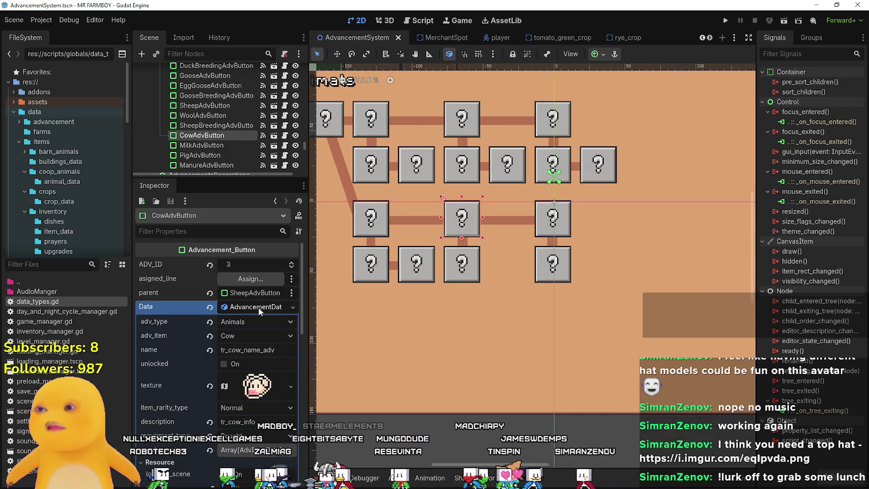
{"action": "left_click", "coordinate": [257, 308]}
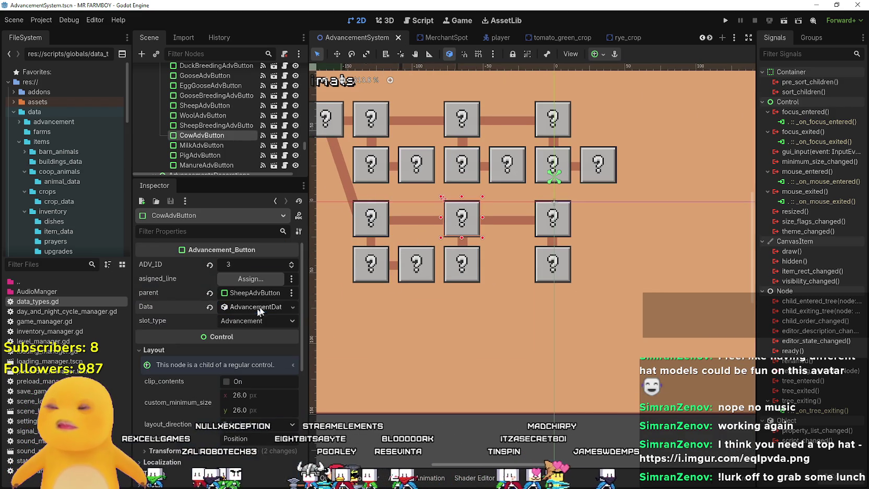
{"action": "left_click", "coordinate": [564, 230]}
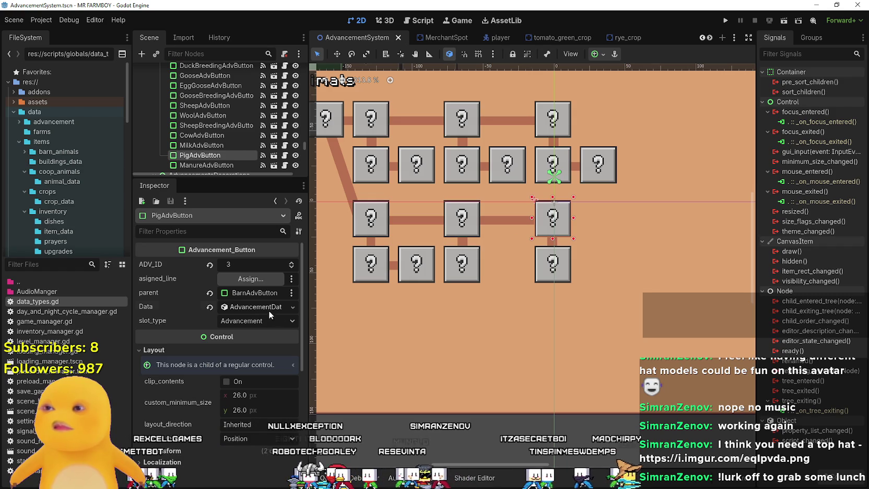
{"action": "left_click", "coordinate": [254, 307]}
{"action": "left_click", "coordinate": [251, 309]}
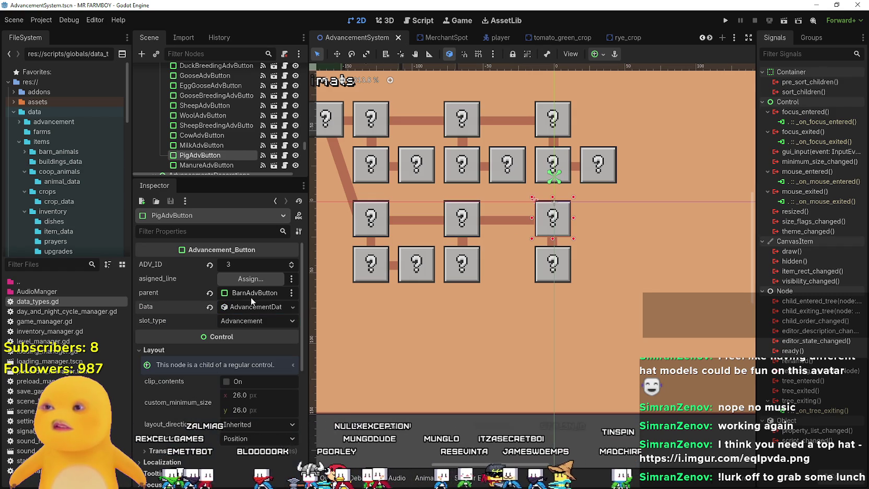
- Make CowAdvButton the parent of PigAdvButton and save the scene
{"action": "left_click", "coordinate": [250, 294]}
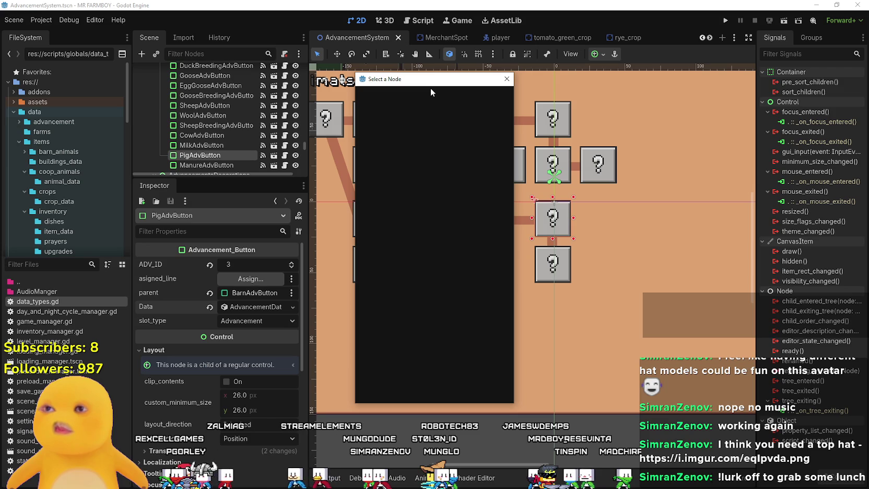
{"action": "type", "text": "cow"}
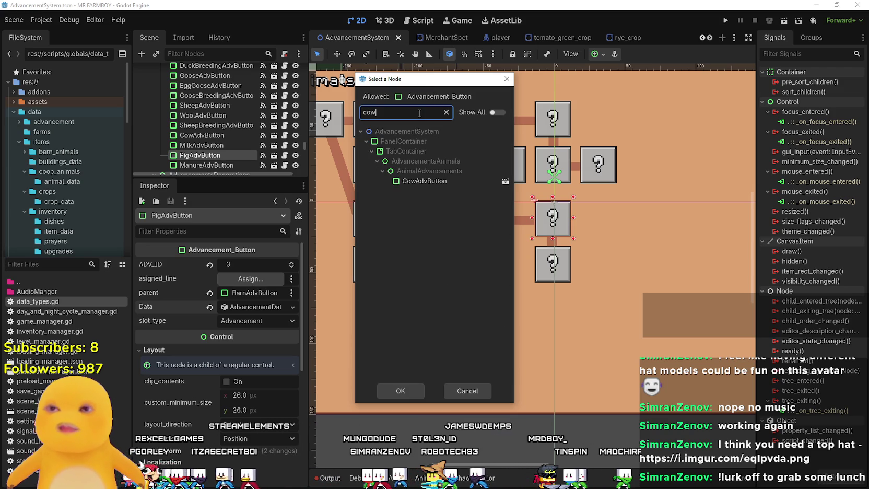
{"action": "left_click", "coordinate": [415, 181]}
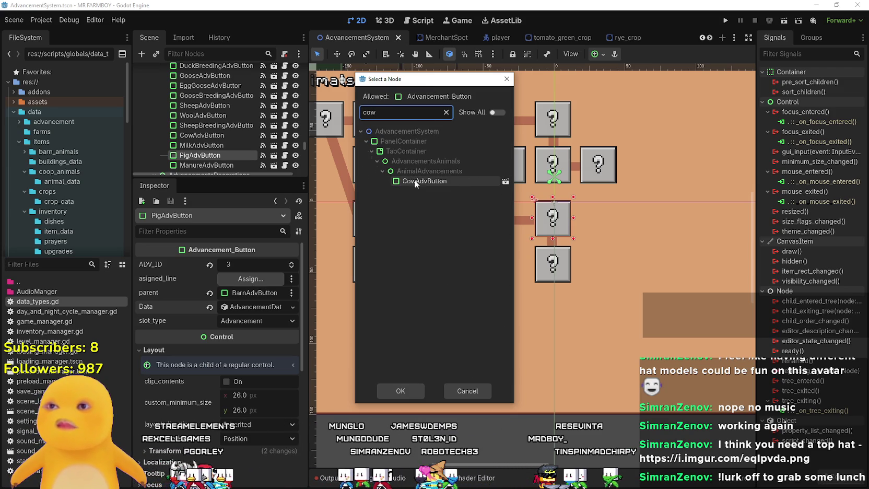
{"action": "left_click", "coordinate": [398, 387]}
{"action": "scroll", "coordinate": [516, 310], "scroll_direction": "down", "scroll_amount": 2}
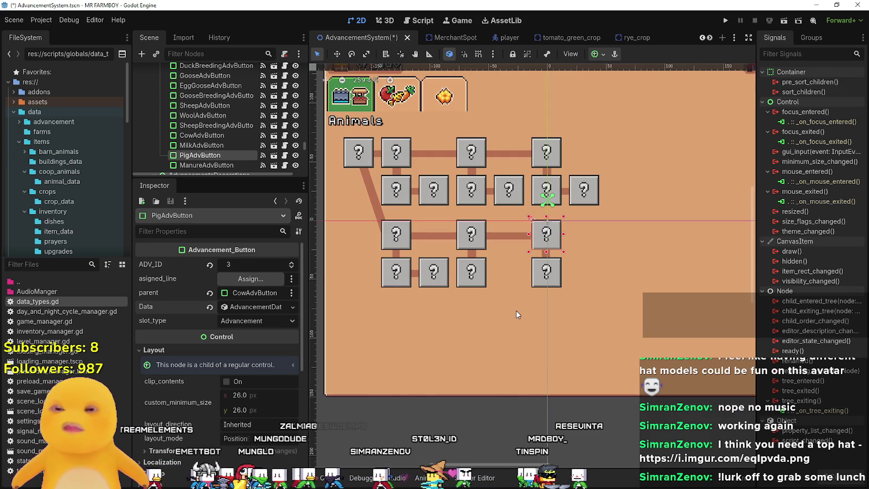
{"action": "key", "text": "ctrl+s"}
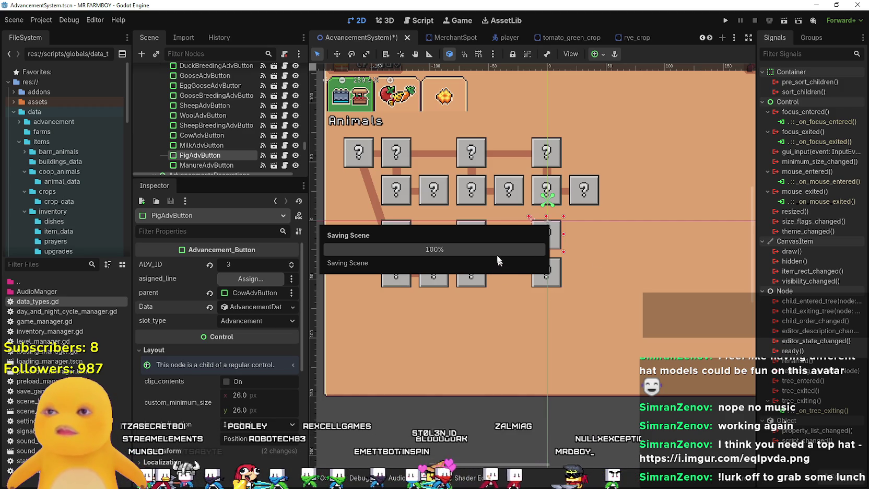
- Inspect the Cow, Milk and Manure advancement buttons and their data
{"action": "scroll", "coordinate": [495, 249], "scroll_direction": "up", "scroll_amount": 3}
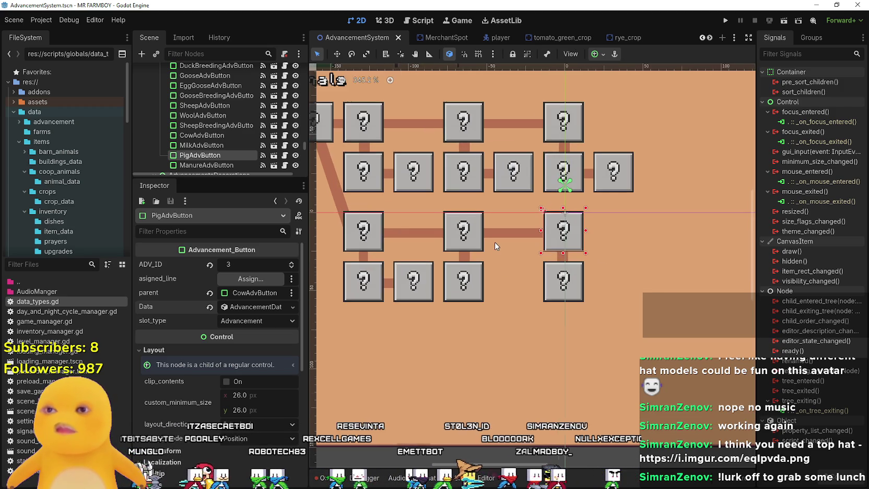
{"action": "scroll", "coordinate": [494, 242], "scroll_direction": "down", "scroll_amount": 3}
{"action": "left_click", "coordinate": [471, 241]}
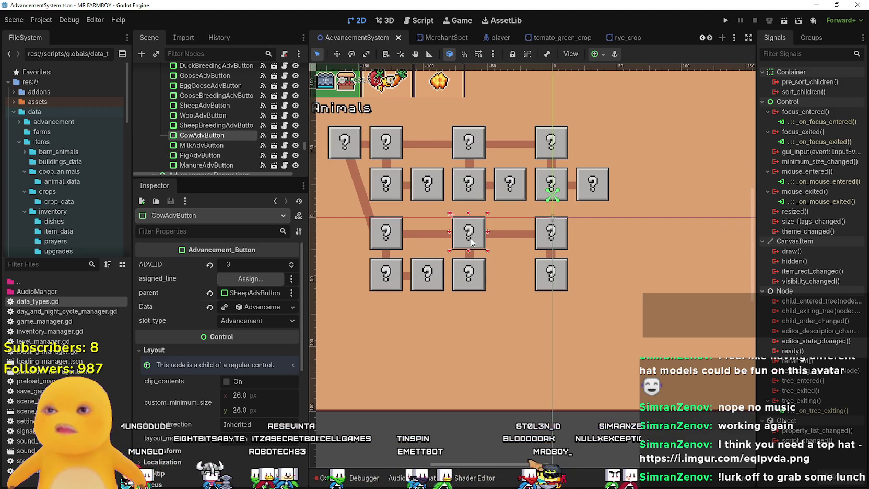
{"action": "left_click", "coordinate": [258, 306]}
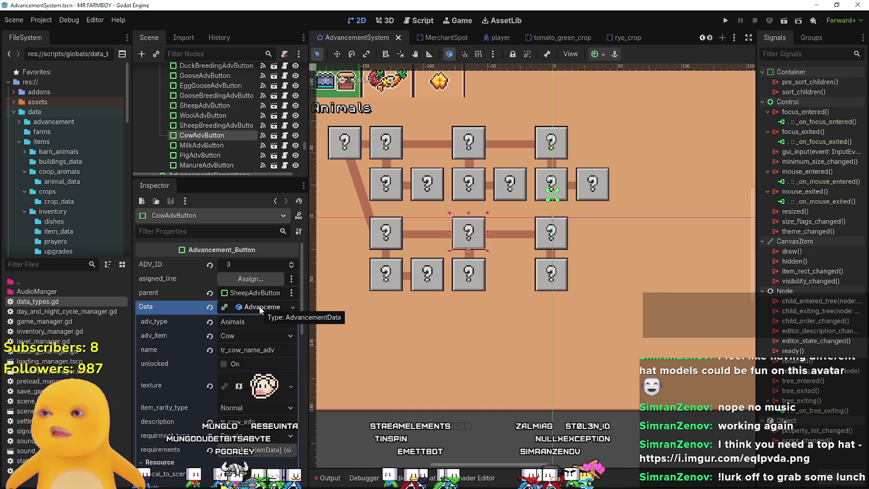
{"action": "left_click", "coordinate": [260, 307]}
{"action": "left_click", "coordinate": [511, 275]}
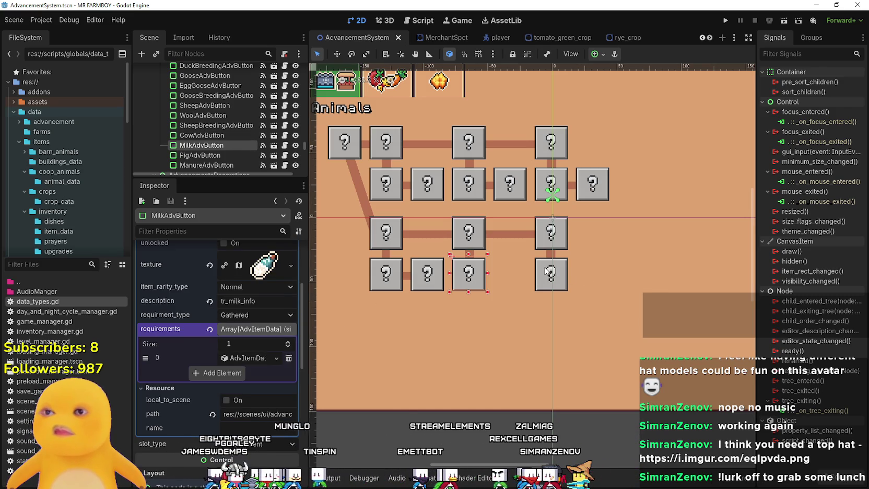
{"action": "left_click", "coordinate": [549, 272]}
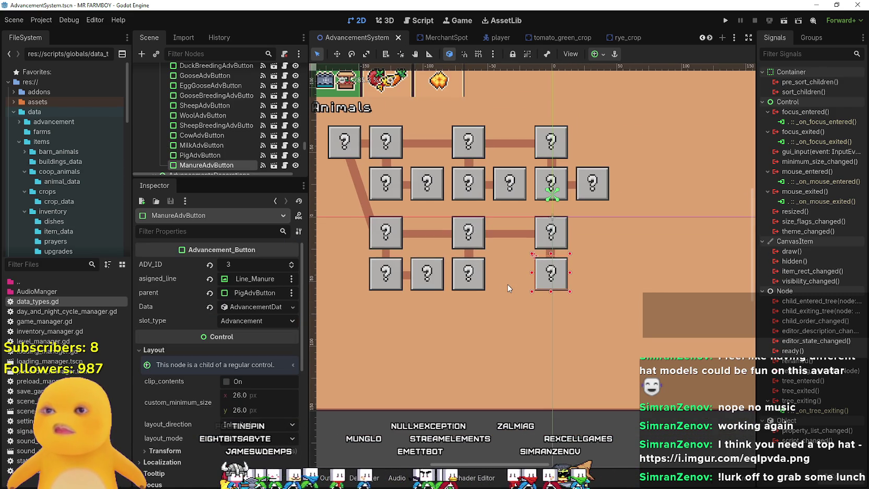
- Select SheepBreedingAdvButton to view its Animals type and Baby Sheep item
{"action": "scroll", "coordinate": [508, 281], "scroll_direction": "down", "scroll_amount": 1}
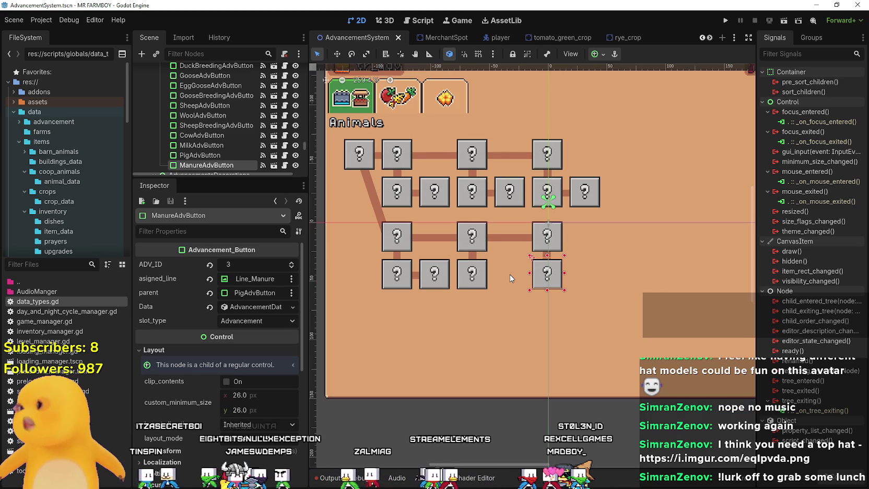
{"action": "scroll", "coordinate": [509, 274], "scroll_direction": "up", "scroll_amount": 1}
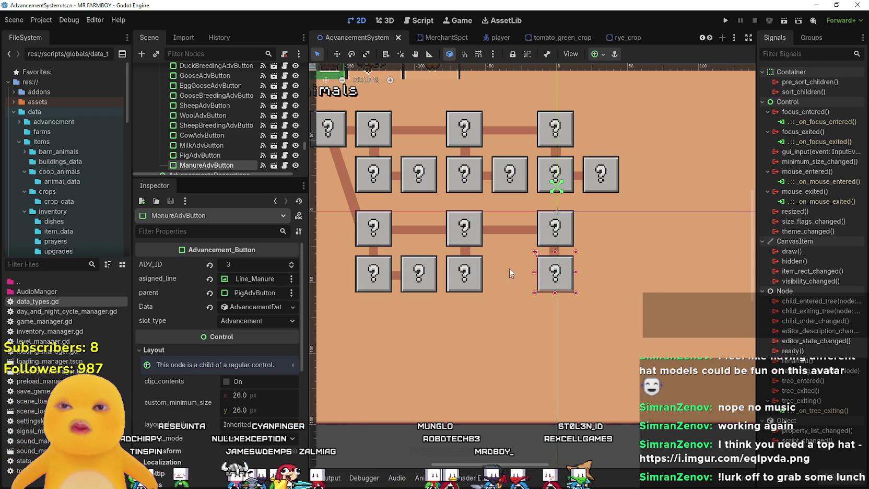
{"action": "scroll", "coordinate": [510, 256], "scroll_direction": "up", "scroll_amount": 1}
{"action": "scroll", "coordinate": [407, 307], "scroll_direction": "down", "scroll_amount": 2}
{"action": "scroll", "coordinate": [407, 307], "scroll_direction": "up", "scroll_amount": 2}
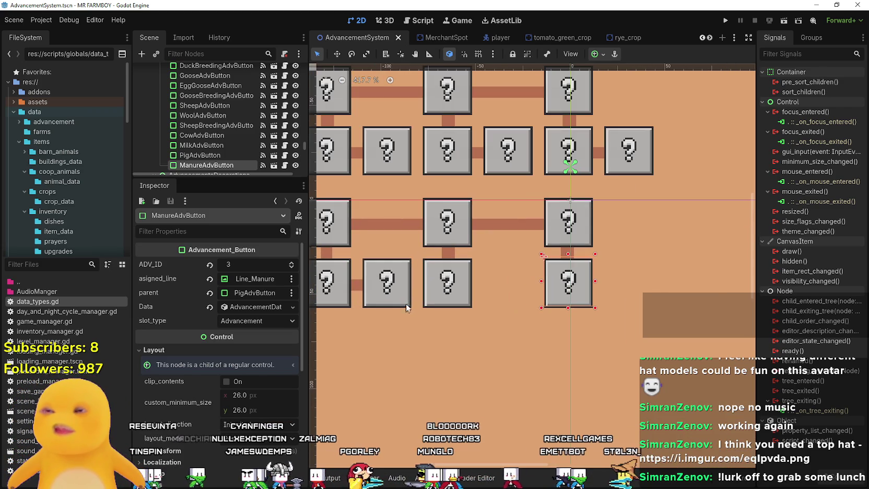
{"action": "left_click", "coordinate": [374, 287]}
{"action": "scroll", "coordinate": [379, 292], "scroll_direction": "down", "scroll_amount": 3}
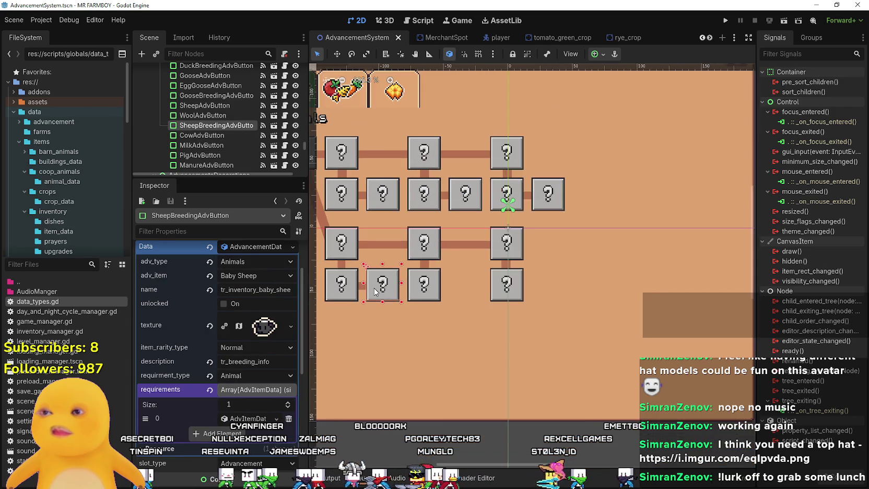
{"action": "scroll", "coordinate": [380, 293], "scroll_direction": "up", "scroll_amount": 2}
{"action": "scroll", "coordinate": [381, 294], "scroll_direction": "left", "scroll_amount": 2}
{"action": "scroll", "coordinate": [223, 136], "scroll_direction": "down", "scroll_amount": 1}
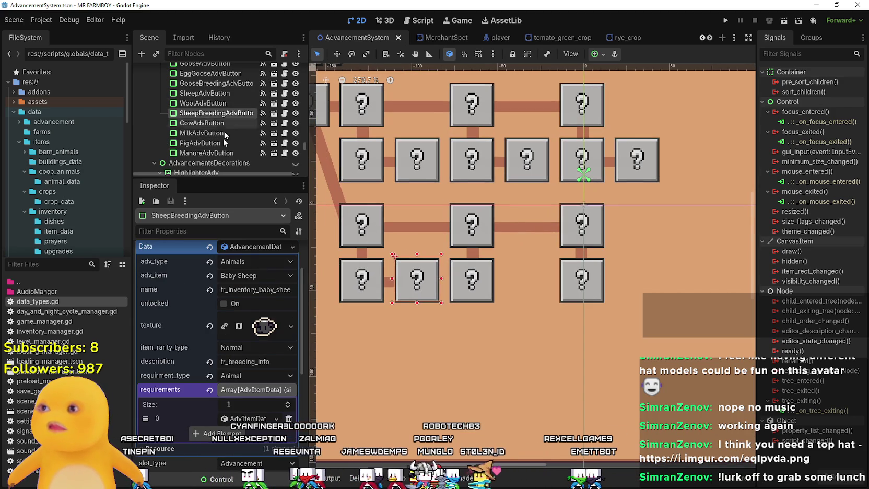
- Duplicate SheepBreedingAdvButton, move the copy below CowAdvButton, and rename it CowBreedingAdvButton
{"action": "key", "text": "ctrl+d"}
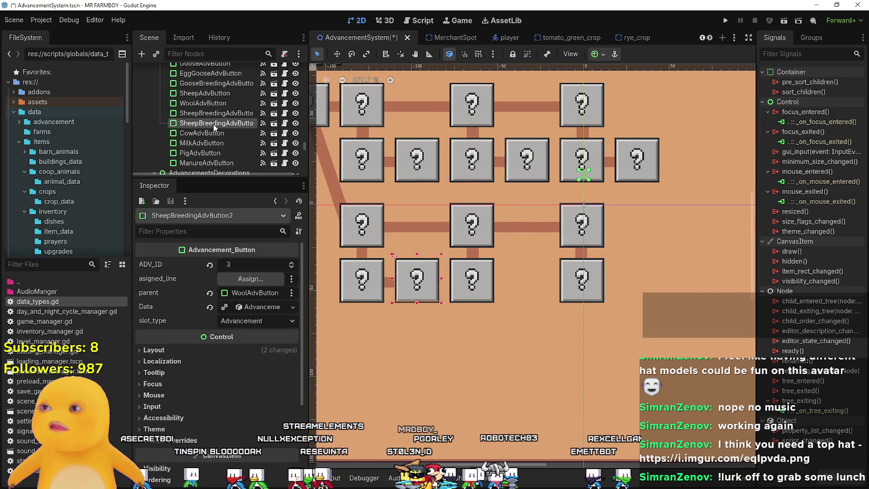
{"action": "left_click_drag", "start_coordinate": [213, 123], "coordinate": [213, 141]}
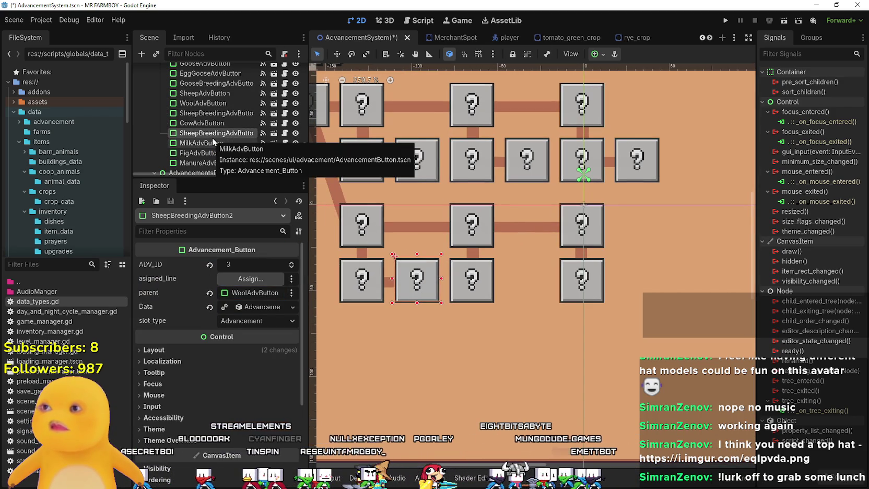
{"action": "double_click", "coordinate": [199, 133]}
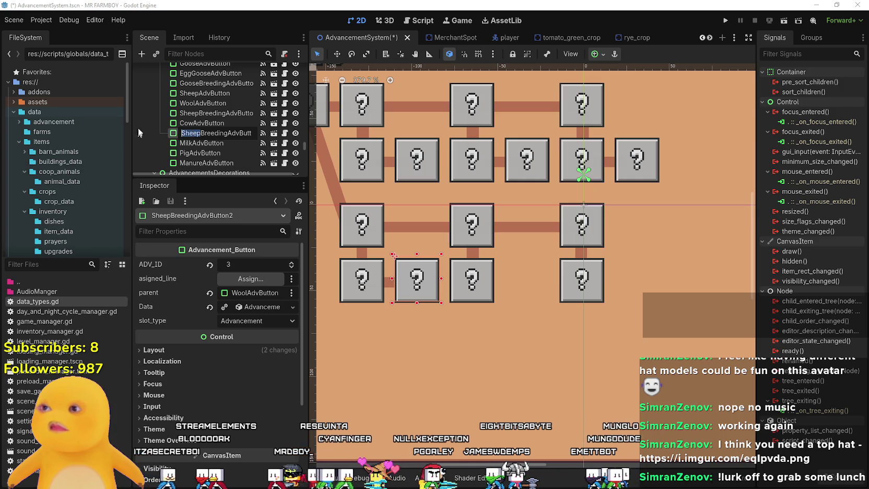
{"action": "type", "text": "Cow"}
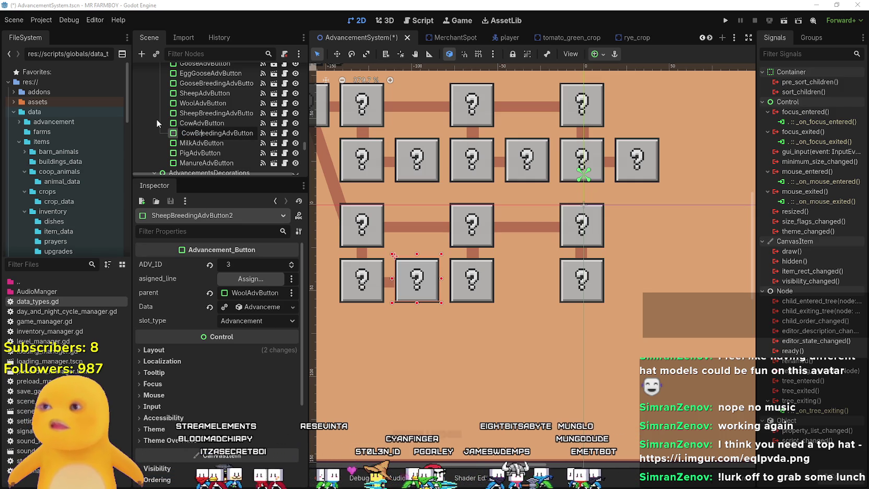
{"action": "key", "text": "BackSpace"}
{"action": "key", "text": "BackSpace"}
{"action": "key", "text": "BackSpace"}
{"action": "type", "text": "Sheep"}
{"action": "key", "text": "Return"}
- Move the Cow Breeding box into the empty bottom-row slot and align it
{"action": "key", "text": "ctrl+z"}
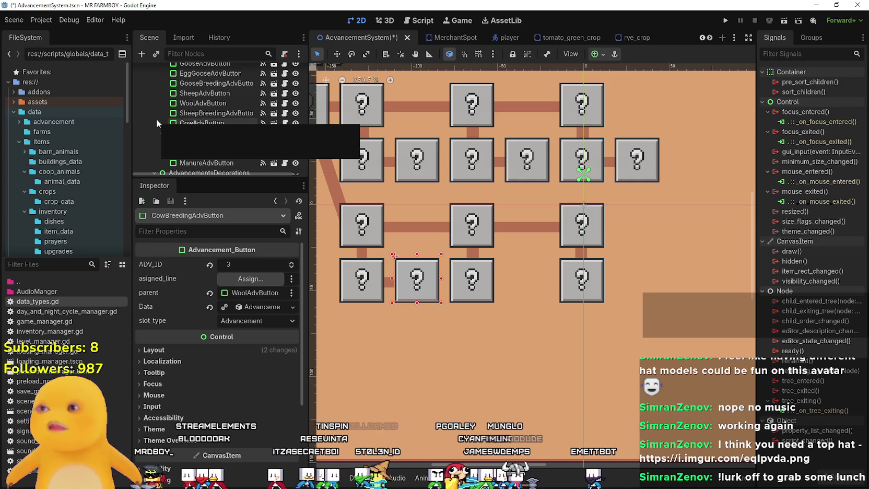
{"action": "scroll", "coordinate": [413, 269], "scroll_direction": "up", "scroll_amount": 2}
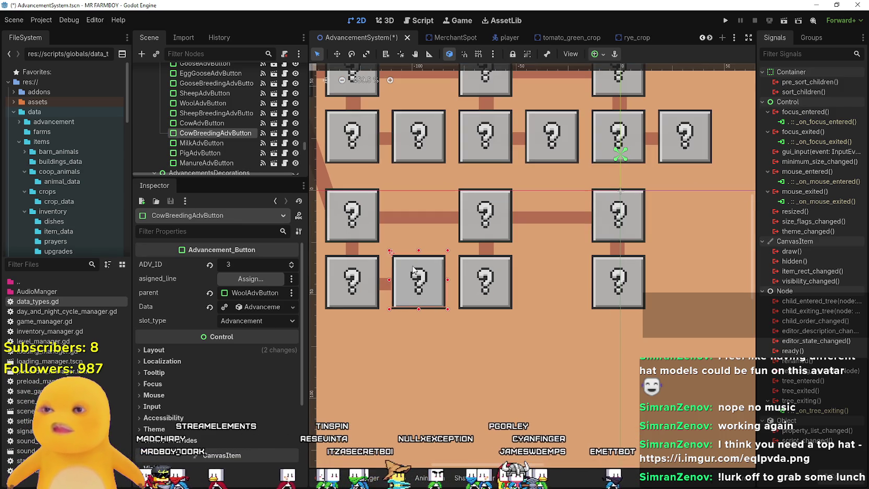
{"action": "left_click", "coordinate": [337, 53]}
{"action": "left_click_drag", "start_coordinate": [429, 269], "coordinate": [538, 271]}
{"action": "scroll", "coordinate": [539, 271], "scroll_direction": "up", "scroll_amount": 4}
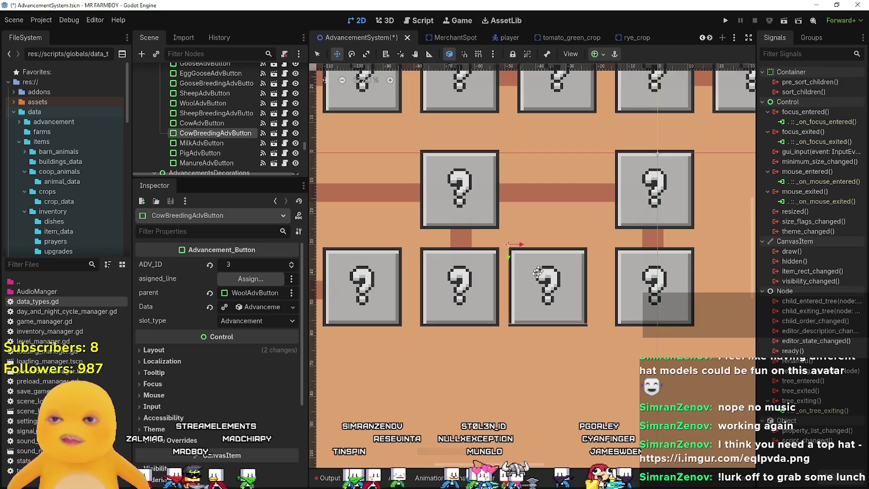
{"action": "key", "text": "Left"}
{"action": "key", "text": "Right"}
{"action": "key", "text": "Right"}
{"action": "key", "text": "Right"}
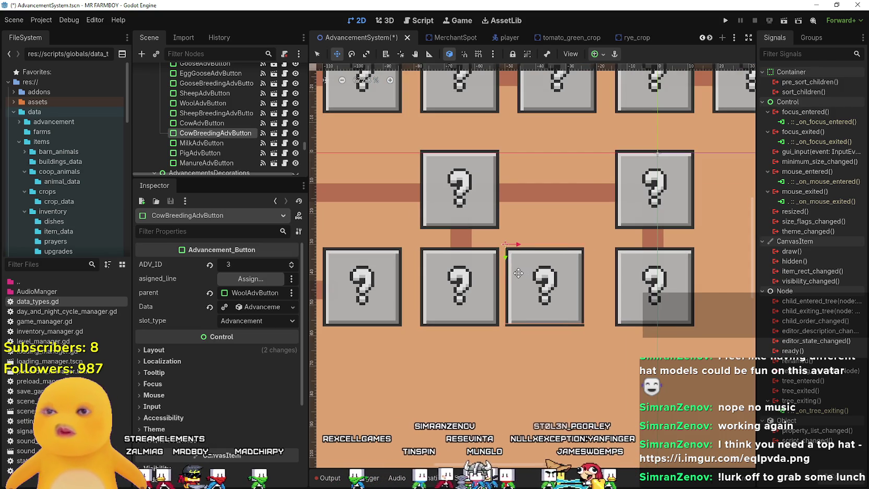
{"action": "scroll", "coordinate": [518, 272], "scroll_direction": "down", "scroll_amount": 2}
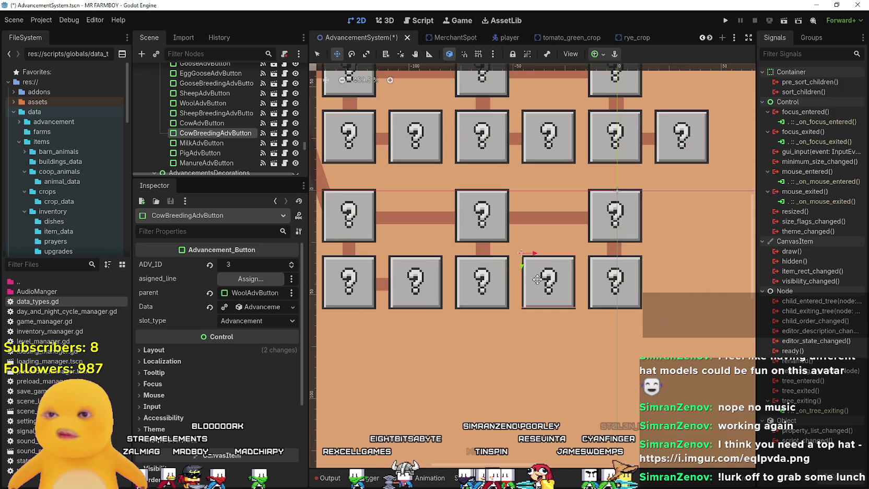
- Duplicate the bottom-row connector line for the new box and save the scene
{"action": "left_click", "coordinate": [378, 282]}
{"action": "key", "text": "ctrl+d"}
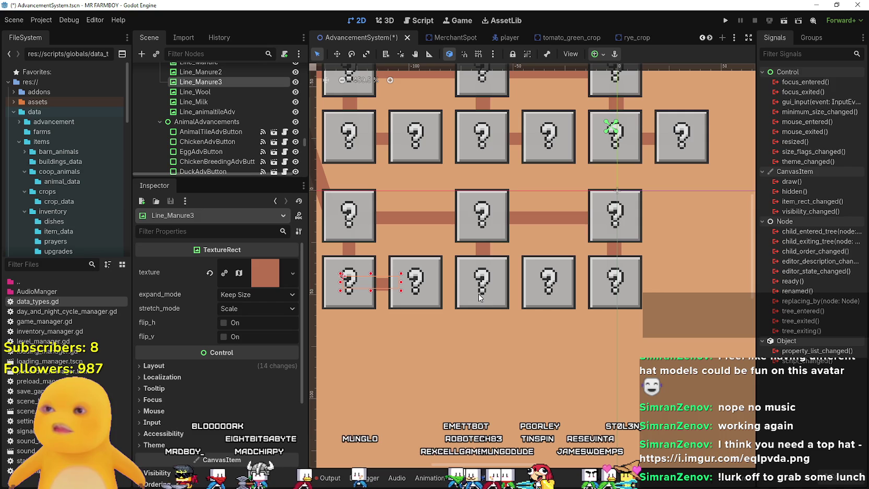
{"action": "left_click", "coordinate": [336, 54]}
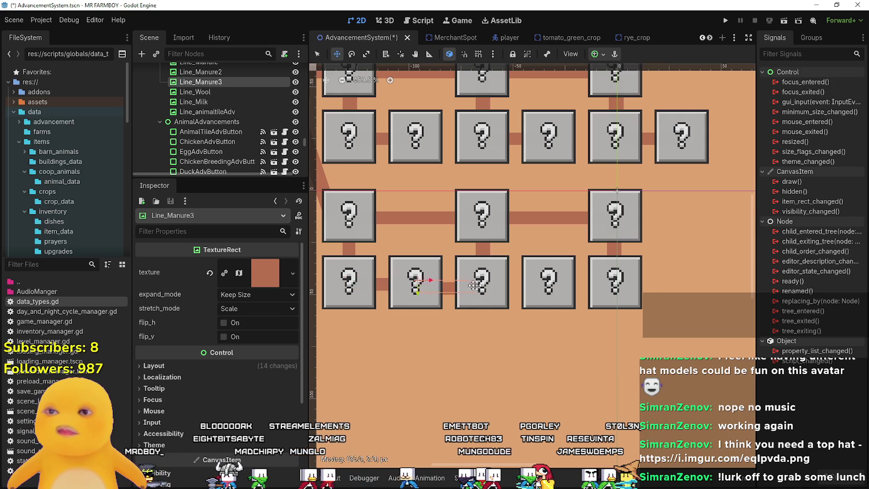
{"action": "scroll", "coordinate": [509, 281], "scroll_direction": "up", "scroll_amount": 4}
{"action": "scroll", "coordinate": [508, 283], "scroll_direction": "down", "scroll_amount": 5}
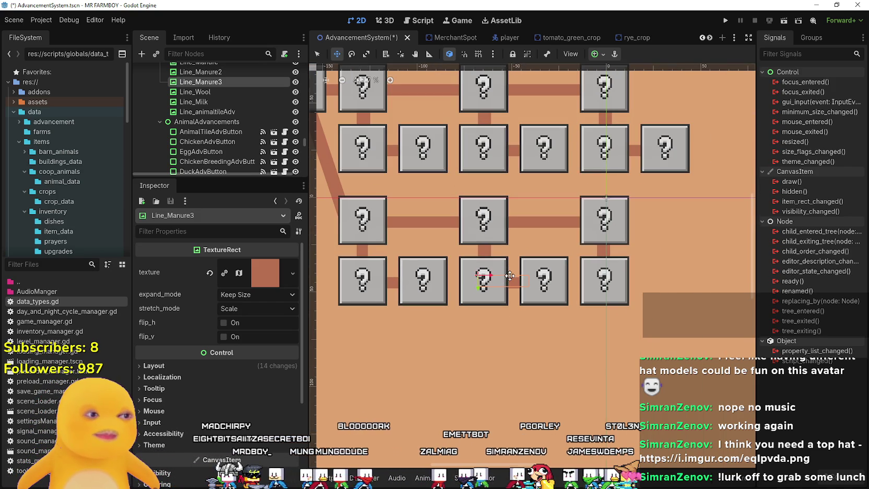
{"action": "key", "text": "ctrl+s"}
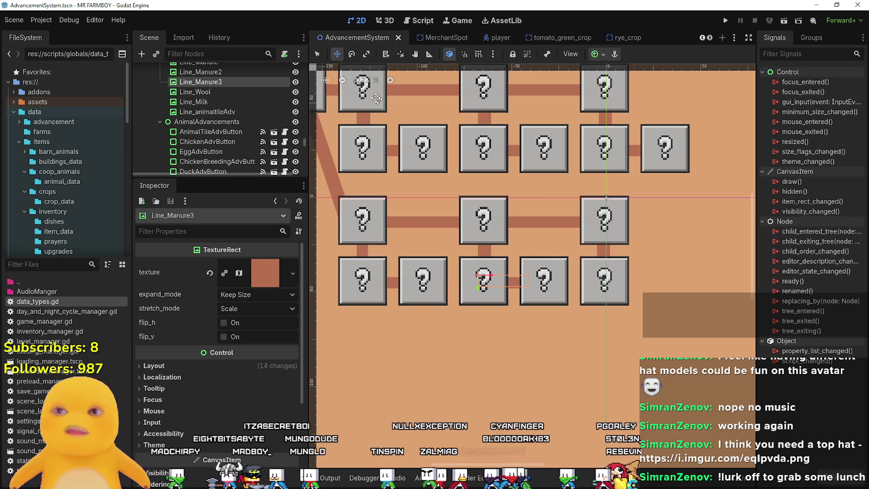
{"action": "left_click", "coordinate": [319, 52]}
{"action": "scroll", "coordinate": [550, 288], "scroll_direction": "up", "scroll_amount": 2}
- Select the Cow Breeding box and expand its advancement data
{"action": "left_click", "coordinate": [551, 290]}
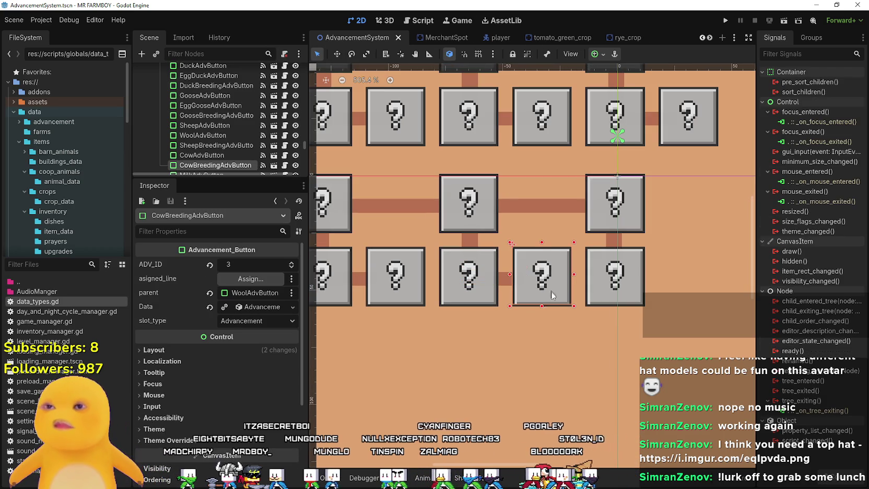
{"action": "left_click", "coordinate": [265, 312]}
{"action": "right_click", "coordinate": [273, 386]}
{"action": "left_click", "coordinate": [282, 383]}
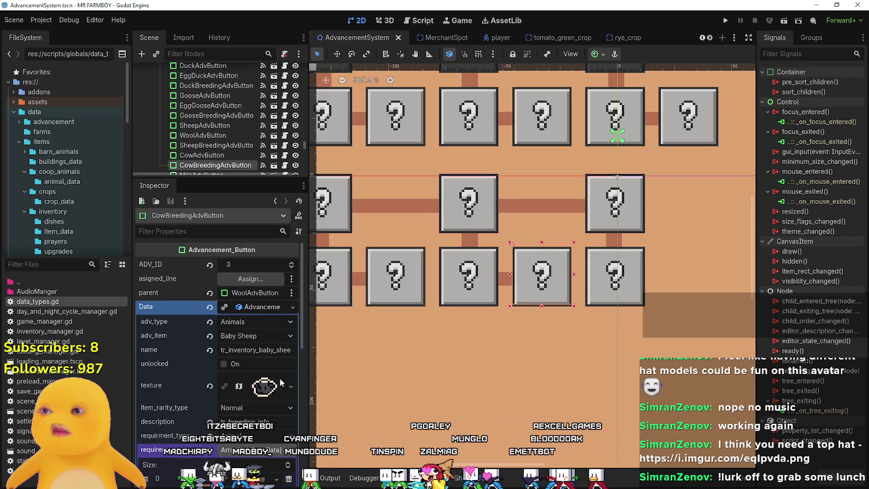
- Set the Cow Breeding button's parent to MilkAdvButton and save the scene
{"action": "left_click", "coordinate": [258, 290]}
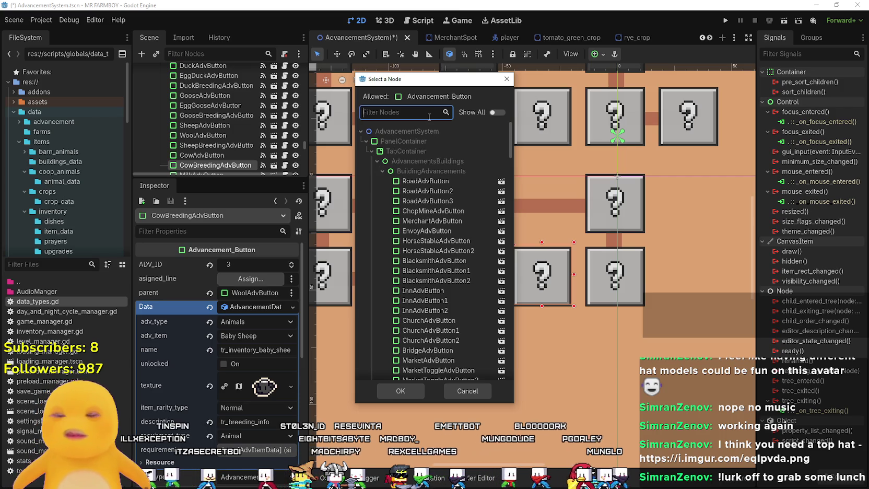
{"action": "type", "text": "milk"}
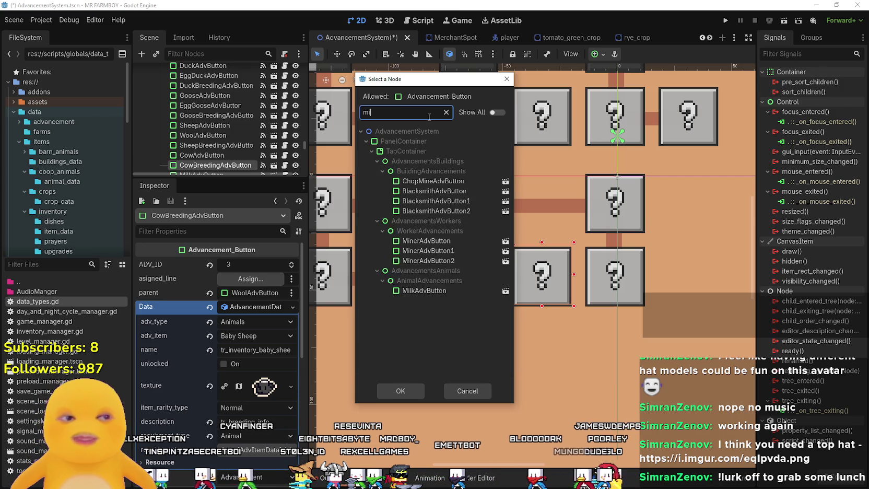
{"action": "left_click", "coordinate": [419, 184]}
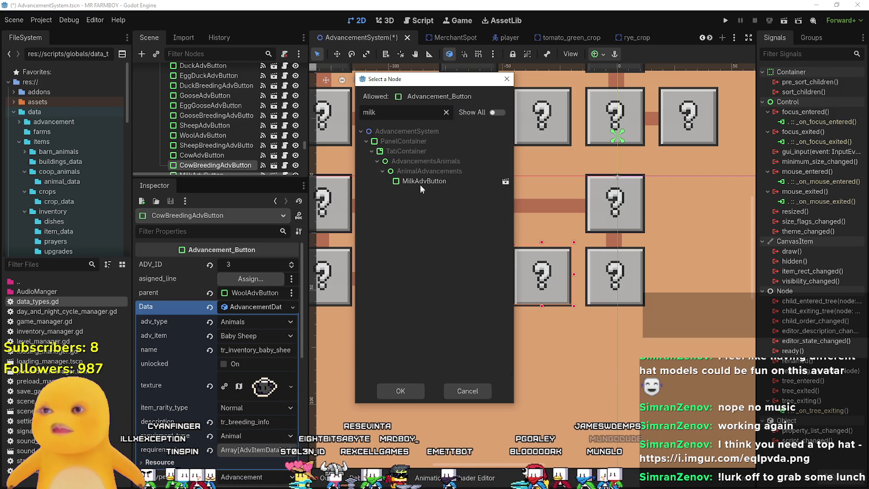
{"action": "left_click", "coordinate": [405, 391]}
{"action": "scroll", "coordinate": [361, 314], "scroll_direction": "down", "scroll_amount": 2}
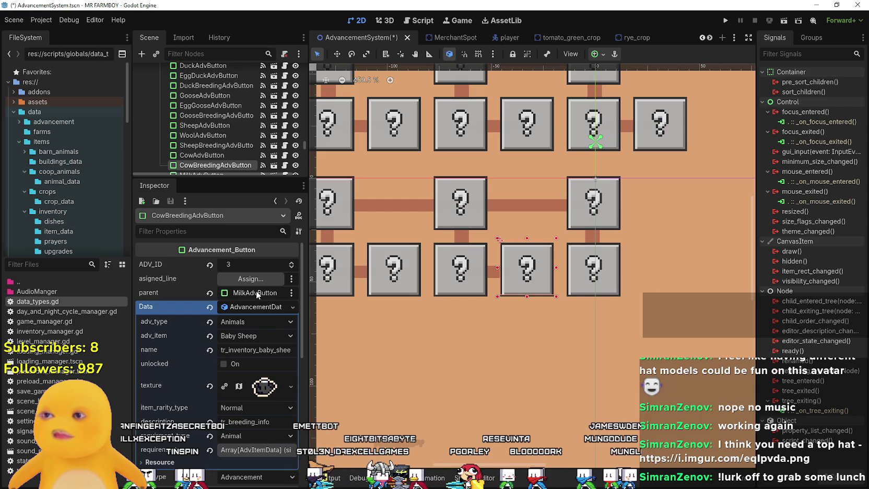
{"action": "key", "text": "ctrl+s"}
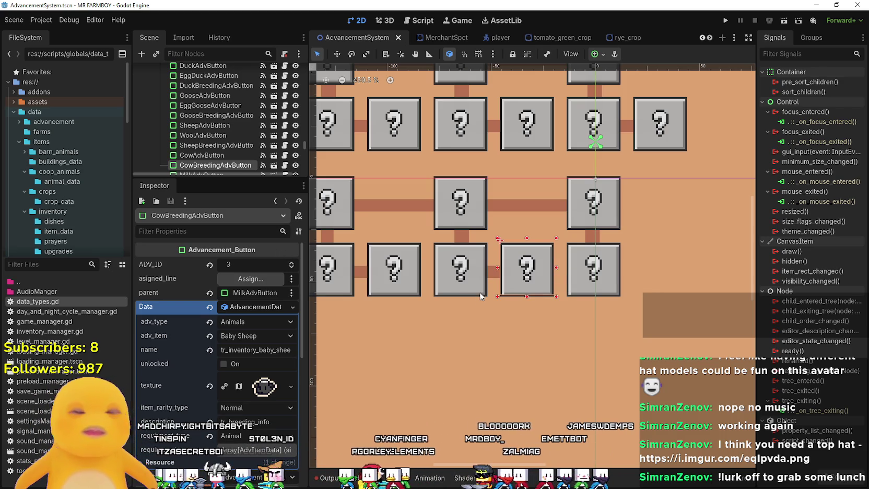
{"action": "left_click", "coordinate": [578, 286]}
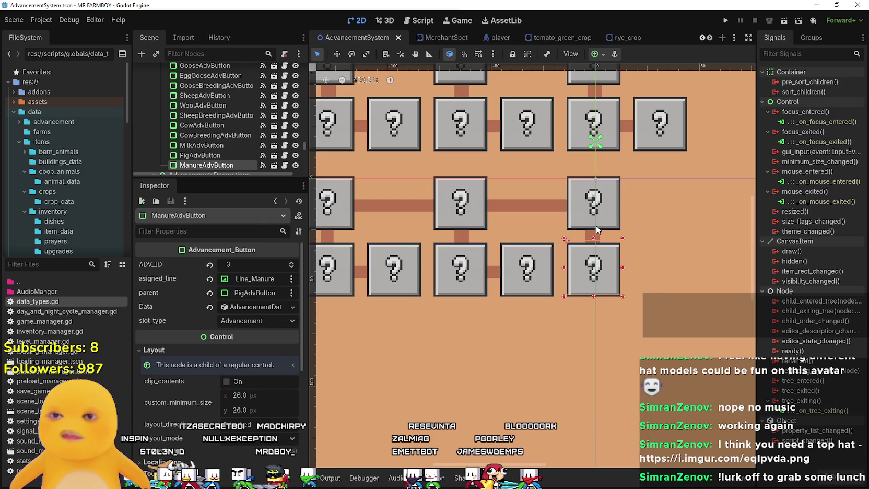
{"action": "scroll", "coordinate": [560, 275], "scroll_direction": "down", "scroll_amount": 2}
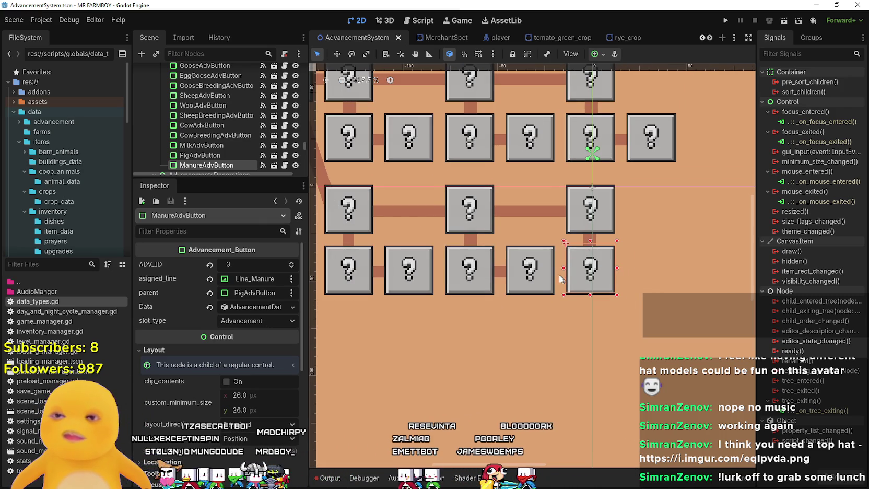
{"action": "scroll", "coordinate": [585, 271], "scroll_direction": "up", "scroll_amount": 1}
{"action": "scroll", "coordinate": [614, 268], "scroll_direction": "down", "scroll_amount": 1}
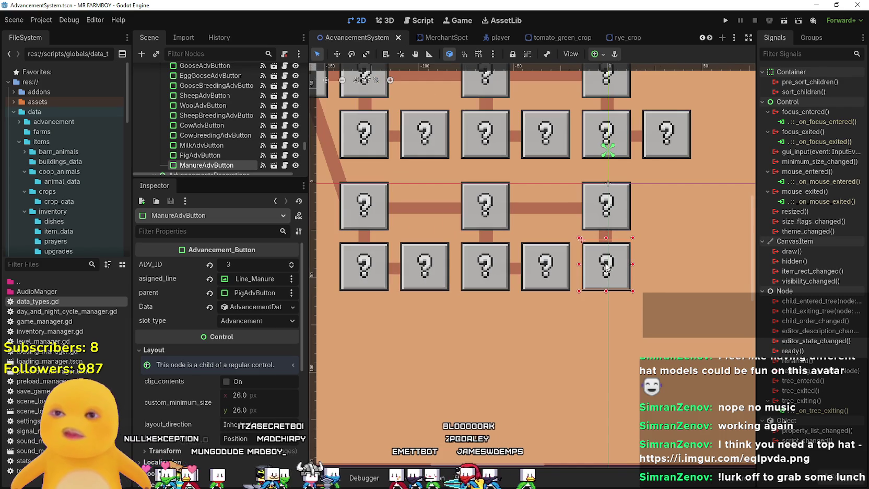
{"action": "scroll", "coordinate": [614, 269], "scroll_direction": "up", "scroll_amount": 2}
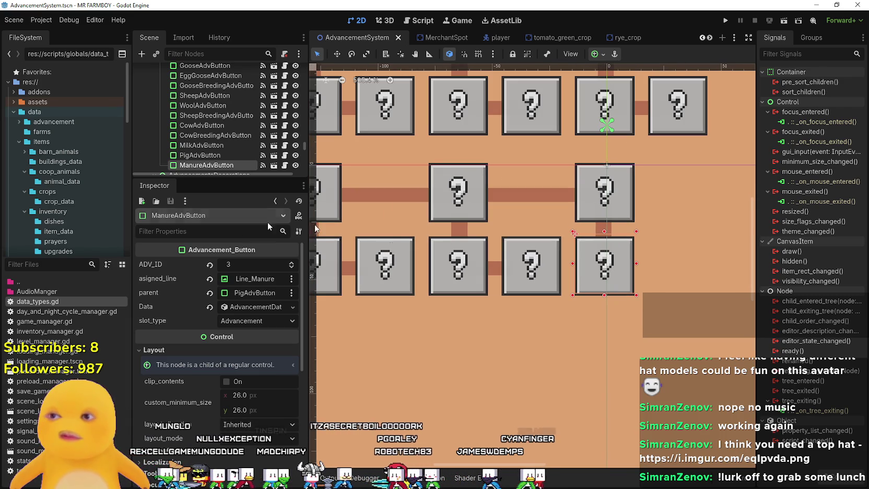
{"action": "left_click", "coordinate": [520, 285]}
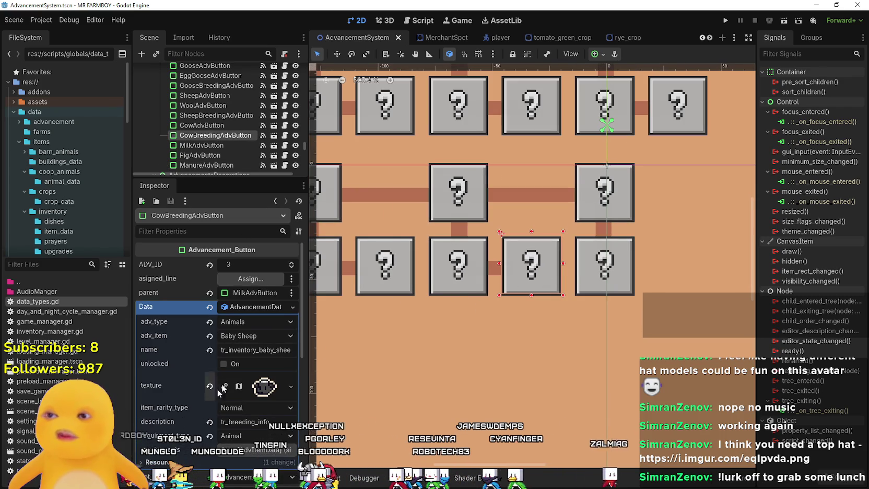
{"action": "right_click", "coordinate": [243, 307]}
{"action": "key", "text": "Escape"}
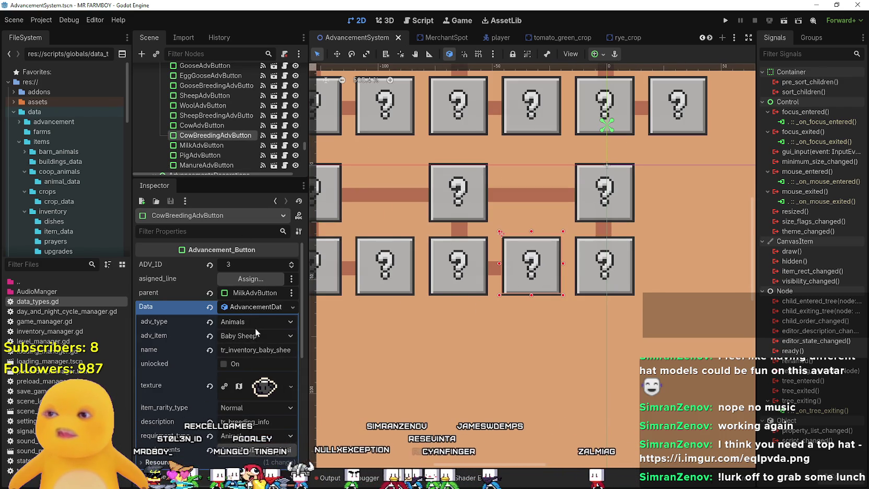
{"action": "left_click", "coordinate": [445, 285]}
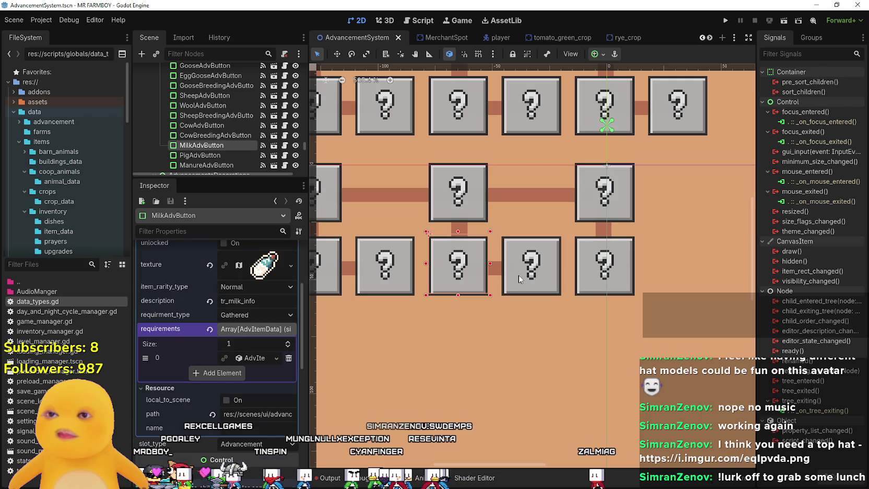
{"action": "left_click", "coordinate": [520, 282]}
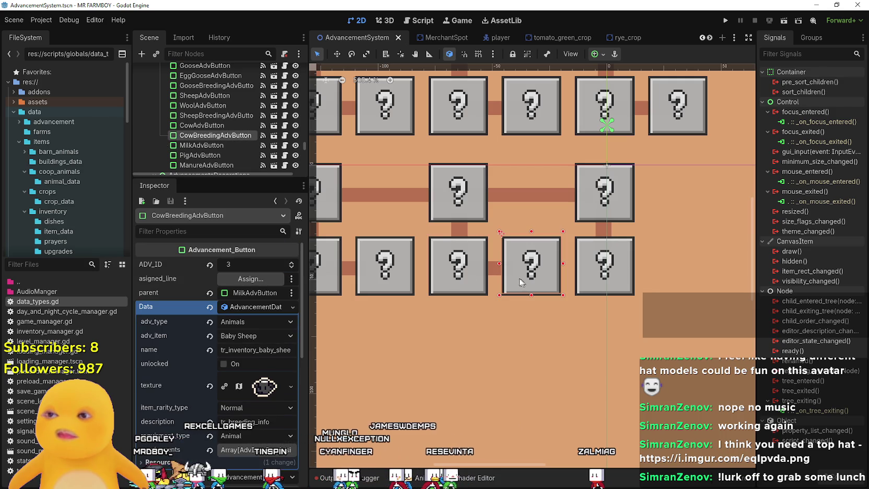
{"action": "left_click", "coordinate": [257, 337]}
- Choose Baby Cow as the Cow Breeding button's advancement item
{"action": "scroll", "coordinate": [282, 418], "scroll_direction": "down", "scroll_amount": 20}
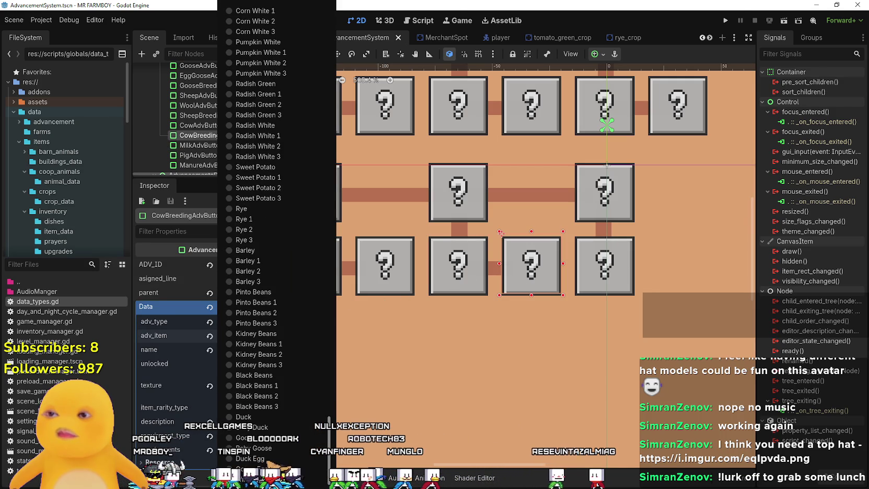
{"action": "scroll", "coordinate": [280, 449], "scroll_direction": "up", "scroll_amount": 15}
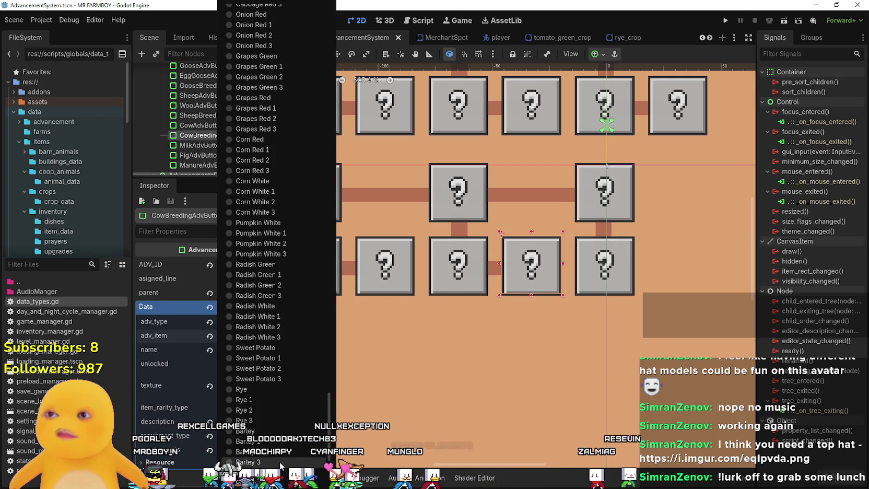
{"action": "scroll", "coordinate": [280, 458], "scroll_direction": "up", "scroll_amount": 4}
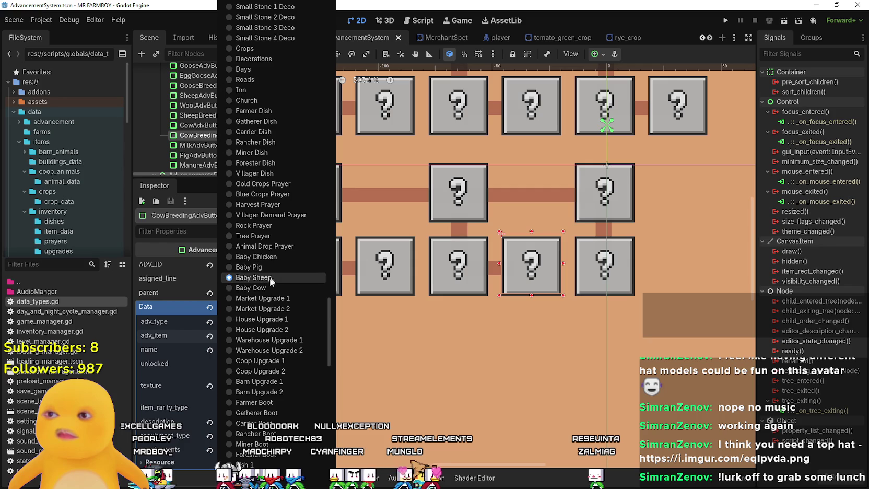
{"action": "left_click", "coordinate": [268, 288]}
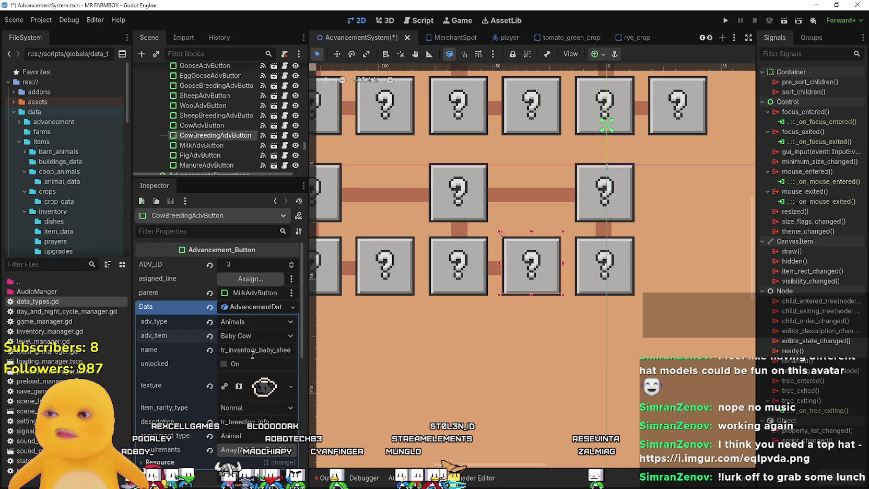
- Change the name key to tr_inventory_baby_cow and expand the requirements array
{"action": "left_click_drag", "start_coordinate": [276, 350], "coordinate": [296, 349]}
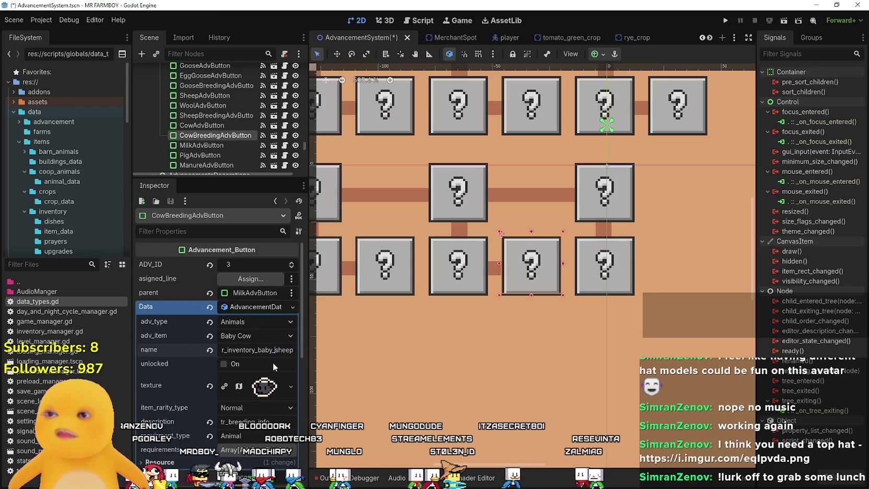
{"action": "double_click", "coordinate": [261, 351]}
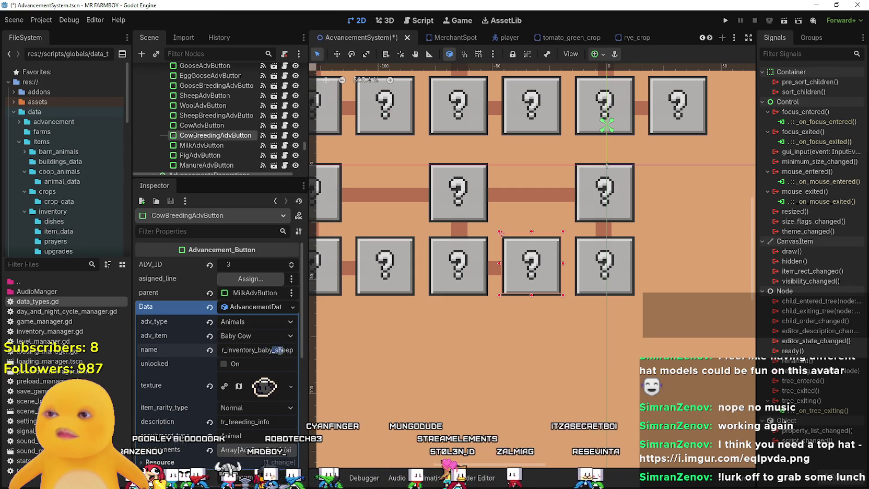
{"action": "key", "text": "End"}
{"action": "key", "text": "BackSpace"}
{"action": "key", "text": "BackSpace"}
{"action": "key", "text": "BackSpace"}
{"action": "type", "text": "cow"}
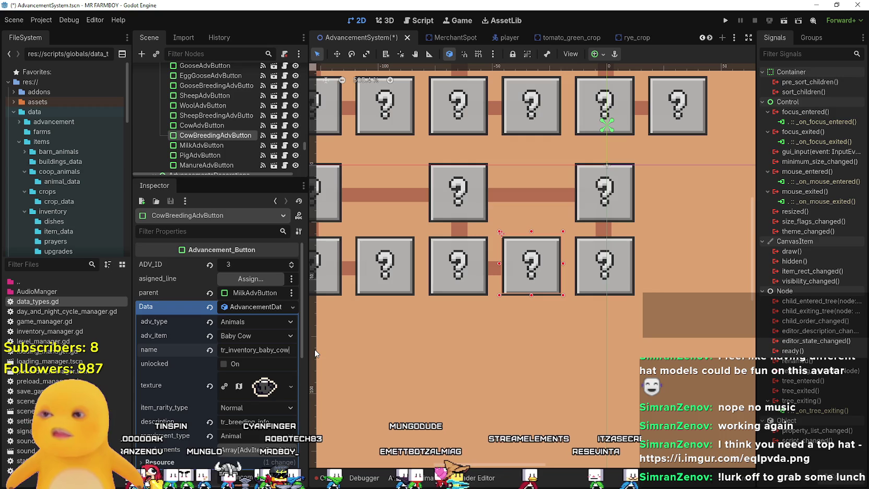
{"action": "scroll", "coordinate": [263, 375], "scroll_direction": "down", "scroll_amount": 2}
{"action": "scroll", "coordinate": [264, 372], "scroll_direction": "up", "scroll_amount": 2}
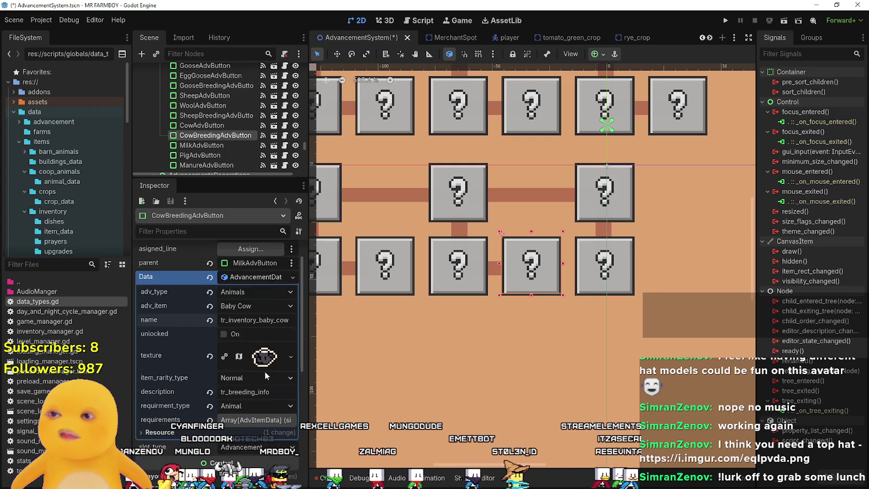
{"action": "scroll", "coordinate": [259, 323], "scroll_direction": "down", "scroll_amount": 3}
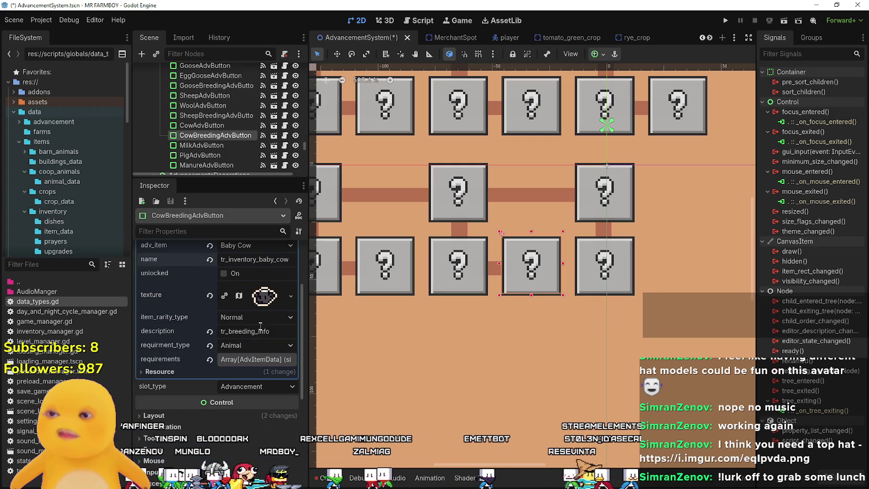
{"action": "left_click", "coordinate": [261, 360]}
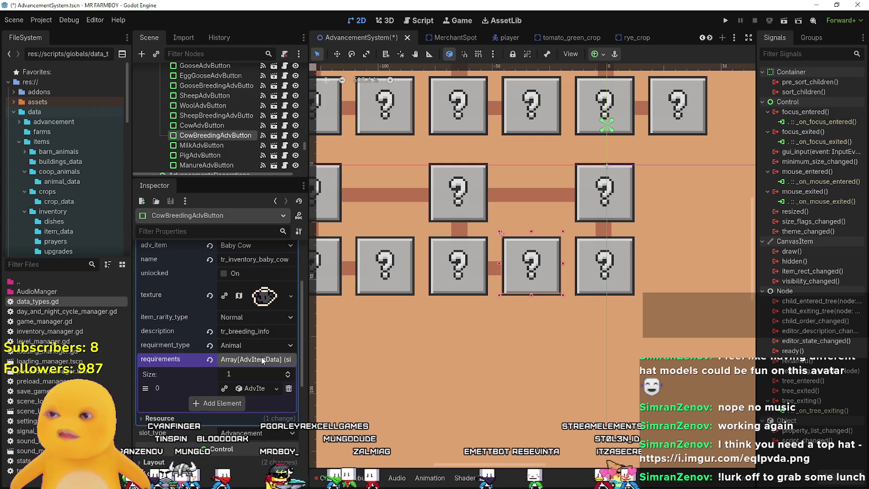
- Set the button's icon texture to the cow region of the sprite atlas
{"action": "left_click", "coordinate": [252, 389]}
{"action": "right_click", "coordinate": [253, 390]}
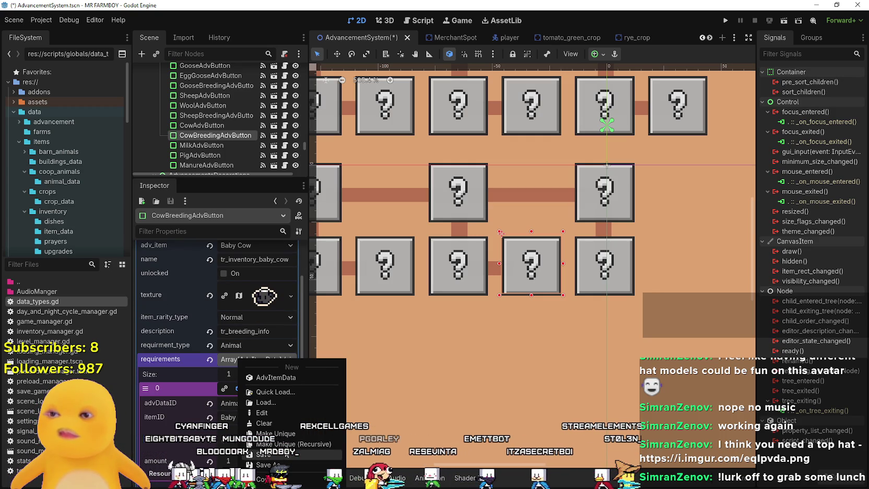
{"action": "key", "text": "Escape"}
{"action": "scroll", "coordinate": [265, 364], "scroll_direction": "up", "scroll_amount": 2}
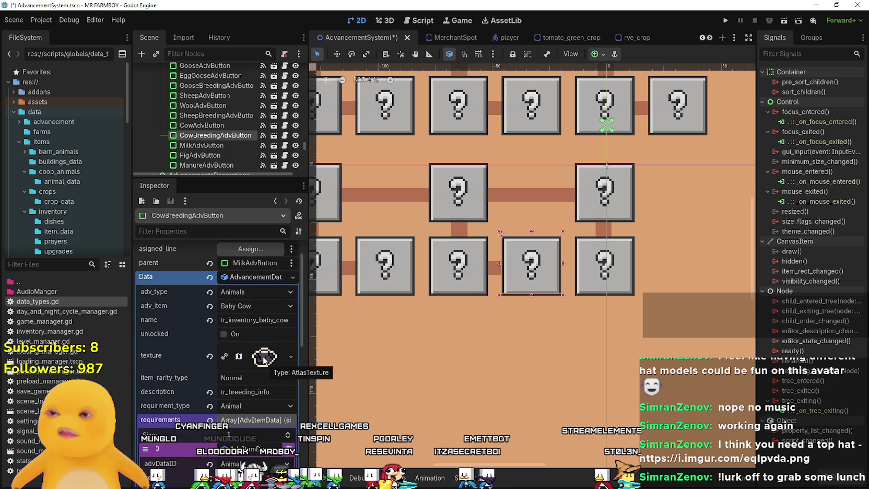
{"action": "left_click", "coordinate": [265, 359]}
{"action": "scroll", "coordinate": [261, 385], "scroll_direction": "down", "scroll_amount": 4}
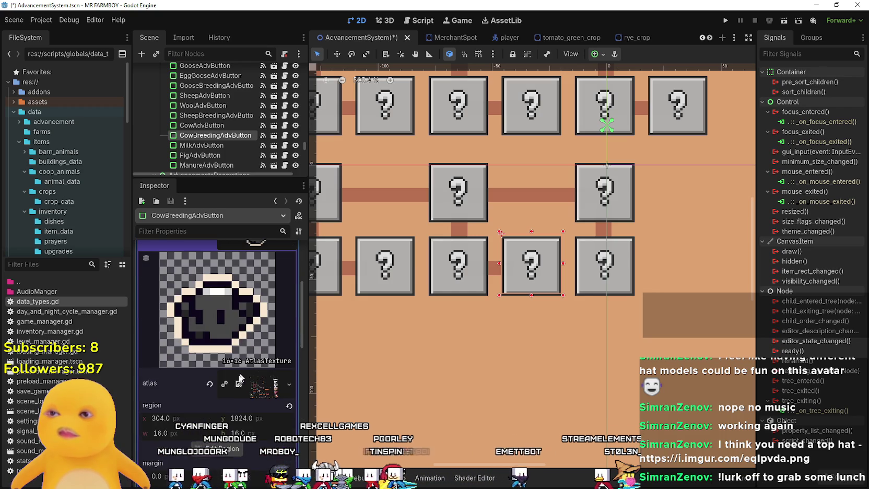
{"action": "left_click", "coordinate": [220, 450]}
{"action": "scroll", "coordinate": [320, 271], "scroll_direction": "down", "scroll_amount": 8}
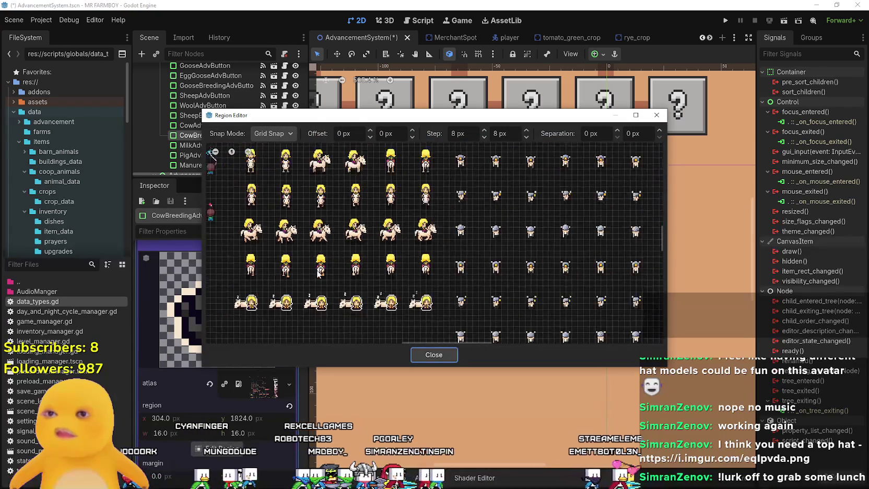
{"action": "scroll", "coordinate": [387, 243], "scroll_direction": "up", "scroll_amount": 5}
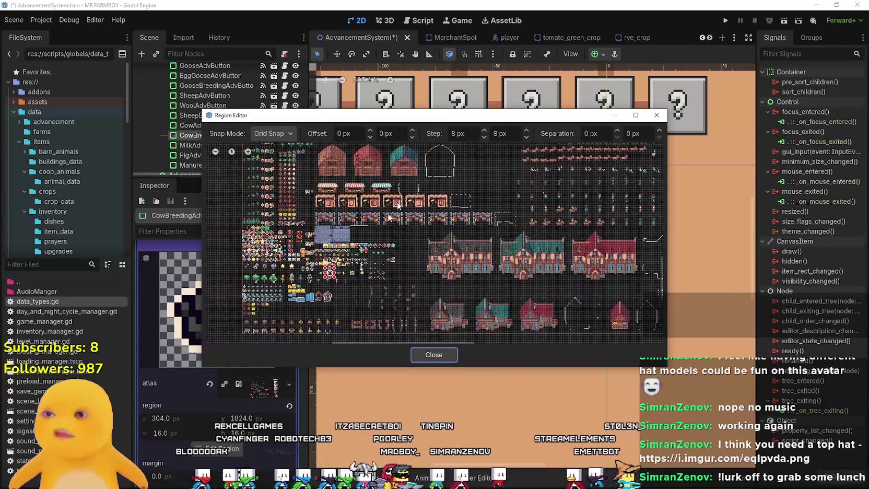
{"action": "scroll", "coordinate": [386, 226], "scroll_direction": "up", "scroll_amount": 5}
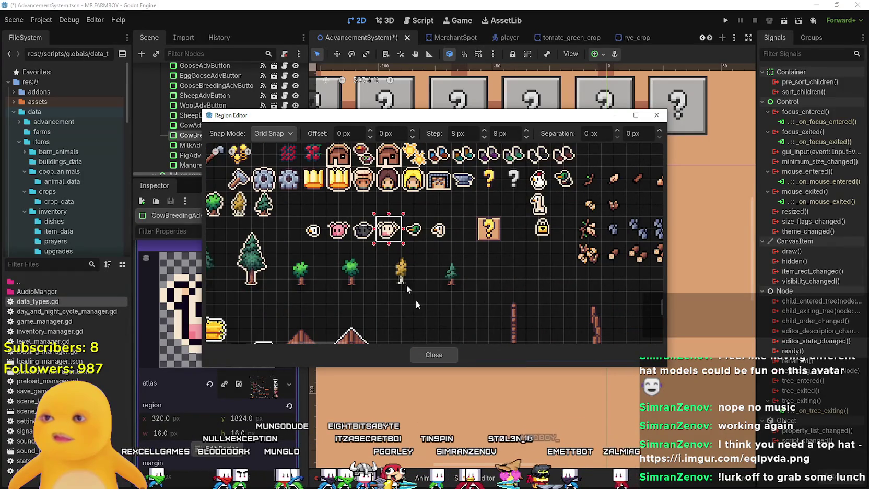
{"action": "left_click", "coordinate": [434, 355]}
{"action": "left_click", "coordinate": [250, 356]}
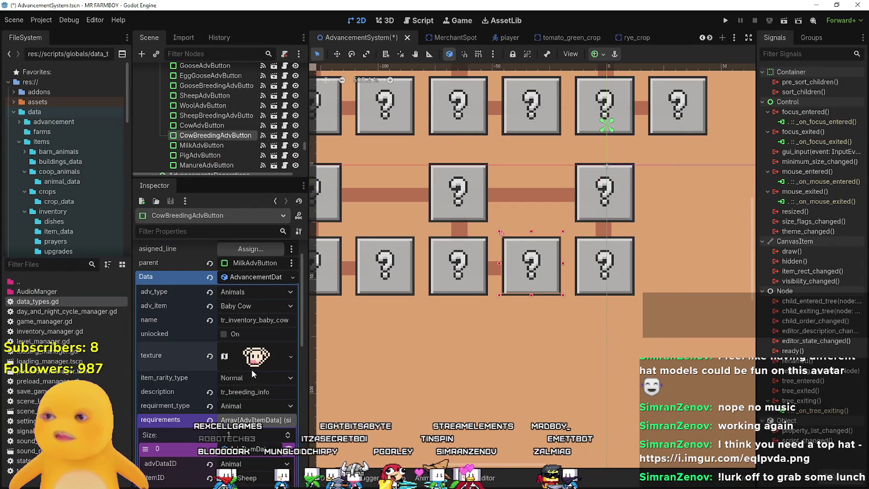
- Copy the cow texture into the requirement's texture and save the scene
{"action": "scroll", "coordinate": [251, 369], "scroll_direction": "down", "scroll_amount": 1}
{"action": "right_click", "coordinate": [256, 328]}
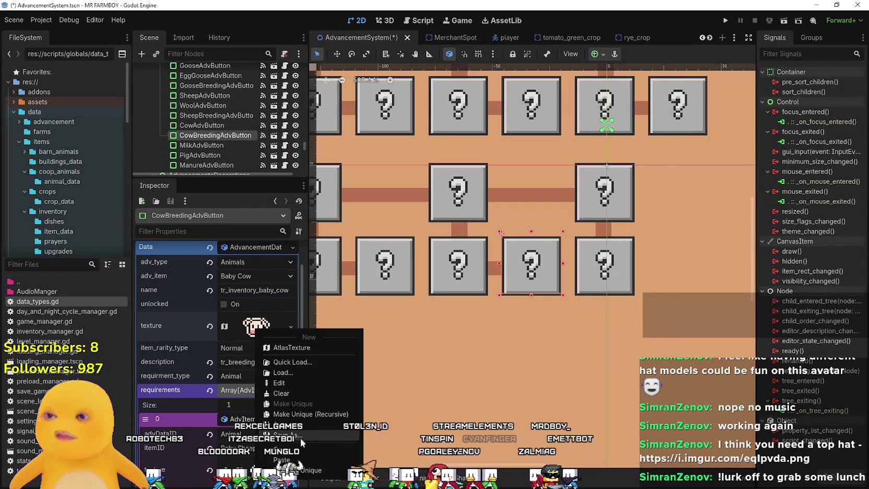
{"action": "scroll", "coordinate": [252, 400], "scroll_direction": "down", "scroll_amount": 3}
{"action": "left_click", "coordinate": [287, 410]}
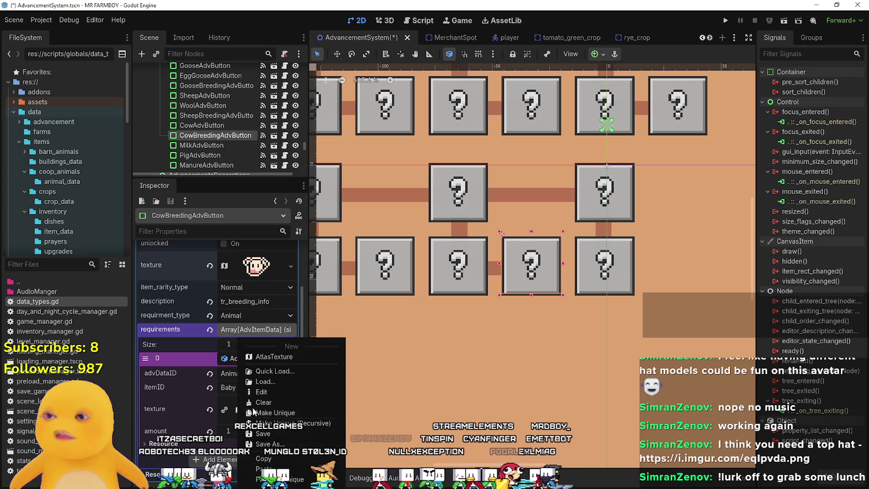
{"action": "left_click", "coordinate": [308, 448]}
{"action": "key", "text": "ctrl+s"}
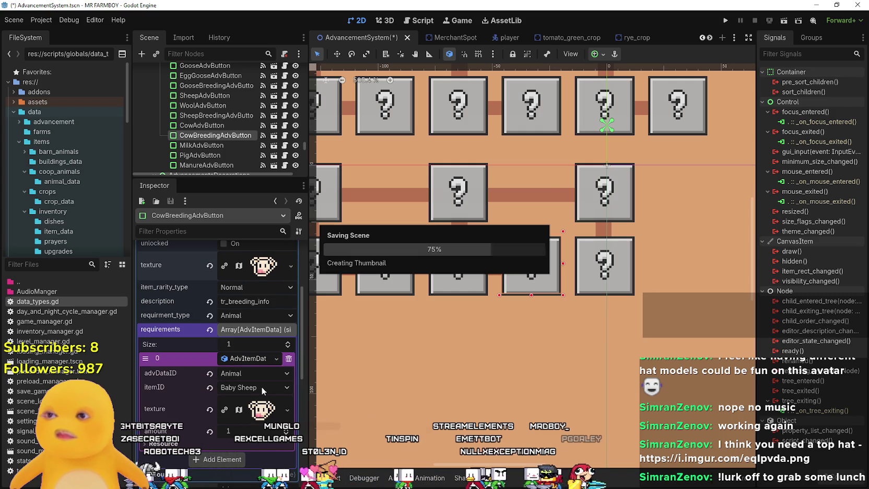